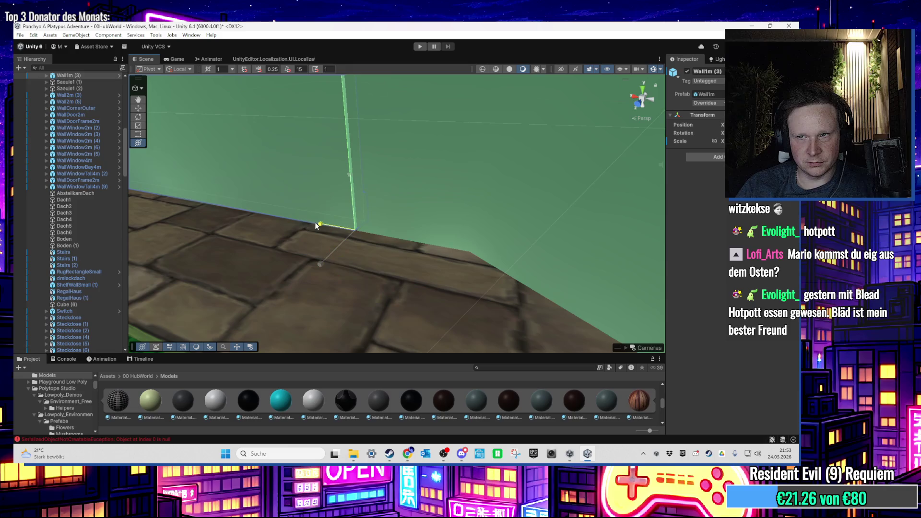
Inspect the wall corner and window wall, selecting the Wall2m (5), Wall1m (3) and Boden pieces
left_click_drag(326, 227, 427, 252)
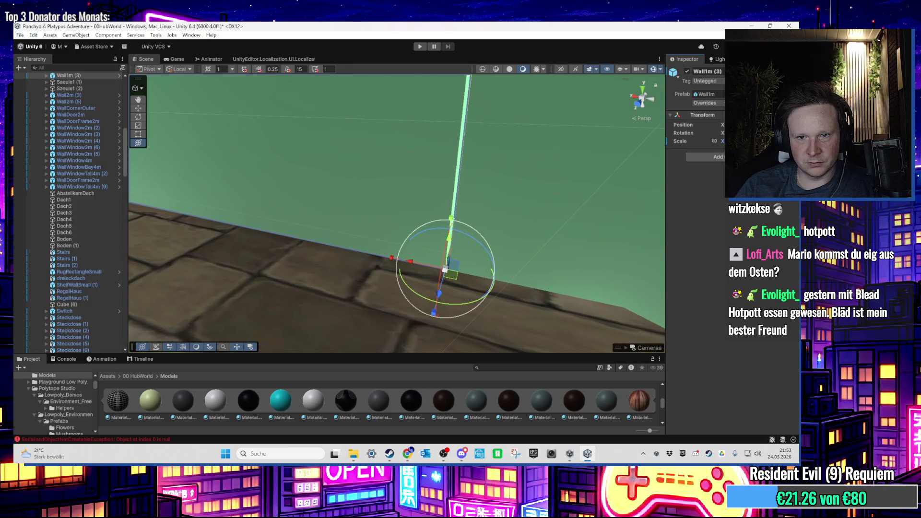
mouse_move(516, 207)
left_mouse_down()
mouse_move(396, 270)
mouse_move(384, 316)
mouse_move(377, 274)
mouse_move(258, 246)
mouse_move(258, 197)
mouse_move(387, 192)
mouse_move(412, 181)
left_mouse_up()
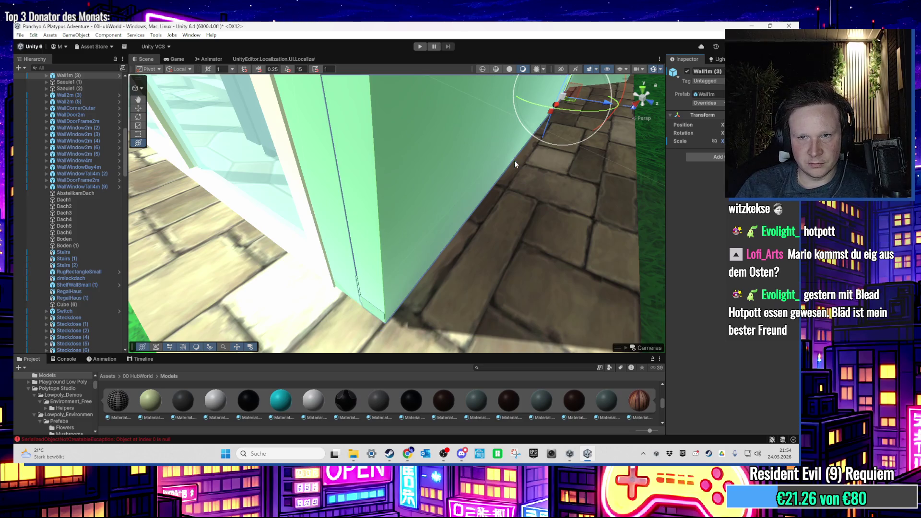
left_click_drag(512, 164, 369, 207)
mouse_move(467, 135)
left_mouse_down()
mouse_move(334, 143)
mouse_move(370, 226)
mouse_move(398, 243)
left_mouse_up()
left_click(465, 286)
left_click(506, 247)
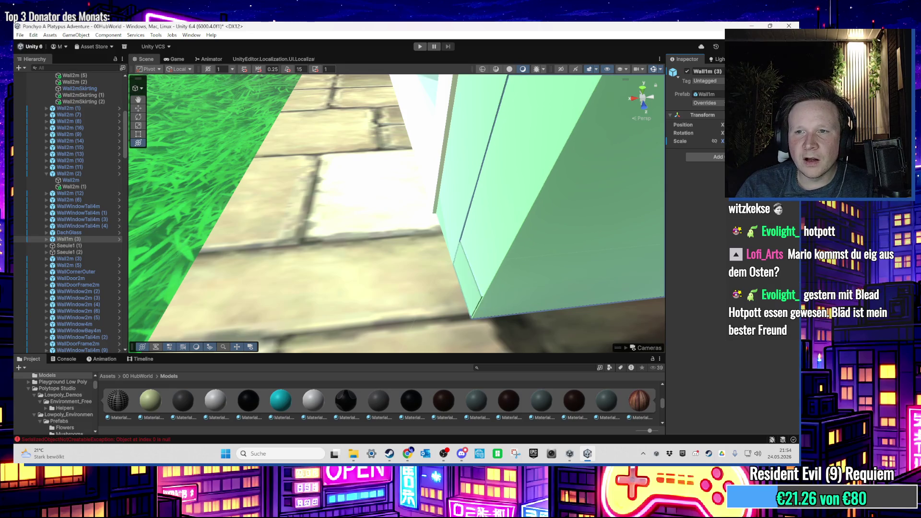
scroll(508, 183, "up", 3)
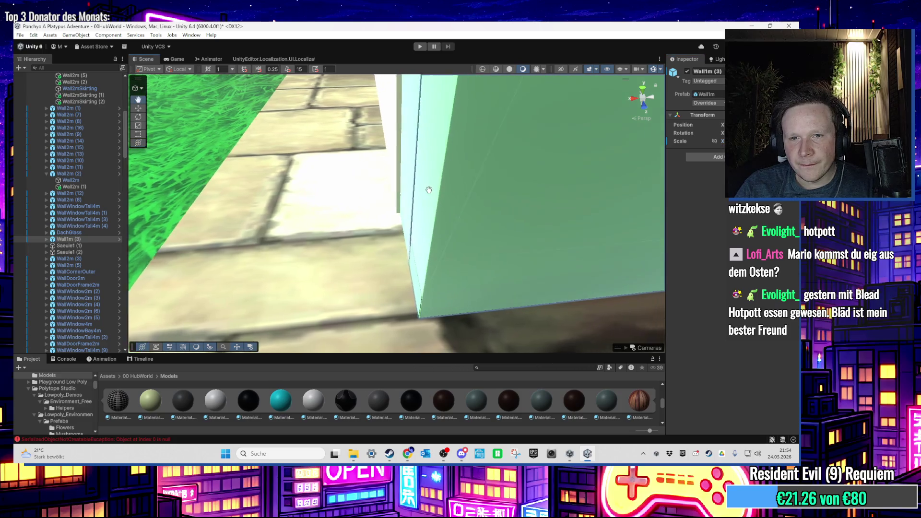
scroll(507, 182, "up", 1)
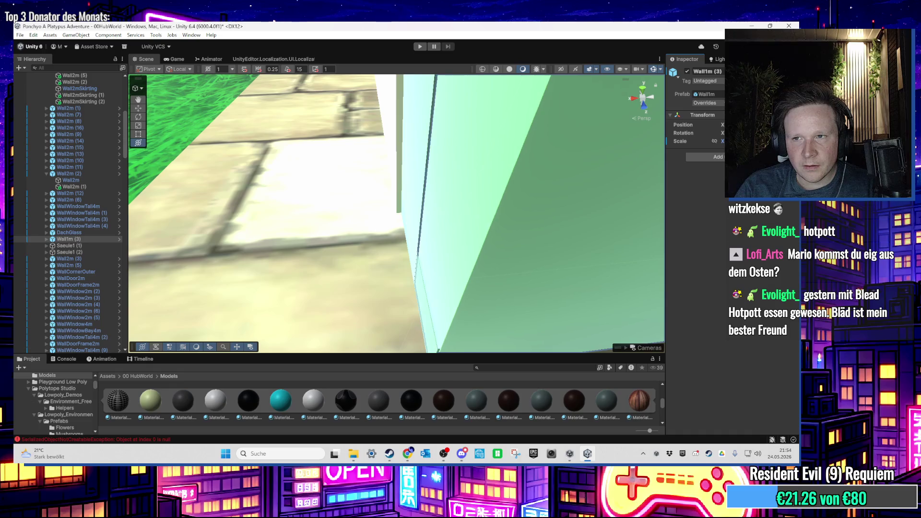
scroll(283, 205, "up", 5)
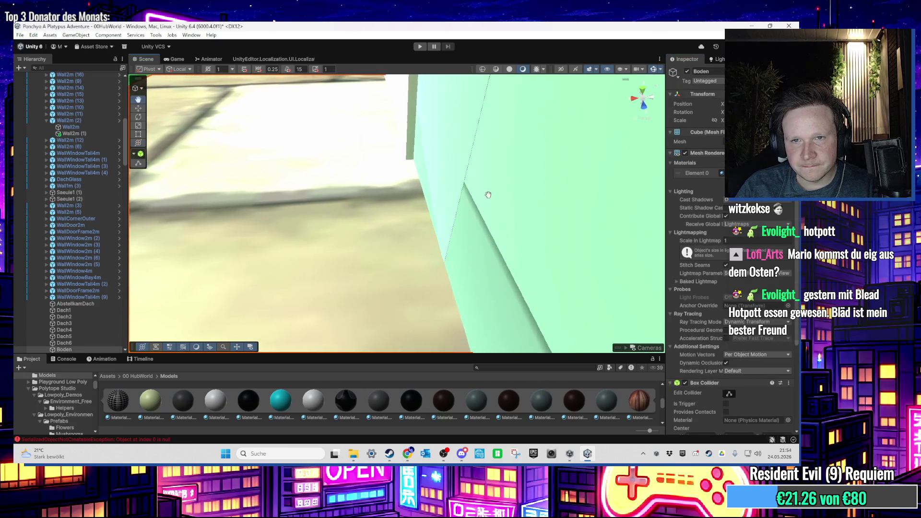
left_click(457, 234)
mouse_move(457, 235)
left_mouse_down()
mouse_move(460, 220)
mouse_move(483, 212)
mouse_move(449, 227)
mouse_move(475, 208)
mouse_move(510, 213)
left_mouse_up()
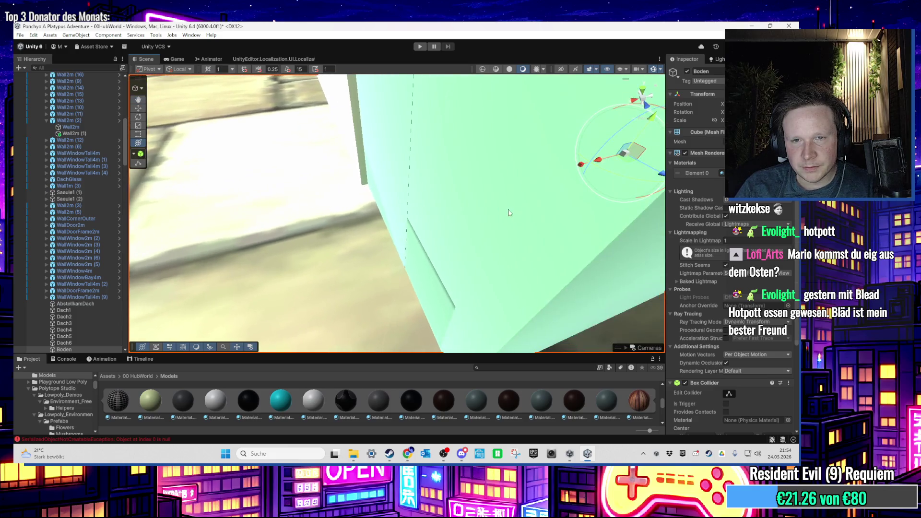
left_click(444, 263)
mouse_move(431, 283)
left_mouse_down()
mouse_move(405, 275)
mouse_move(434, 195)
mouse_move(379, 213)
mouse_move(323, 190)
mouse_move(254, 200)
mouse_move(425, 176)
mouse_move(483, 140)
mouse_move(461, 162)
left_mouse_up()
left_click_drag(466, 117, 382, 161)
left_click_drag(410, 239, 340, 155)
mouse_move(213, 149)
left_mouse_down()
mouse_move(164, 170)
mouse_move(169, 163)
mouse_move(193, 190)
mouse_move(585, 185)
mouse_move(432, 230)
mouse_move(237, 308)
mouse_move(507, 172)
mouse_move(441, 185)
left_mouse_up()
mouse_move(328, 294)
left_mouse_down()
mouse_move(325, 193)
mouse_move(380, 162)
mouse_move(349, 217)
mouse_move(361, 223)
mouse_move(352, 209)
mouse_move(504, 230)
mouse_move(384, 191)
mouse_move(382, 198)
mouse_move(339, 168)
mouse_move(335, 135)
left_mouse_up()
Zoom in on WallWindowTall4m (4) and Wall1m (3), then turn toward the green wall
left_click(348, 217)
left_click(349, 215)
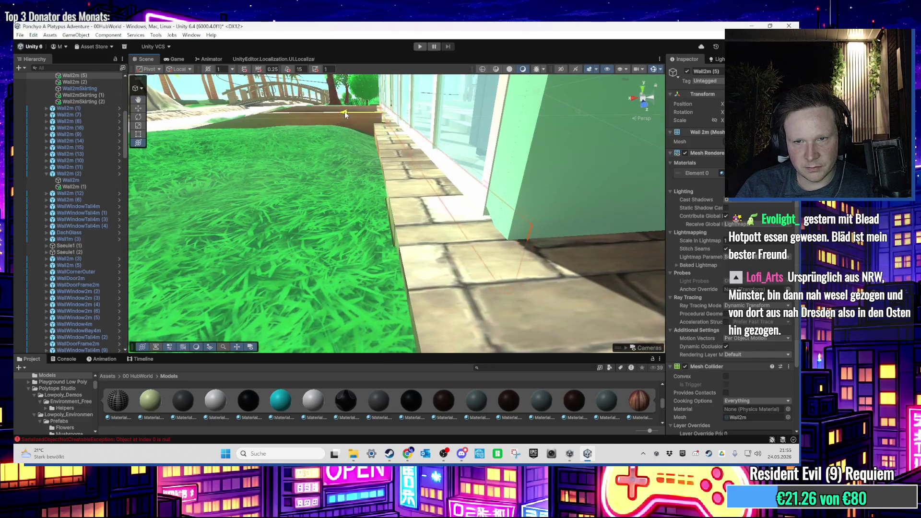
scroll(343, 114, "up", 5)
scroll(340, 123, "up", 3)
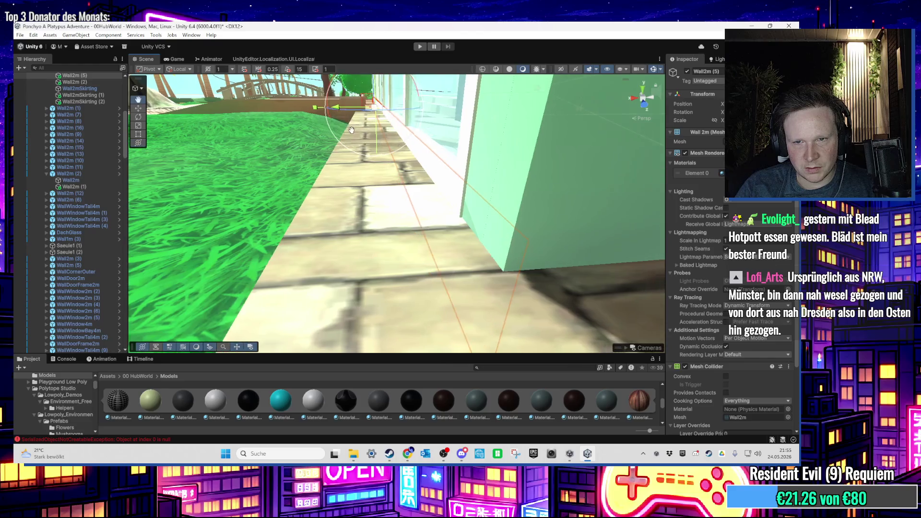
scroll(432, 162, "up", 2)
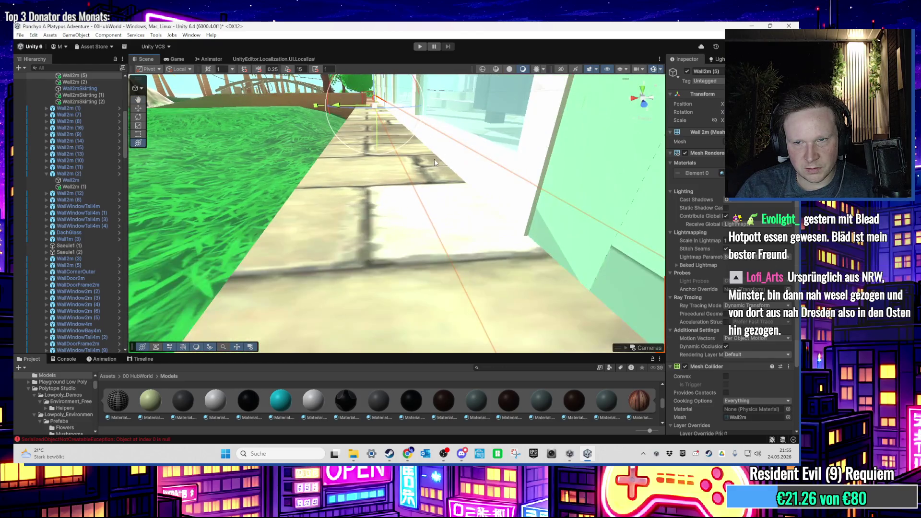
scroll(434, 162, "up", 2)
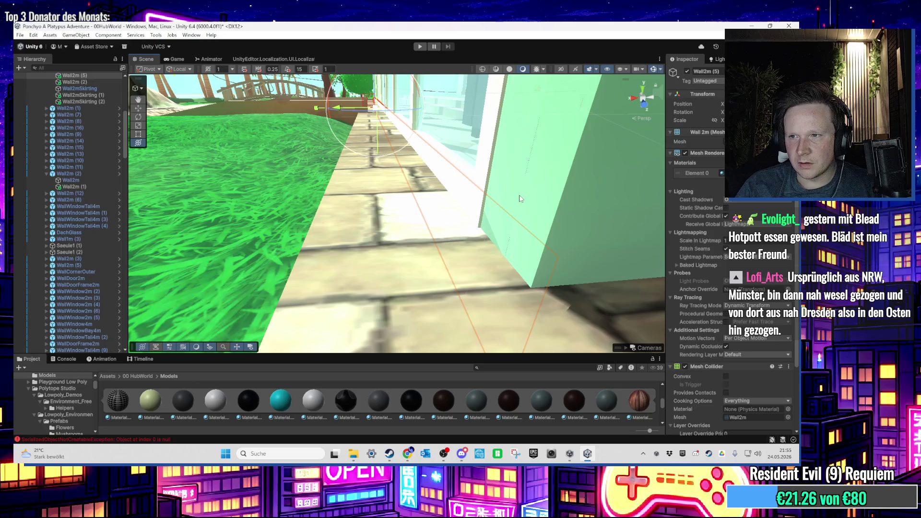
scroll(521, 199, "up", 5)
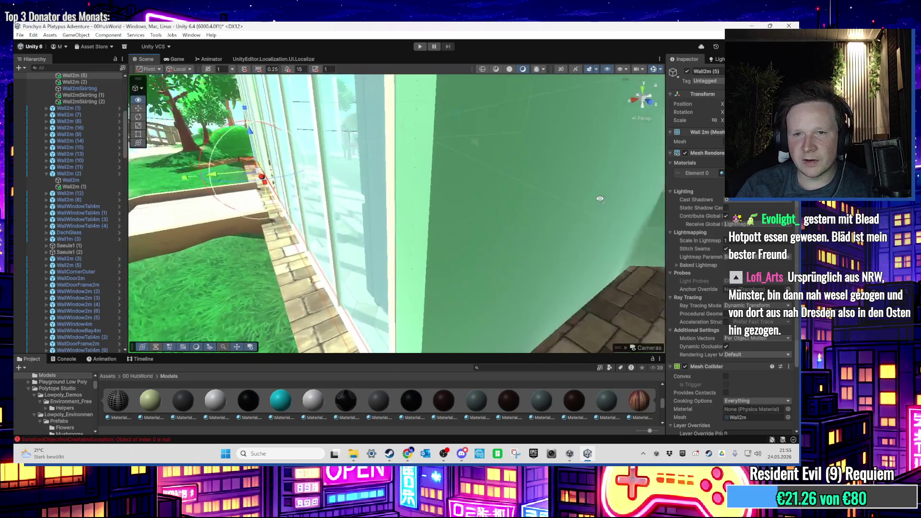
scroll(481, 211, "up", 3)
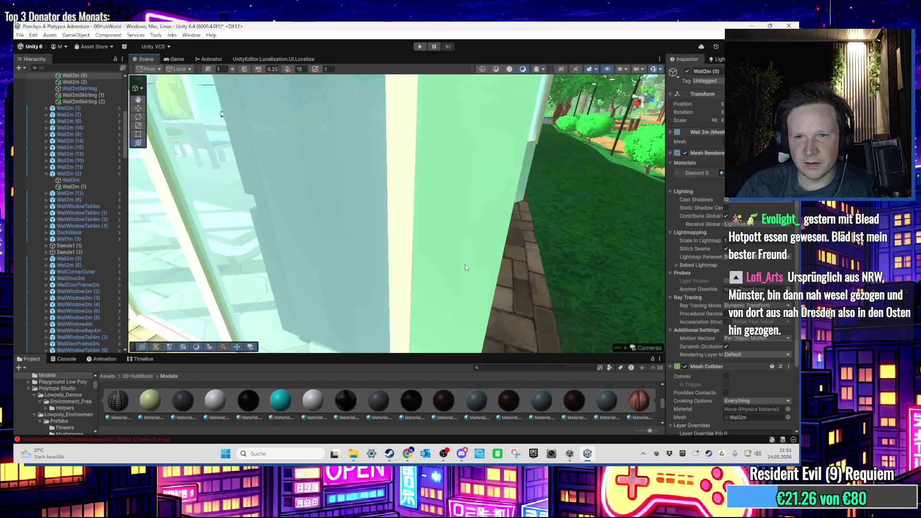
left_click(464, 264)
scroll(443, 261, "up", 5)
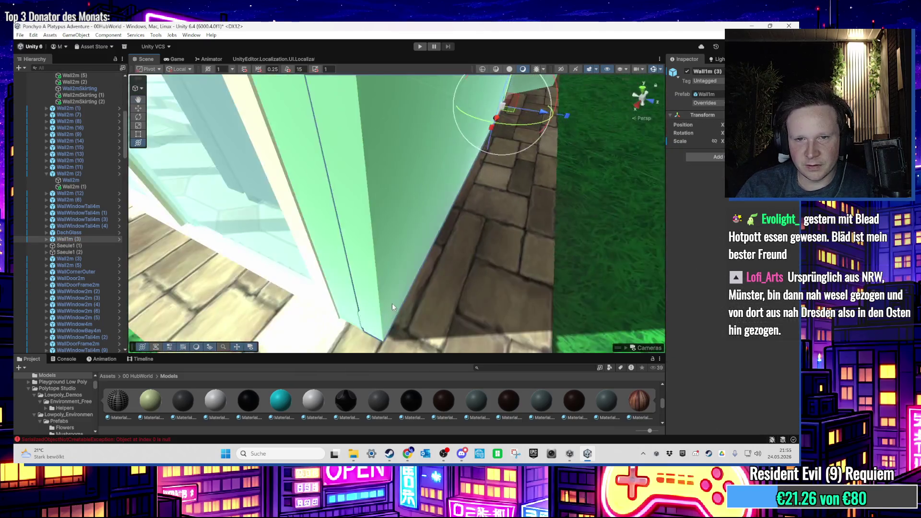
scroll(403, 282, "up", 3)
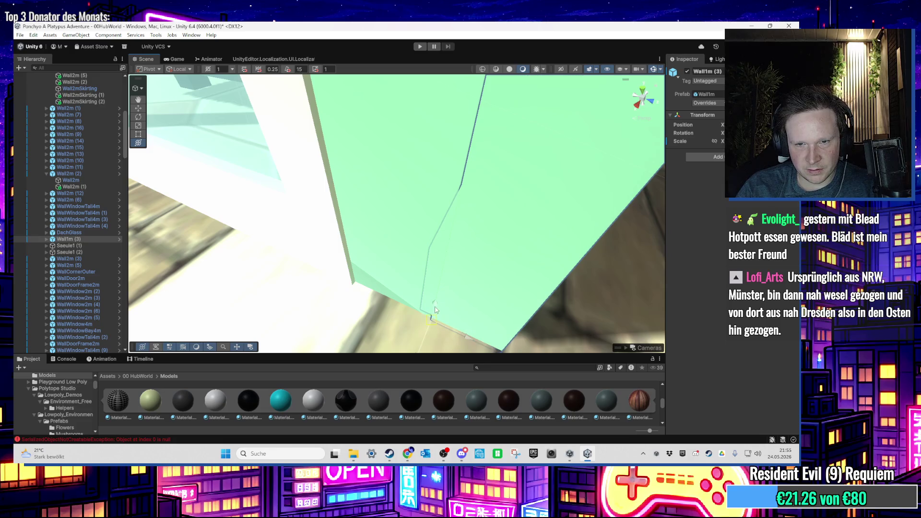
mouse_move(437, 330)
left_mouse_down()
mouse_move(450, 158)
mouse_move(421, 252)
mouse_move(373, 186)
mouse_move(386, 185)
mouse_move(389, 152)
mouse_move(389, 208)
left_mouse_up()
left_click(377, 180)
scroll(393, 210, "up", 3)
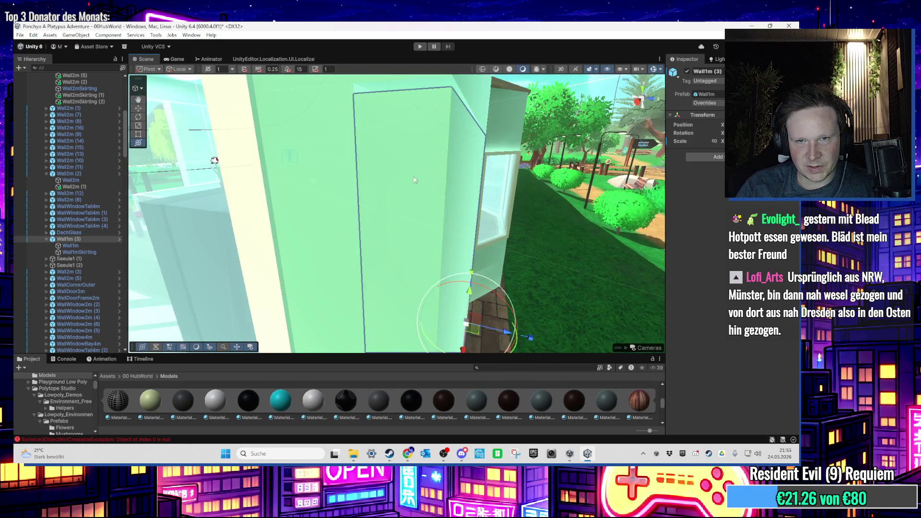
mouse_move(416, 180)
left_mouse_down()
mouse_move(435, 201)
mouse_move(492, 90)
mouse_move(456, 226)
mouse_move(399, 216)
mouse_move(470, 255)
left_mouse_up()
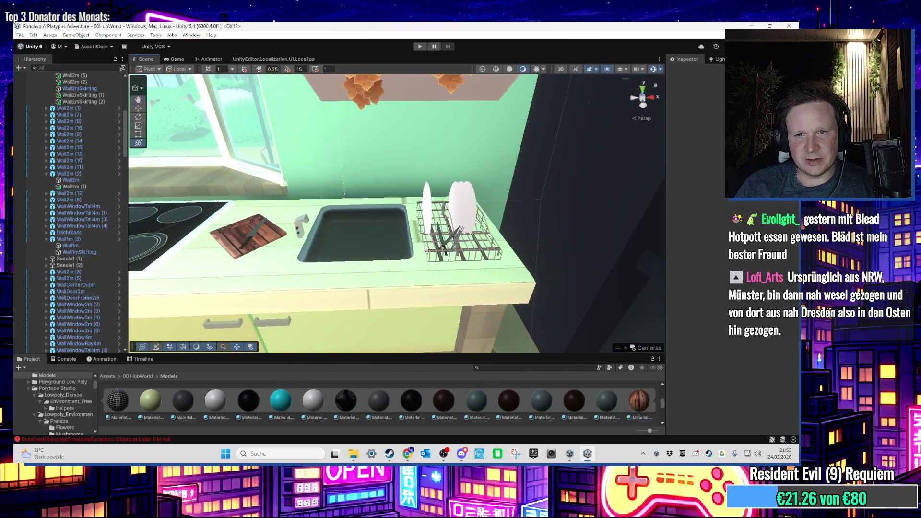
Select the dish rack, Schneidebrett and Kuechenutensilien, then open 02World64 from Favorites > Scenes
left_click(464, 256)
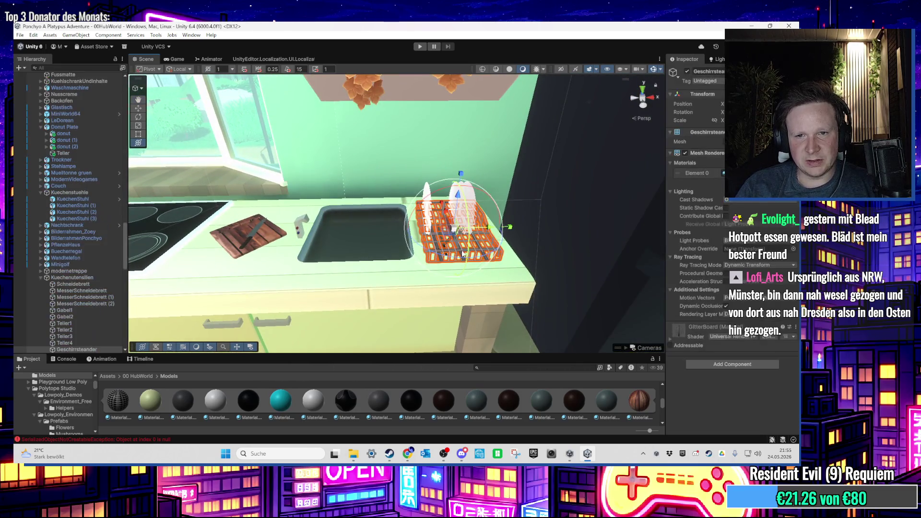
left_click(67, 284)
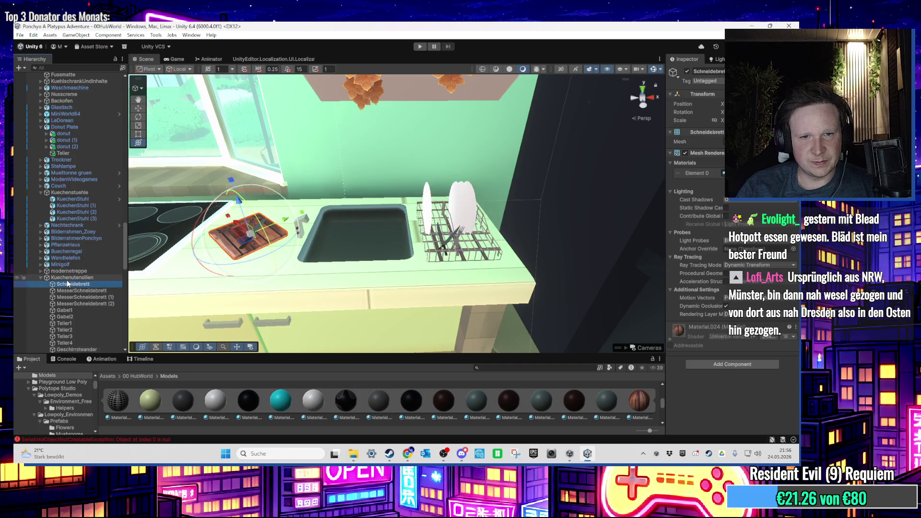
left_click(69, 278)
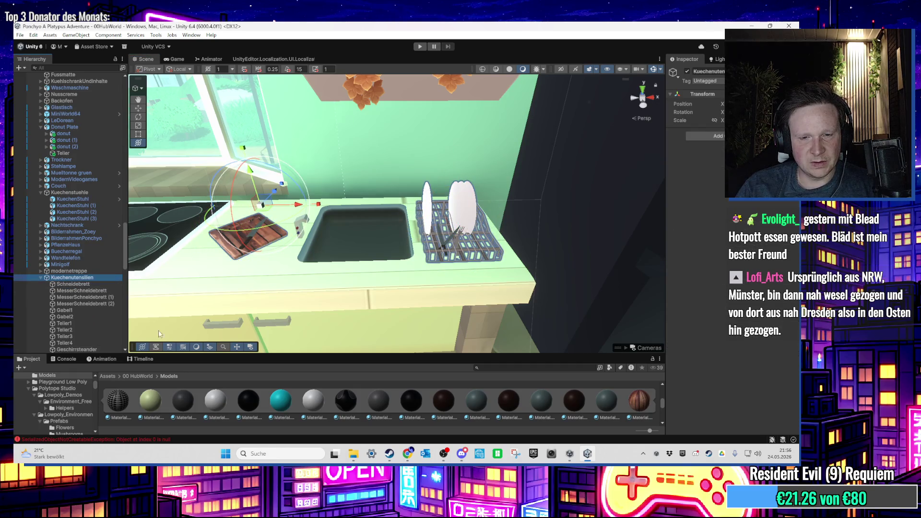
scroll(58, 398, "up", 5)
left_click(41, 388)
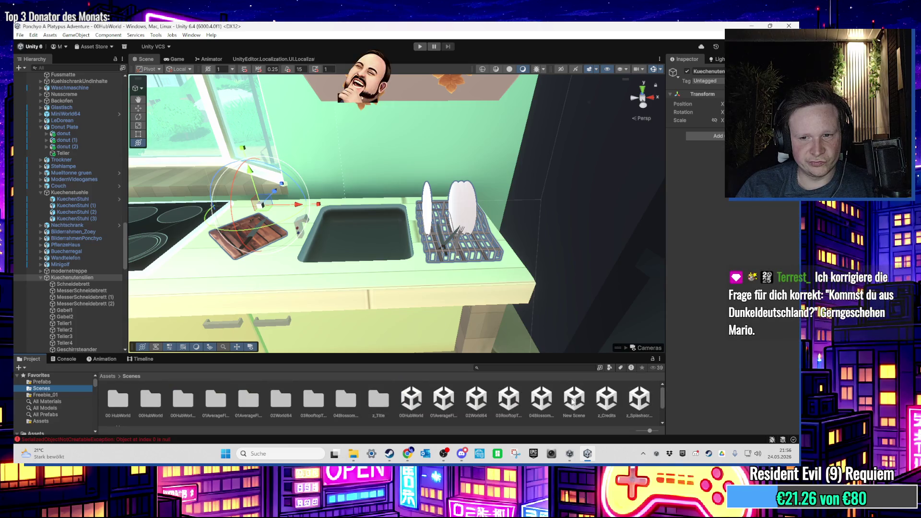
left_click(477, 398)
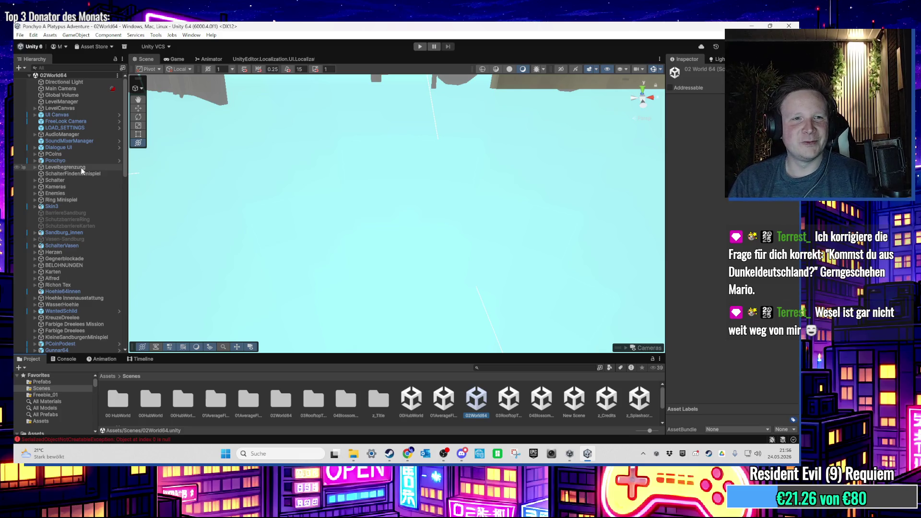
Select Ring Minispiel, then expand the BELOHNUNGEN rewards group in the Hierarchy
left_click(98, 206)
left_click(90, 199)
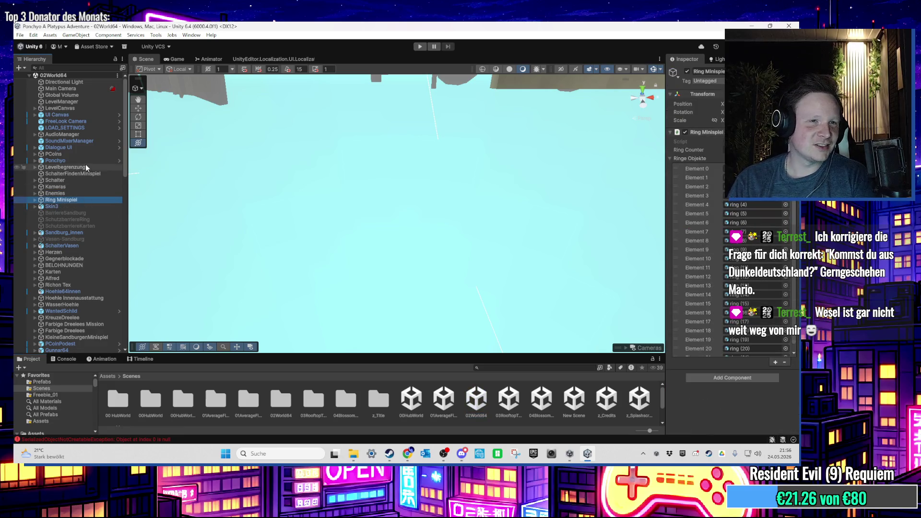
left_click(87, 266)
key("Right")
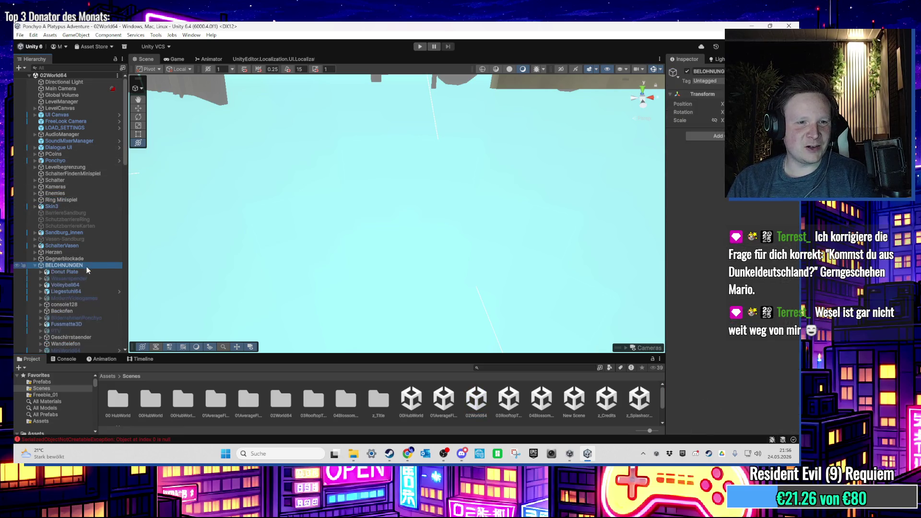
scroll(90, 284, "down", 4)
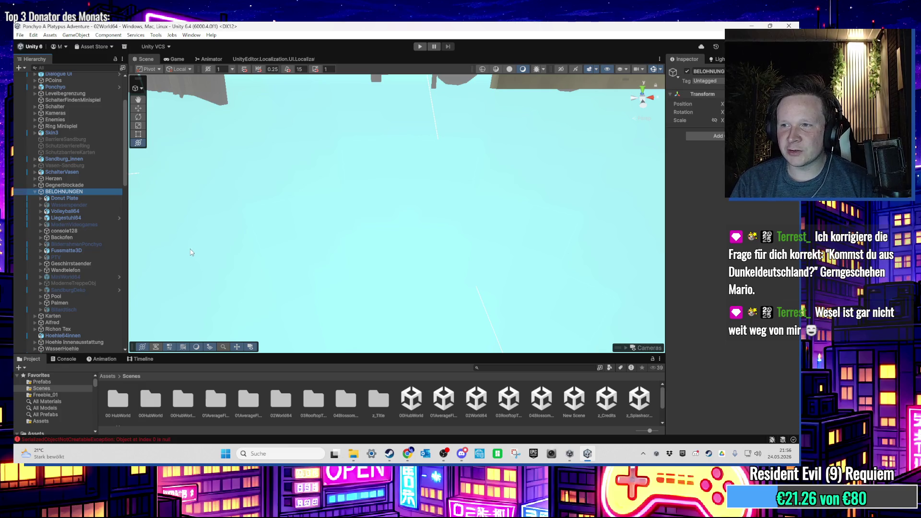
Frame the Geschirrstaender dish rack, orbit around it, then reopen 00HubWorld
left_click(93, 264)
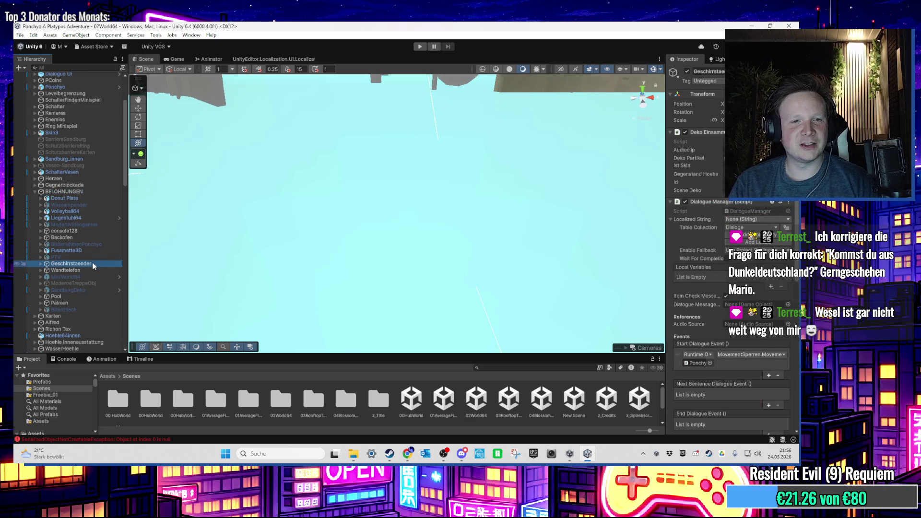
double_click(92, 265)
left_click(89, 270)
double_click(88, 264)
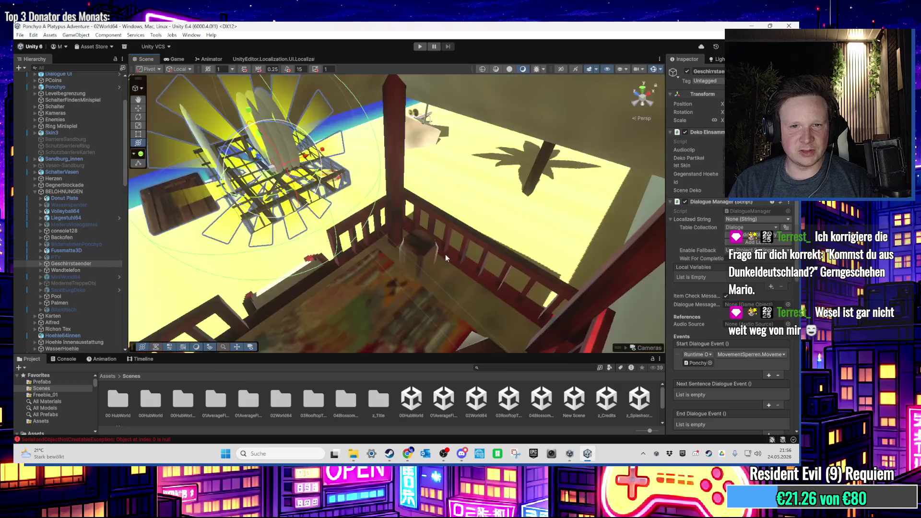
mouse_move(446, 254)
left_mouse_down()
mouse_move(212, 235)
mouse_move(384, 234)
mouse_move(272, 234)
left_mouse_up()
left_click_drag(246, 248, 384, 182)
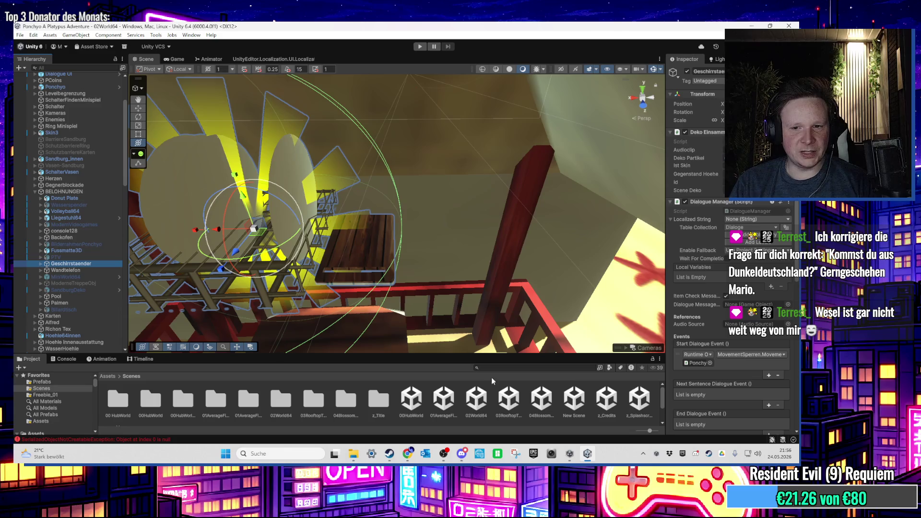
double_click(412, 401)
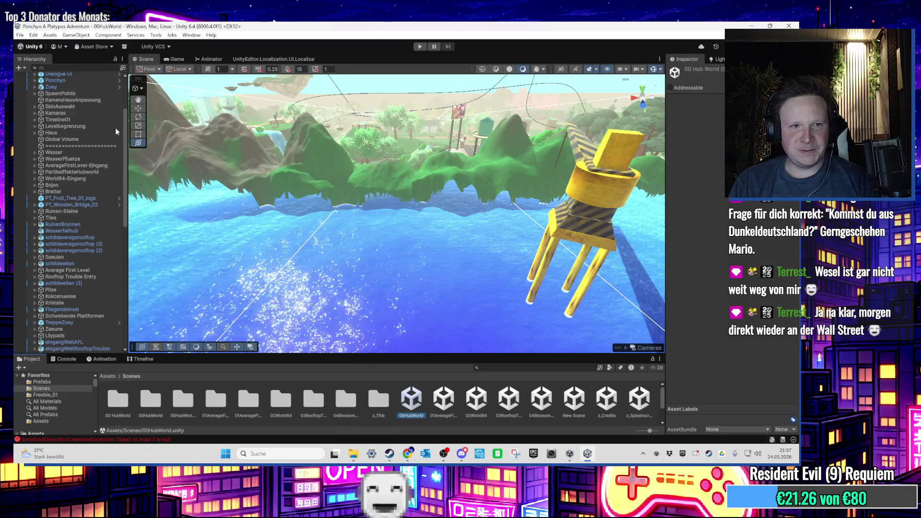
Search the Hierarchy for 'kuechen', select Kuechenutensilien, then clear the search
left_click(72, 67)
type("küc")
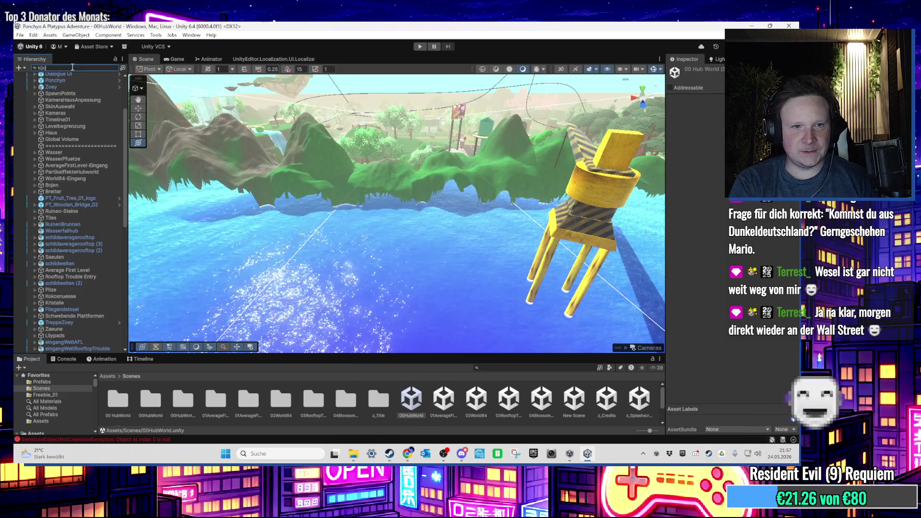
key("BackSpace")
key("BackSpace")
type("uechen")
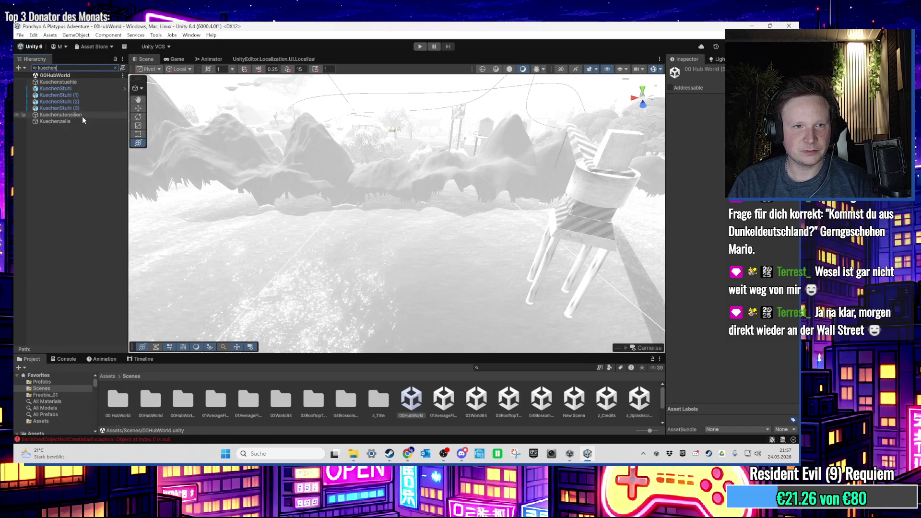
left_click(77, 115)
left_click(116, 69)
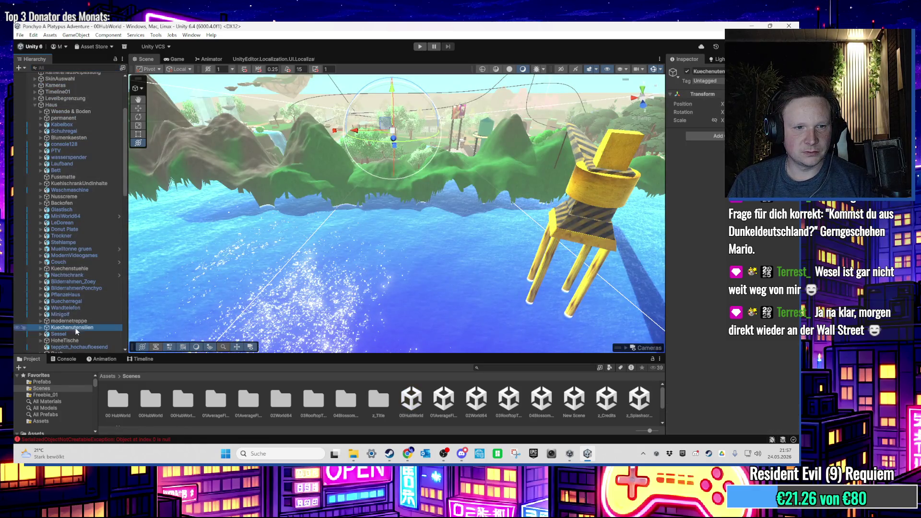
In 02World64, collapse Geschirrstaender and drag Kuechenutensilien to sit above Wandtelefon
left_click(467, 407)
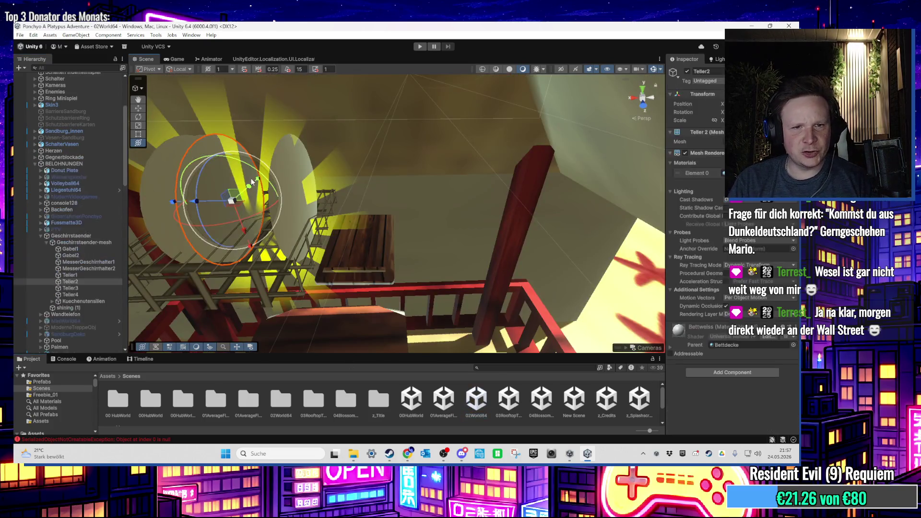
left_click(53, 236)
key("Left")
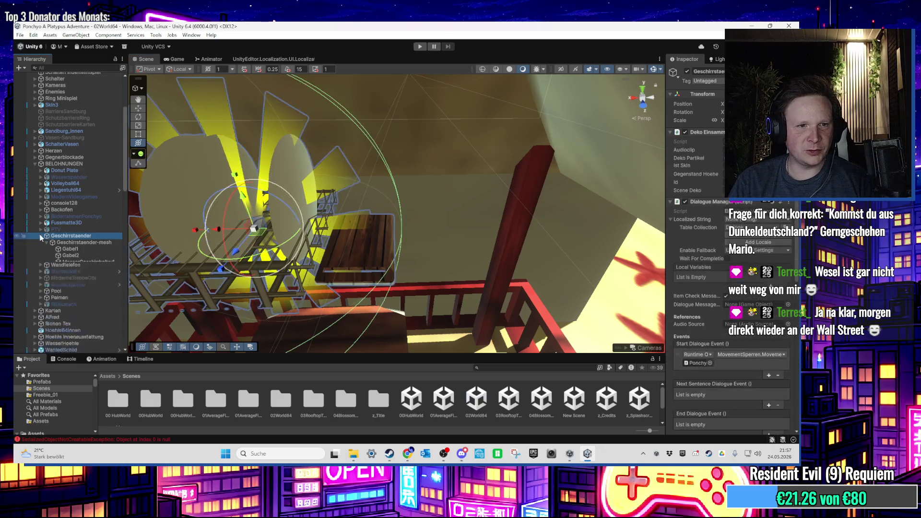
left_click(77, 249)
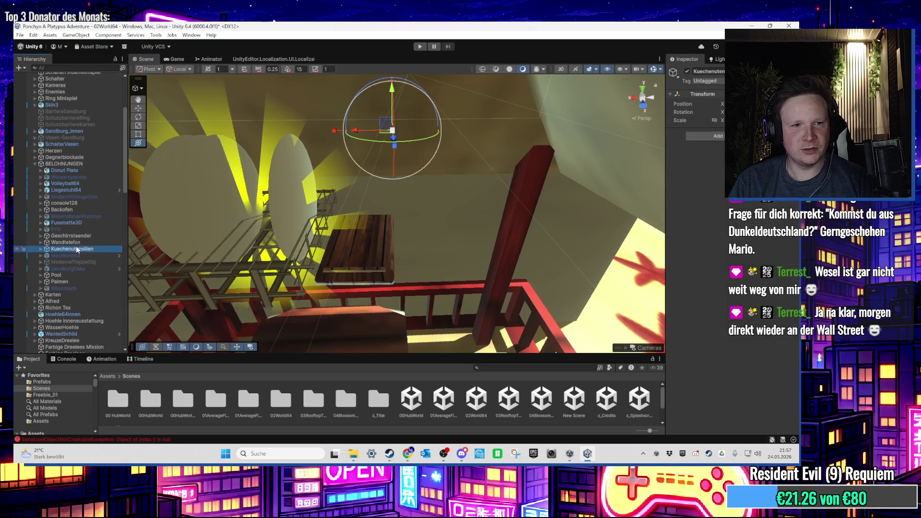
left_click_drag(79, 244, 80, 243)
right_click(79, 242)
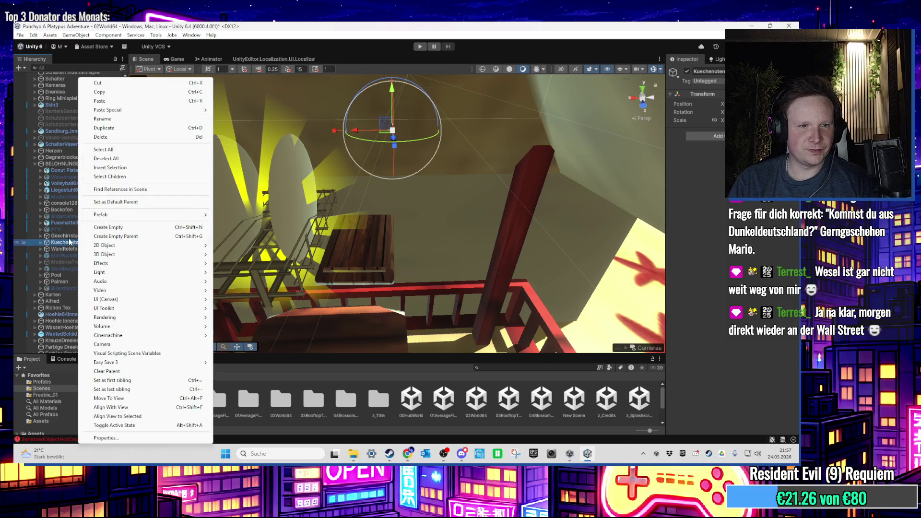
Frame Geschirrstaender and drag the Kuechenutensilien group down toward the dish rack
double_click(67, 236)
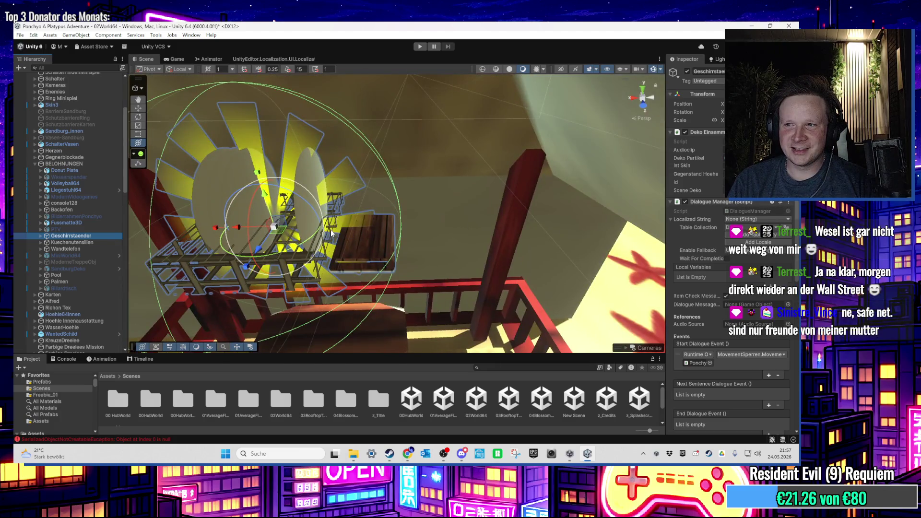
mouse_move(348, 230)
left_mouse_down()
mouse_move(316, 224)
mouse_move(328, 234)
left_mouse_up()
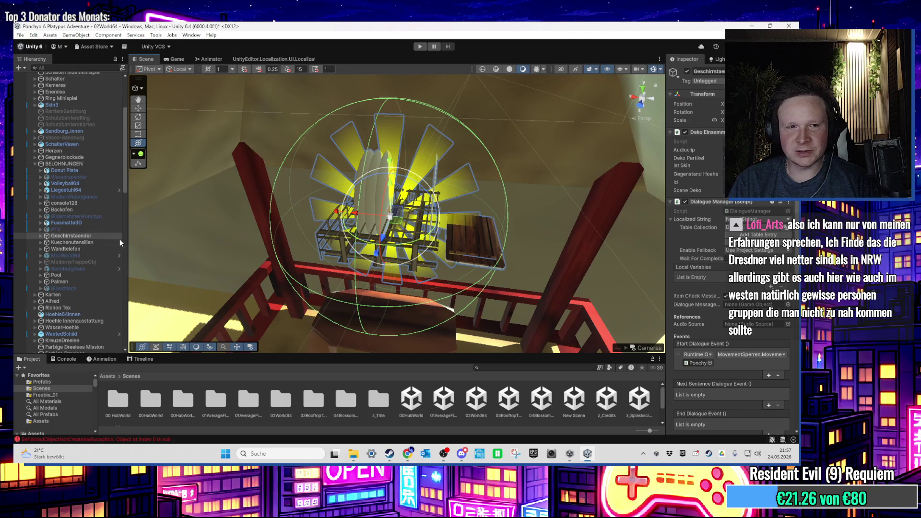
left_click(99, 242)
left_click_drag(403, 225, 405, 236)
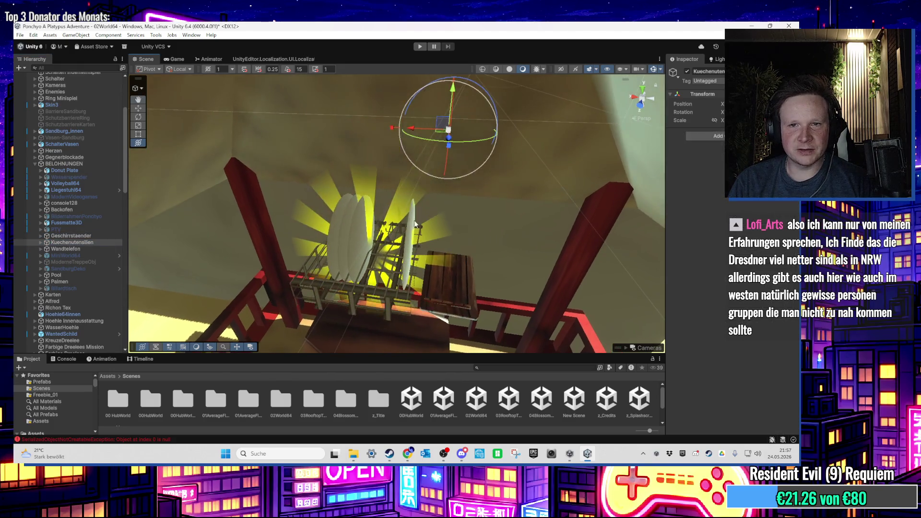
mouse_move(439, 134)
left_mouse_down()
mouse_move(370, 332)
mouse_move(384, 329)
mouse_move(376, 311)
left_mouse_up()
mouse_move(376, 149)
left_mouse_down()
mouse_move(412, 296)
mouse_move(405, 235)
mouse_move(391, 154)
mouse_move(418, 312)
mouse_move(410, 352)
mouse_move(353, 252)
mouse_move(407, 185)
mouse_move(458, 326)
left_mouse_up()
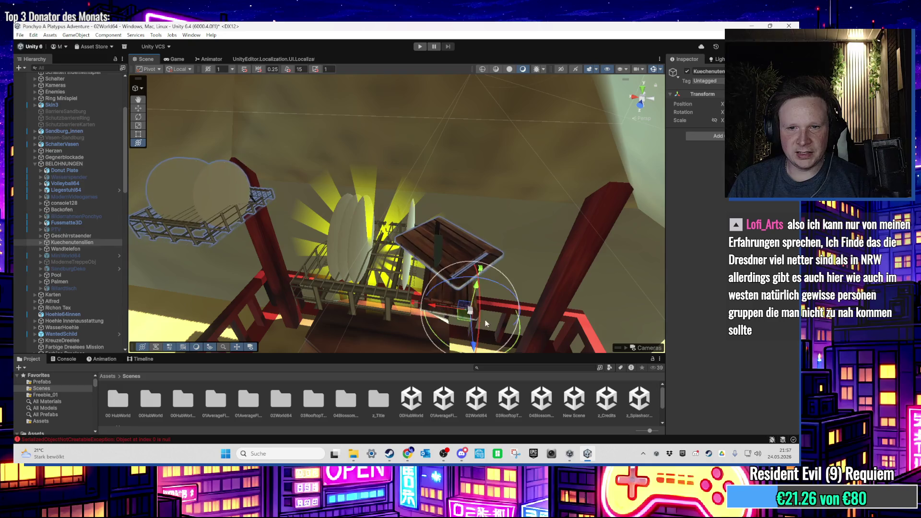
key("f")
Select all utensils from Schneidebrett to Geschirrstaender and move them onto the central dish rack
right_click(102, 243)
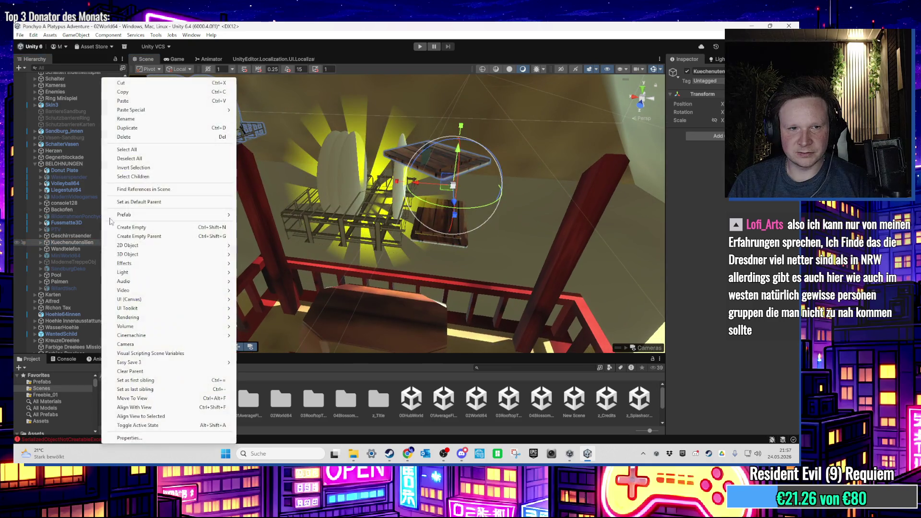
left_click(42, 243)
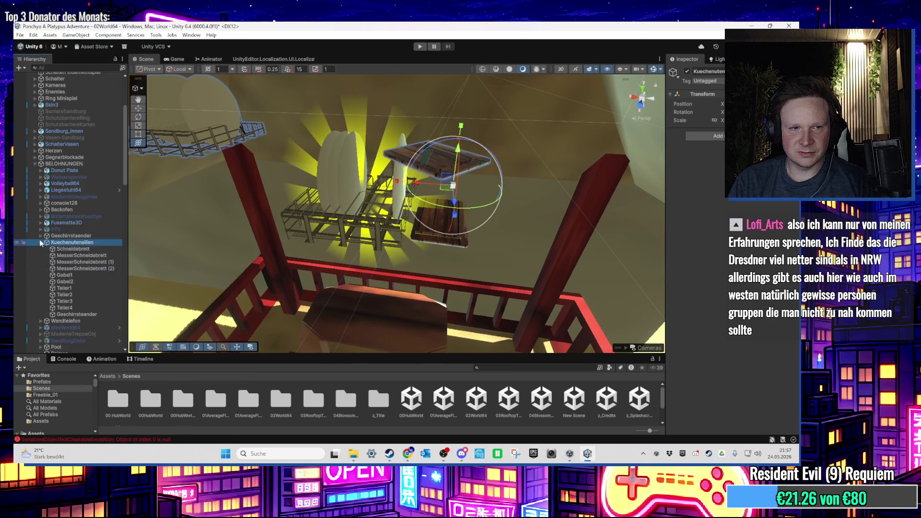
left_click(70, 250)
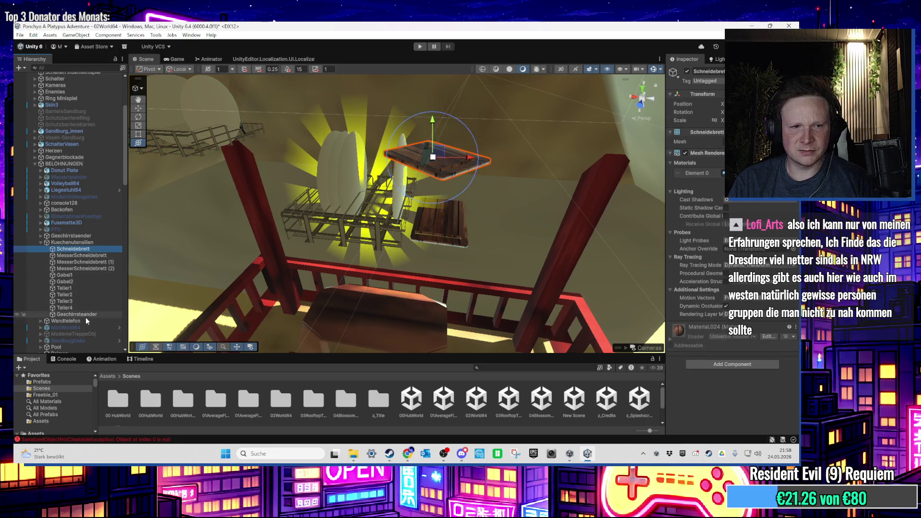
left_click(72, 243)
mouse_move(268, 202)
left_mouse_down()
mouse_move(285, 197)
mouse_move(396, 242)
mouse_move(387, 313)
mouse_move(338, 247)
mouse_move(384, 252)
mouse_move(356, 150)
mouse_move(363, 153)
mouse_move(372, 109)
mouse_move(403, 126)
mouse_move(399, 268)
mouse_move(386, 239)
mouse_move(382, 263)
left_mouse_up()
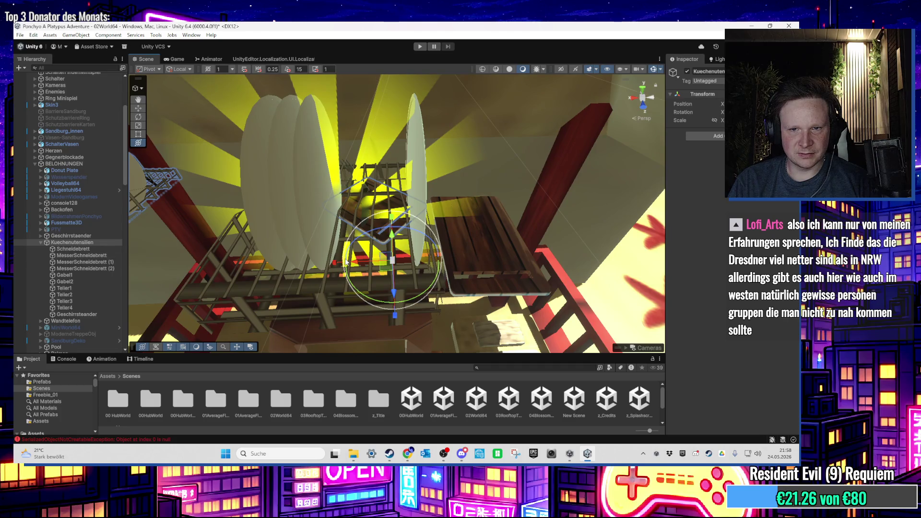
left_click(86, 250)
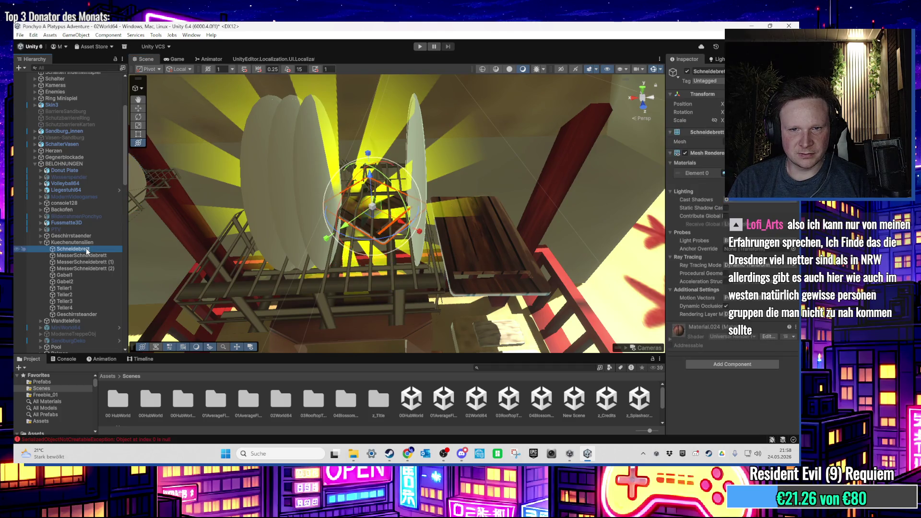
left_click(77, 315, "shift")
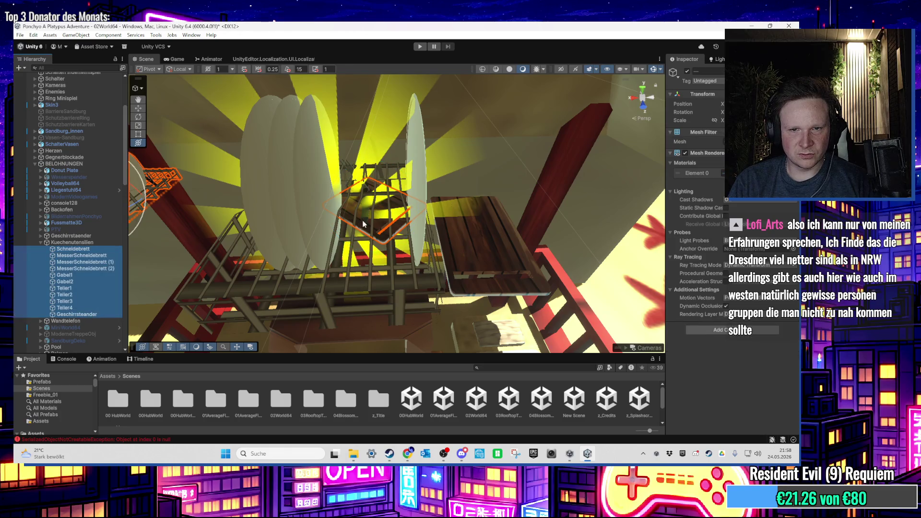
key("f")
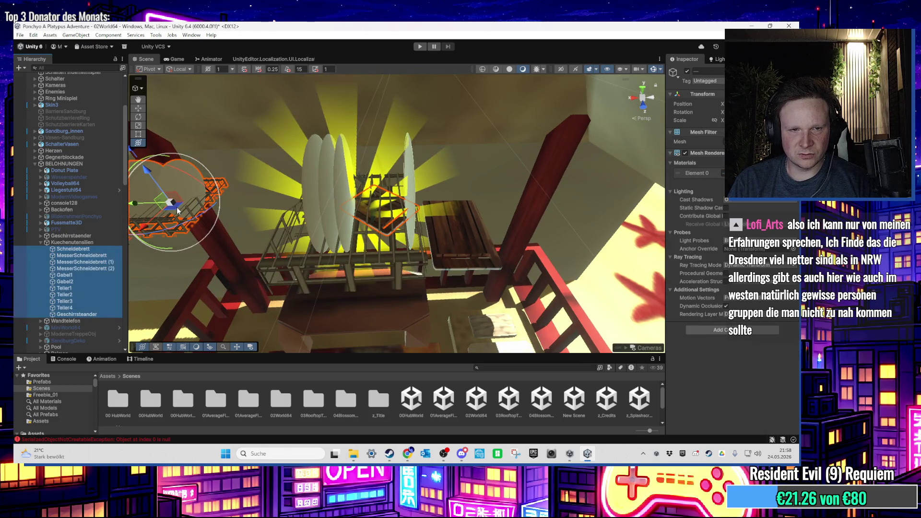
left_click_drag(176, 211, 361, 241)
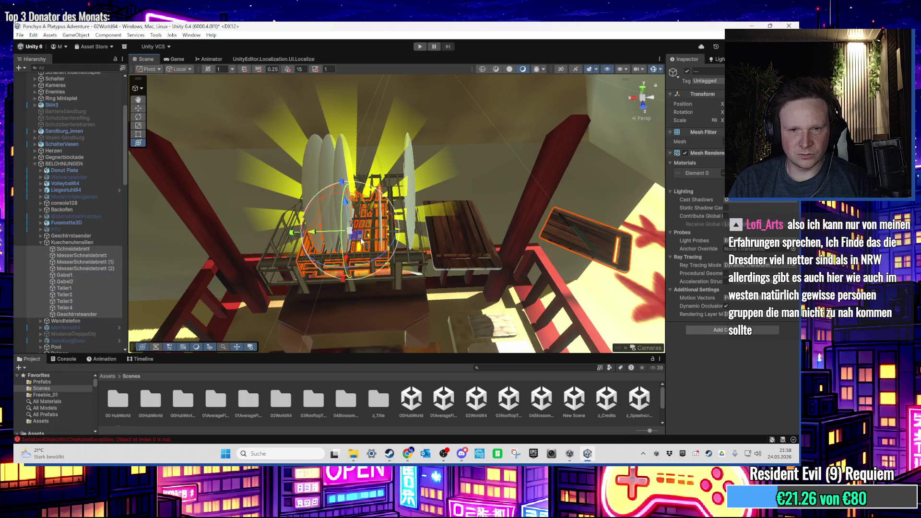
Move the right cutting board onto the left table, then inspect Geschirrstaender's Deko Einsamm component
left_click(86, 249)
left_click(87, 256, "ctrl")
left_click(93, 261, "ctrl")
left_click(95, 260, "ctrl")
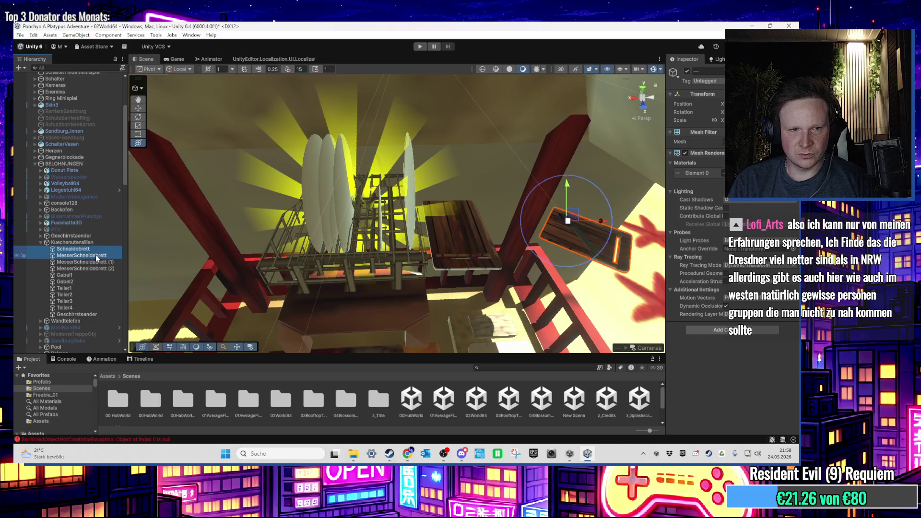
left_click(545, 228)
left_click_drag(545, 228, 417, 222)
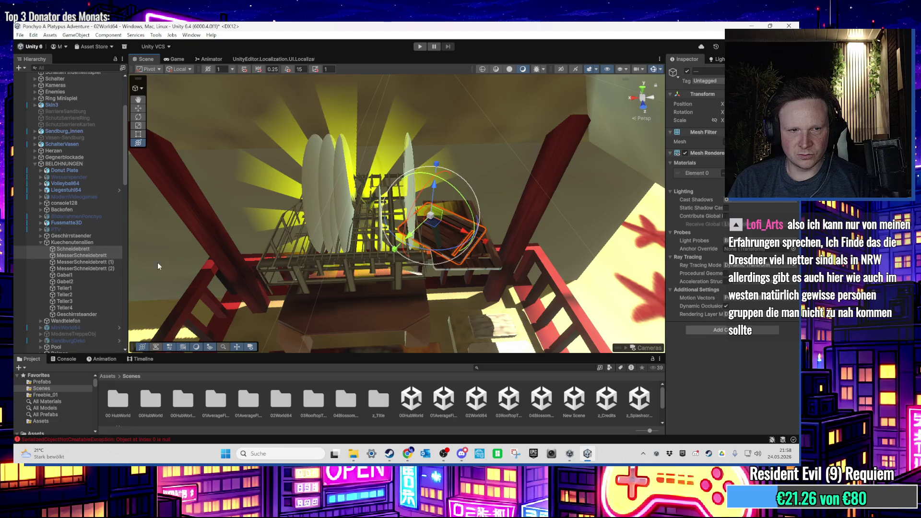
left_click(72, 236)
left_click(708, 132)
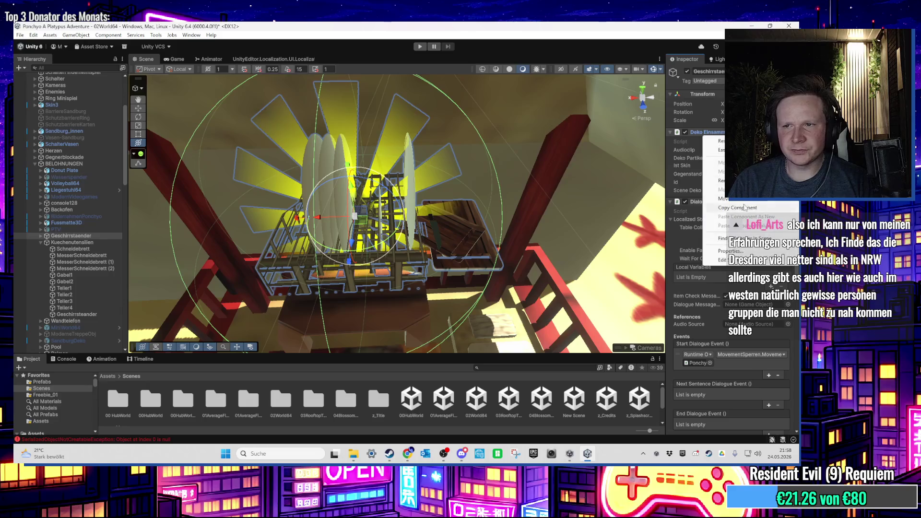
Paste Deko Einsamm and the copied Dialogue Manager from Geschirrstaender onto Kuechenutensilien as new components
left_click(72, 242)
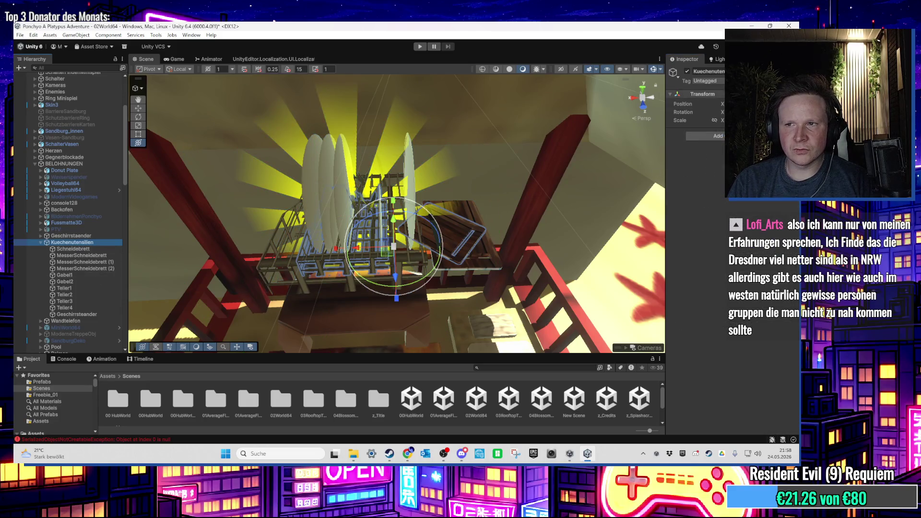
right_click(623, 176)
left_click(672, 223)
left_click(70, 236)
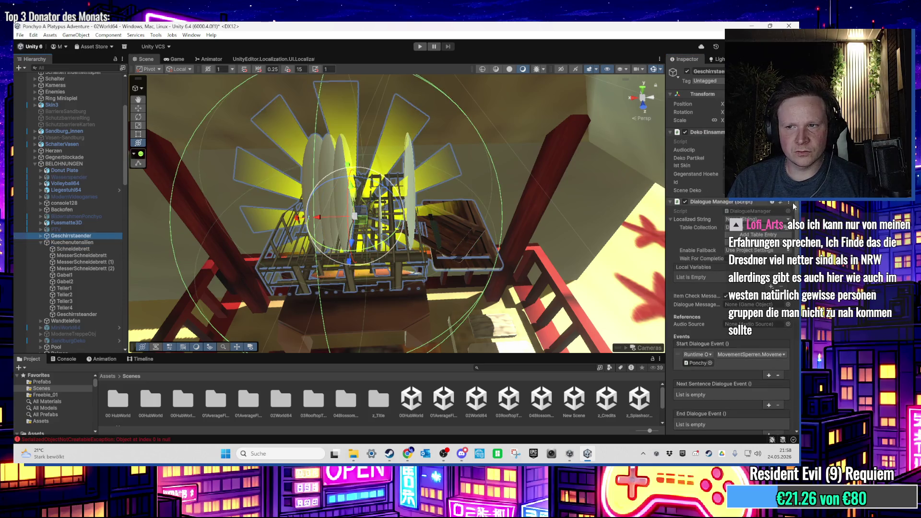
left_click(789, 202)
left_click(773, 278)
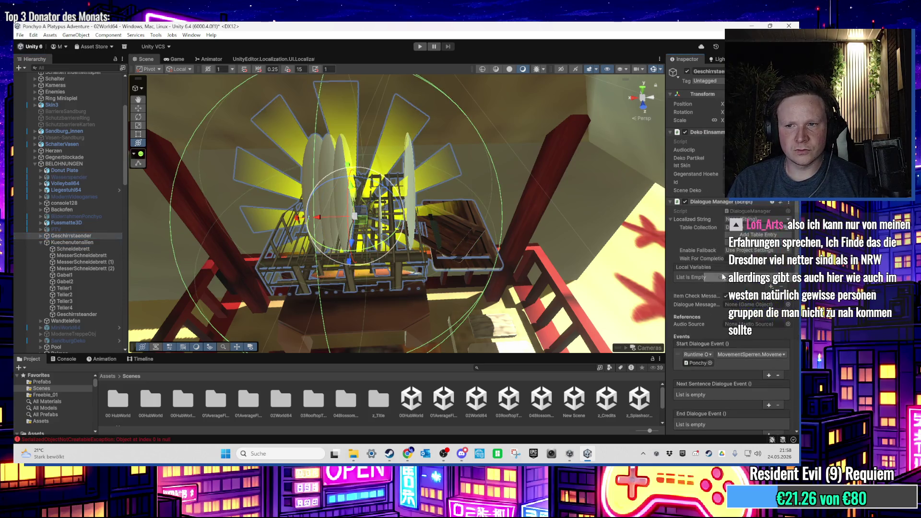
left_click(96, 242)
right_click(703, 134)
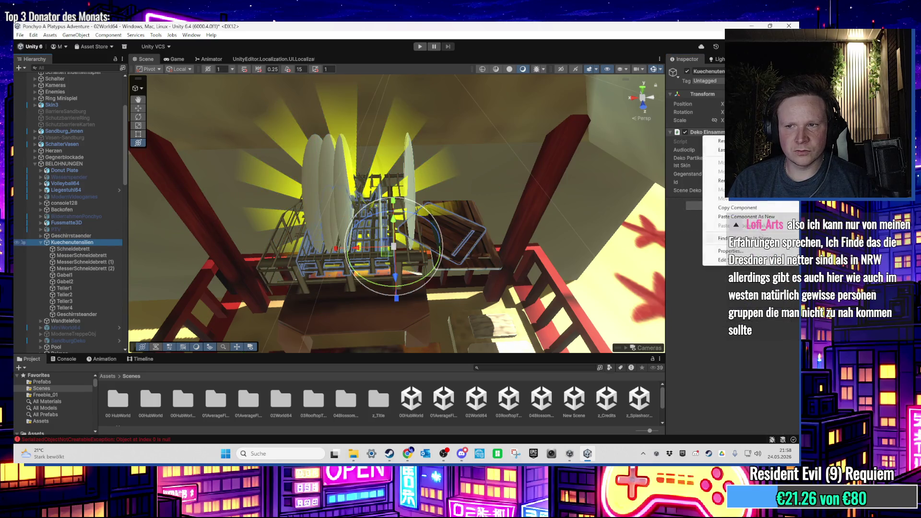
left_click(759, 217)
left_click(84, 243)
Expand Geschirrstaender to pick the shining (1) glow object, then reselect Kuechenutensilien
left_click(72, 236)
scroll(710, 234, "down", 5)
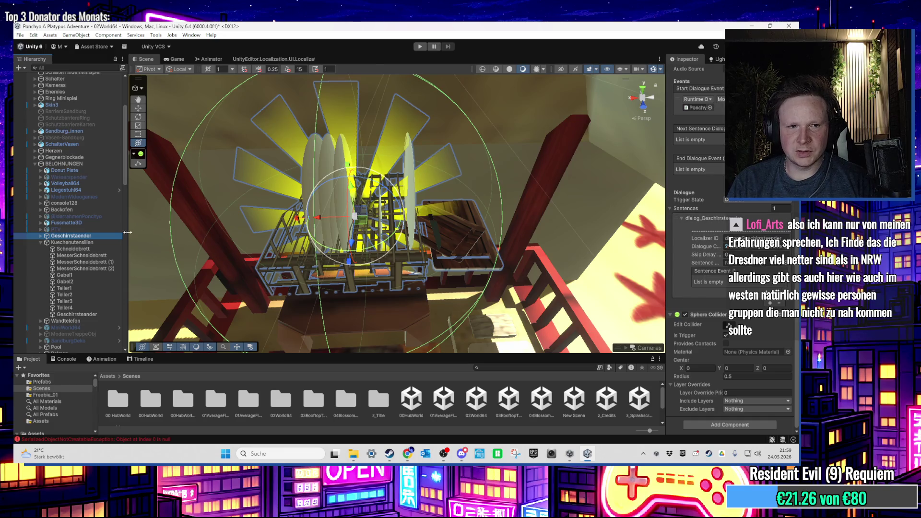
left_click(40, 235)
left_click(82, 307)
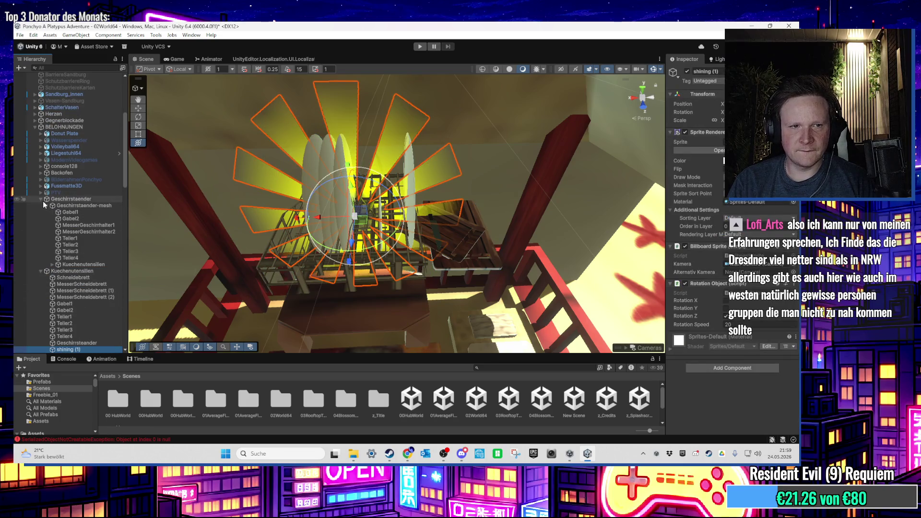
left_click(40, 199)
left_click(72, 199)
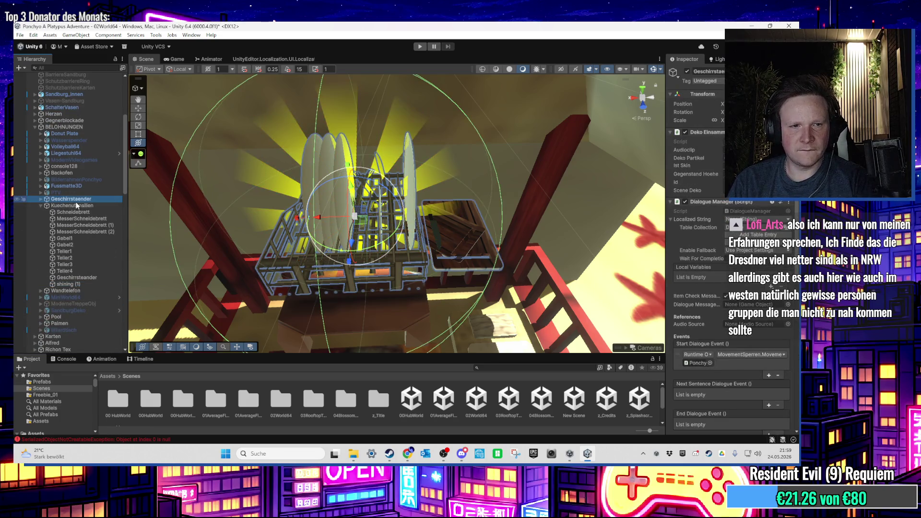
left_click(77, 206)
Collapse Kuechenutensilien and add a Sphere Collider component to it
key("Left")
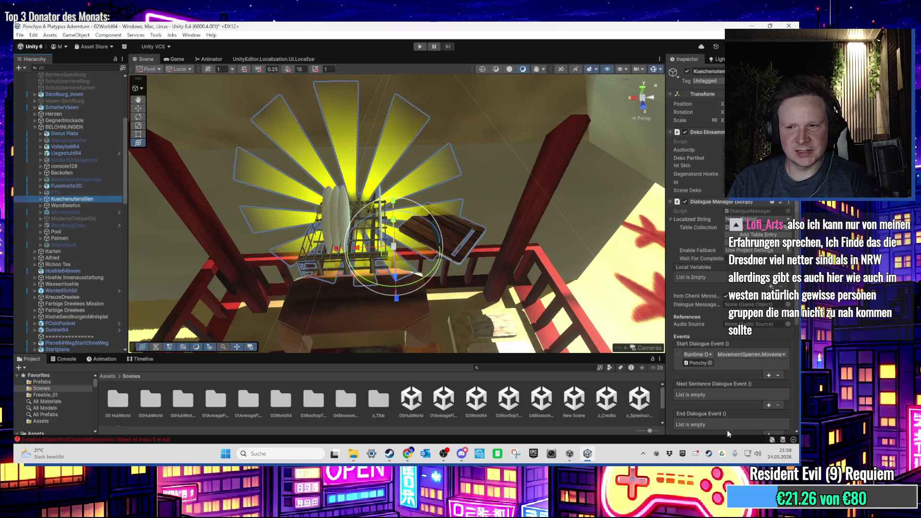
scroll(722, 413, "down", 5)
left_click(719, 419)
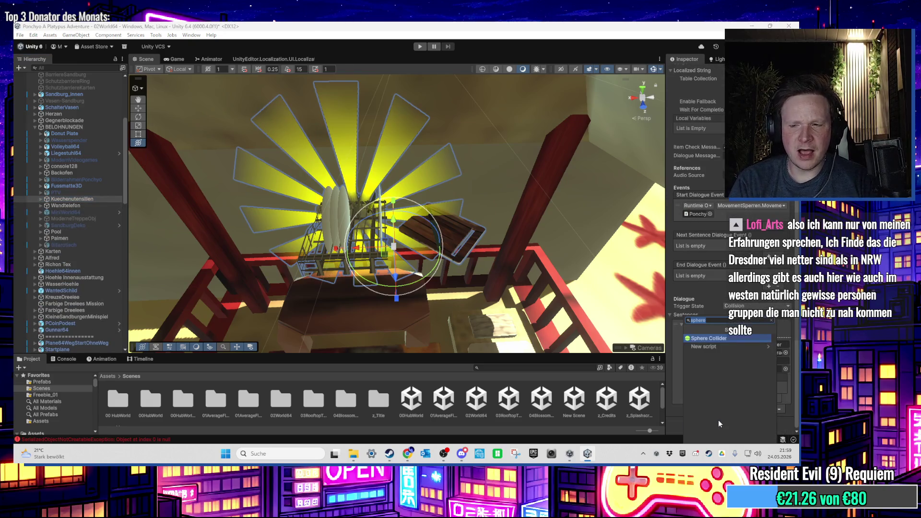
left_click(731, 339)
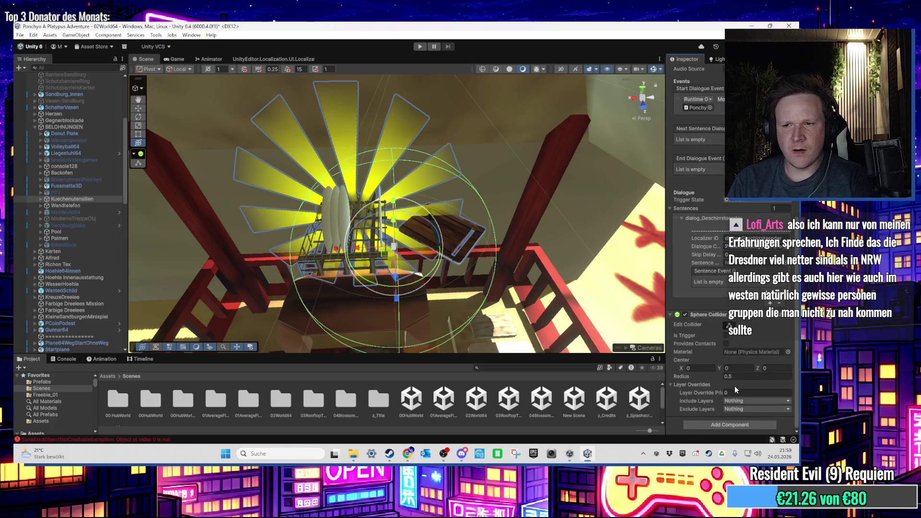
type("1")
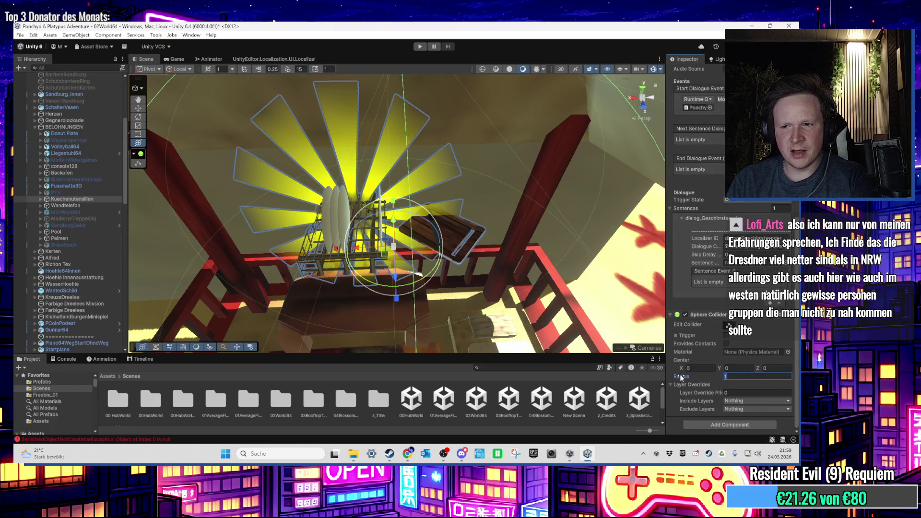
Zoom and orbit to face the dish rack, then expand Kuechenutensilien's children
scroll(458, 250, "up", 3)
scroll(453, 244, "up", 5)
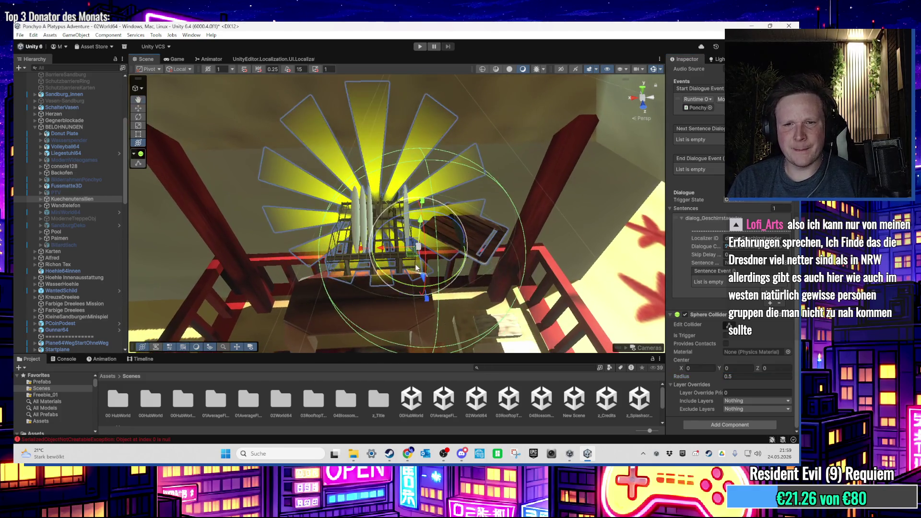
scroll(416, 266, "up", 5)
mouse_move(394, 271)
left_mouse_down()
mouse_move(437, 238)
mouse_move(440, 269)
mouse_move(442, 255)
mouse_move(462, 283)
mouse_move(413, 264)
left_mouse_up()
left_click(41, 199)
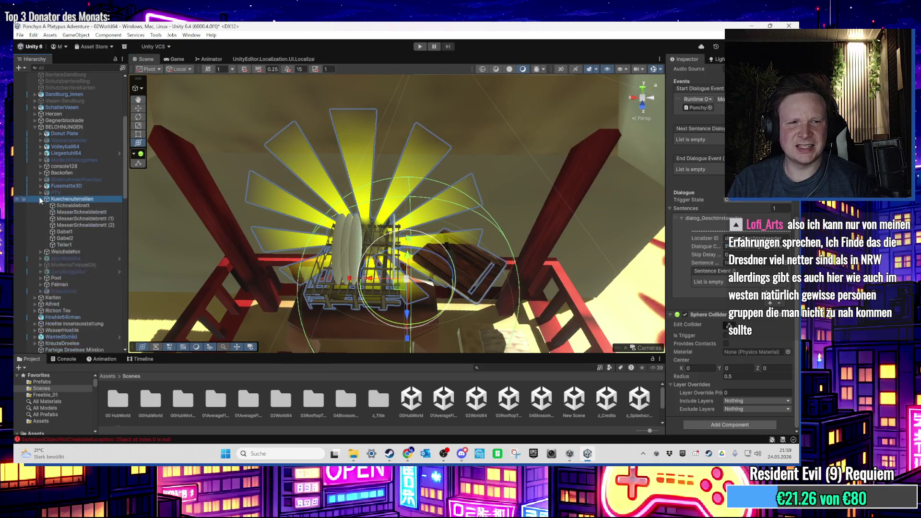
Frame the shining (1) sprite, then select Kuechenutensilien and collapse its children
left_click(39, 206)
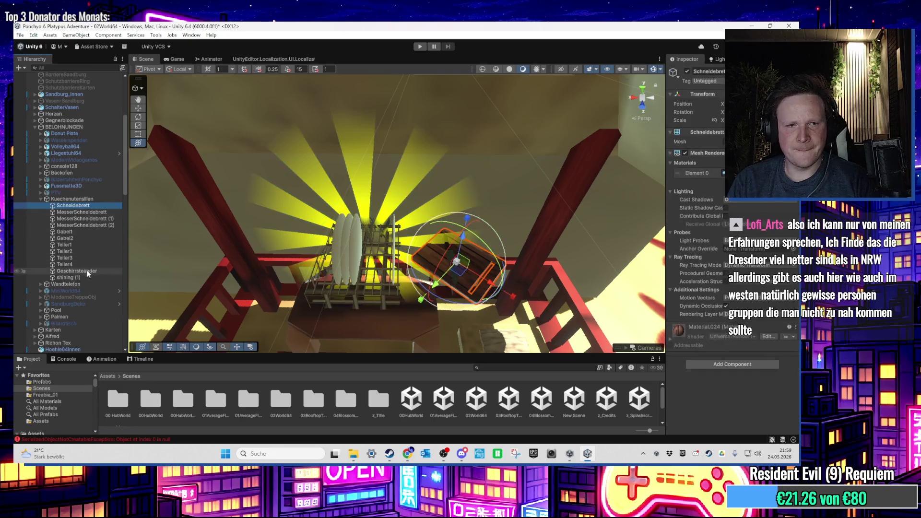
left_click(86, 277, "shift")
left_click(79, 207)
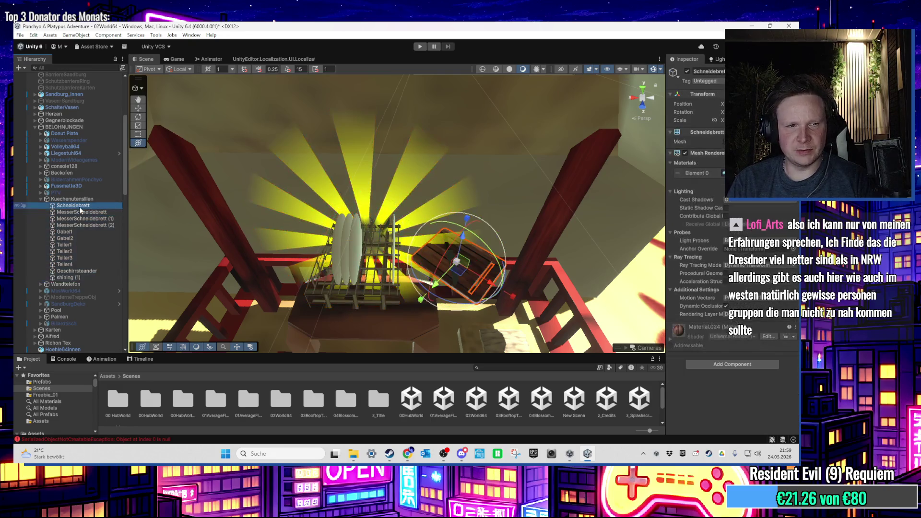
left_click(83, 278)
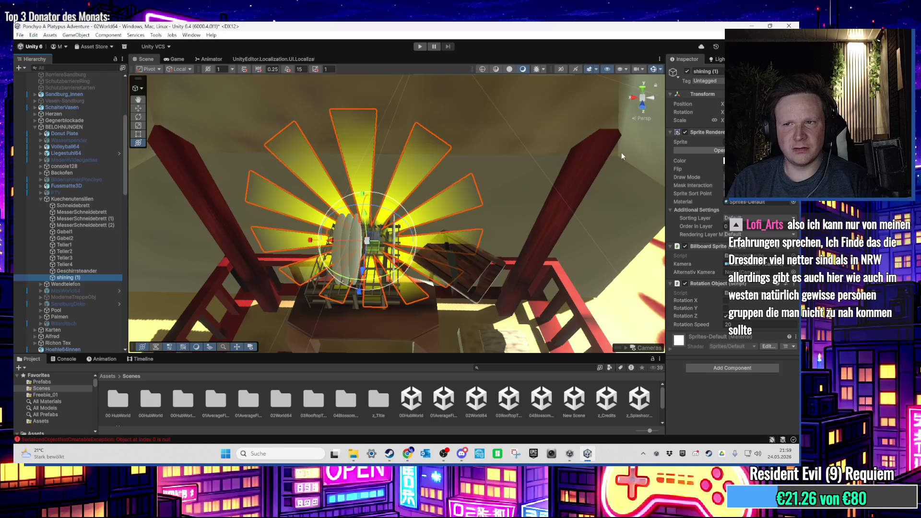
key("f")
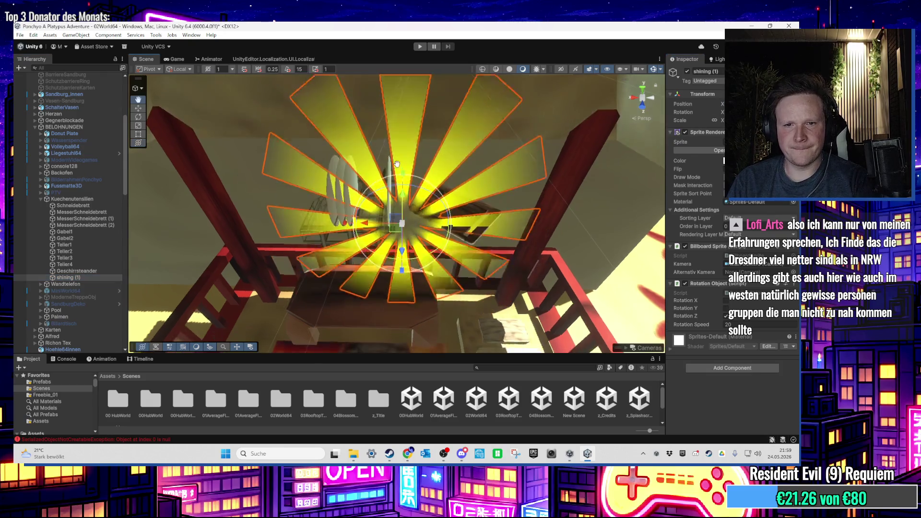
left_click(72, 199)
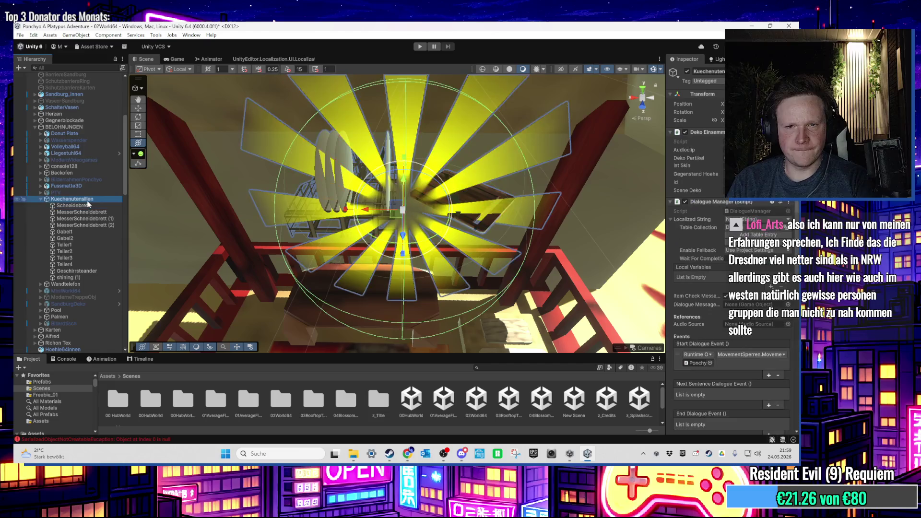
mouse_move(232, 200)
left_mouse_down()
mouse_move(364, 291)
mouse_move(164, 169)
left_mouse_up()
key("Left")
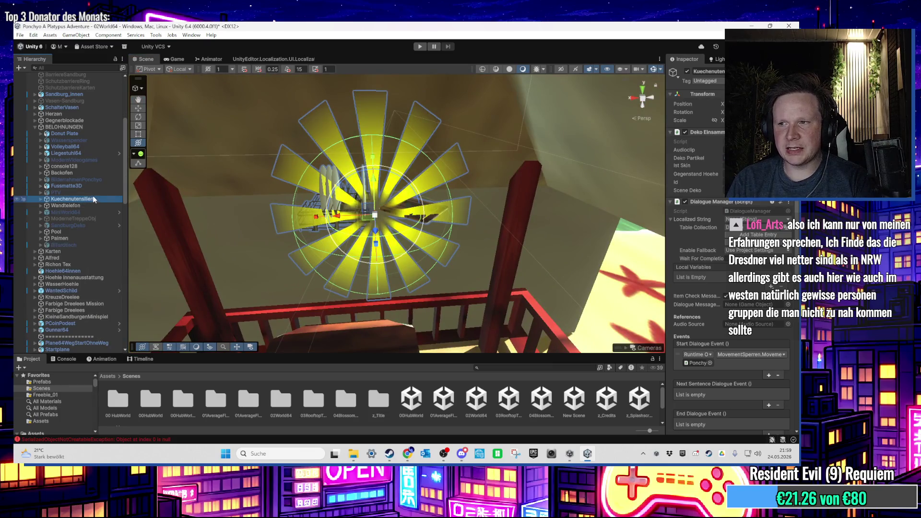
mouse_move(440, 166)
left_mouse_down()
mouse_move(381, 150)
mouse_move(417, 218)
mouse_move(375, 228)
mouse_move(411, 148)
mouse_move(416, 88)
mouse_move(465, 110)
mouse_move(459, 252)
mouse_move(434, 229)
mouse_move(456, 238)
mouse_move(439, 136)
left_mouse_up()
Tick Is Trigger on the Sphere Collider and enter play mode
scroll(715, 344, "down", 10)
left_click(725, 336)
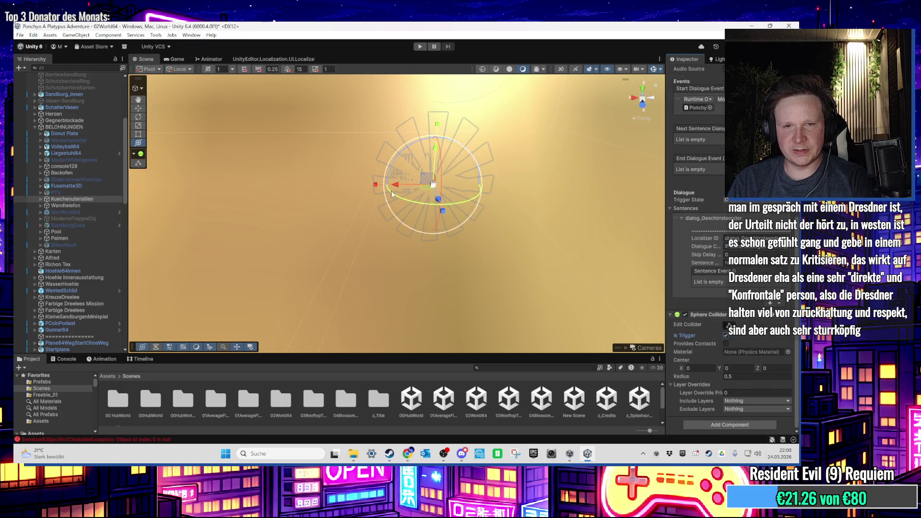
left_click(420, 47)
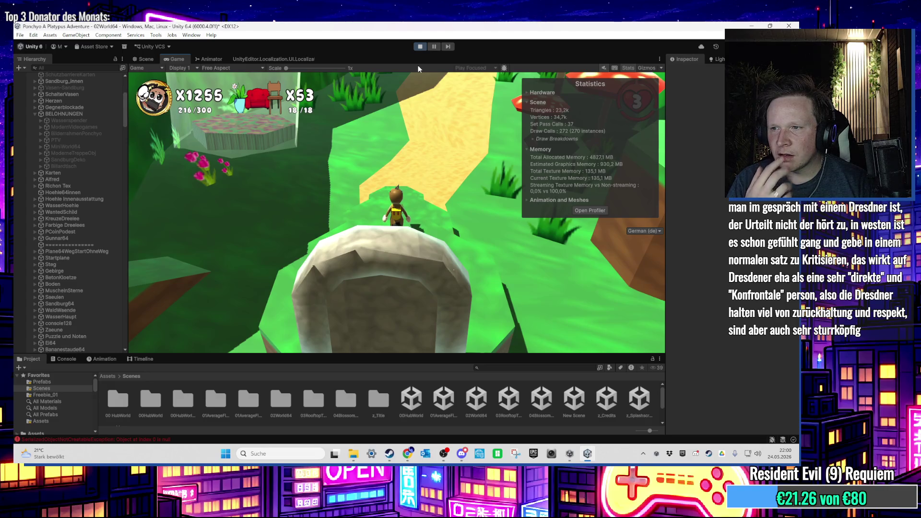
Run the character past the striped vases and rock pillars onto the red deck, then stop play
key("d")
key("w")
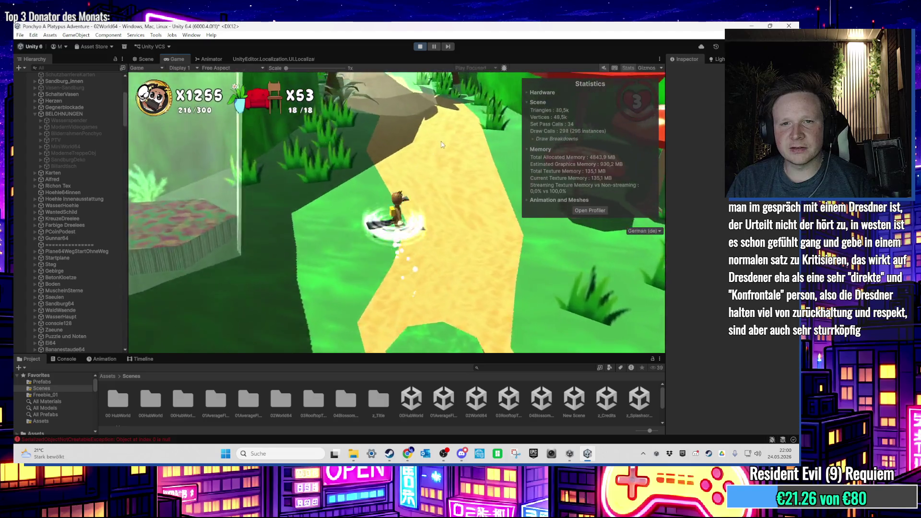
key("w")
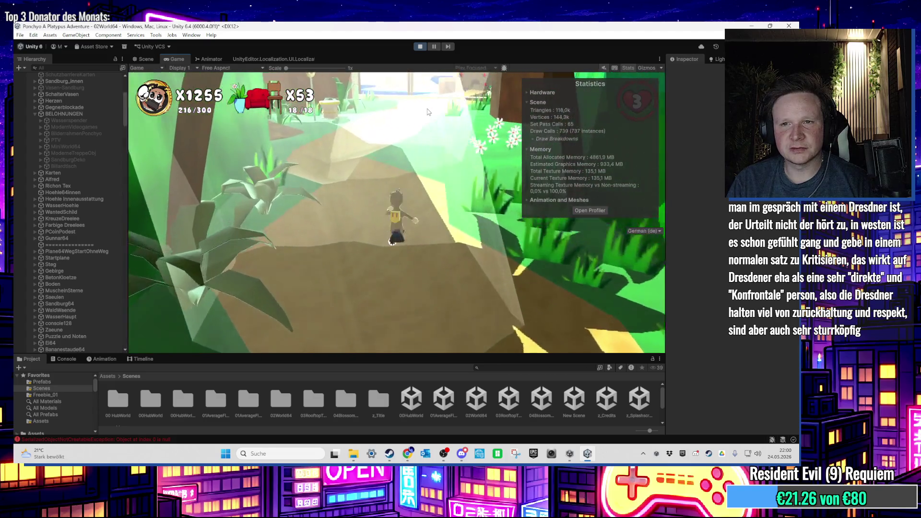
key("w")
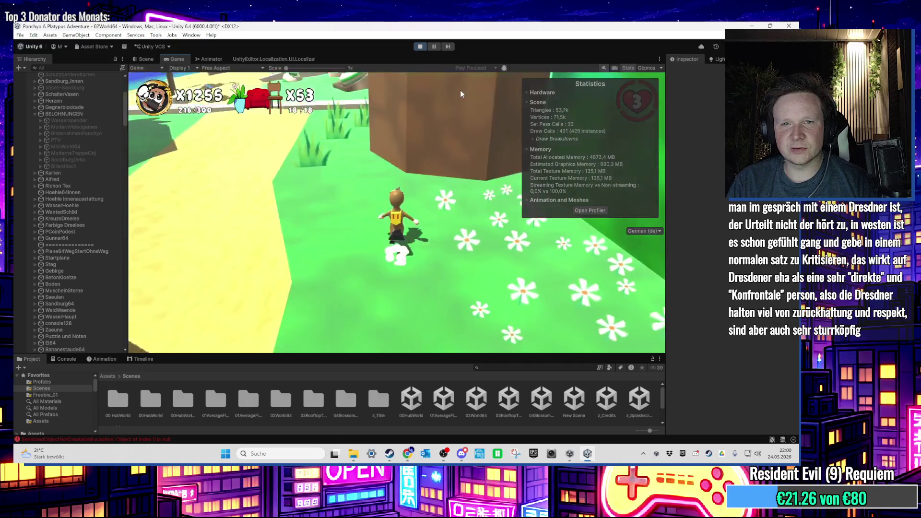
key("w")
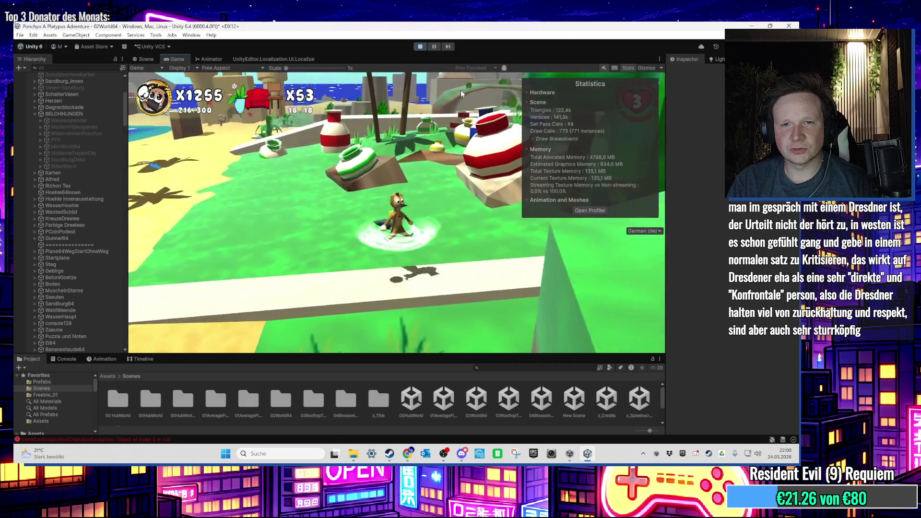
key("w")
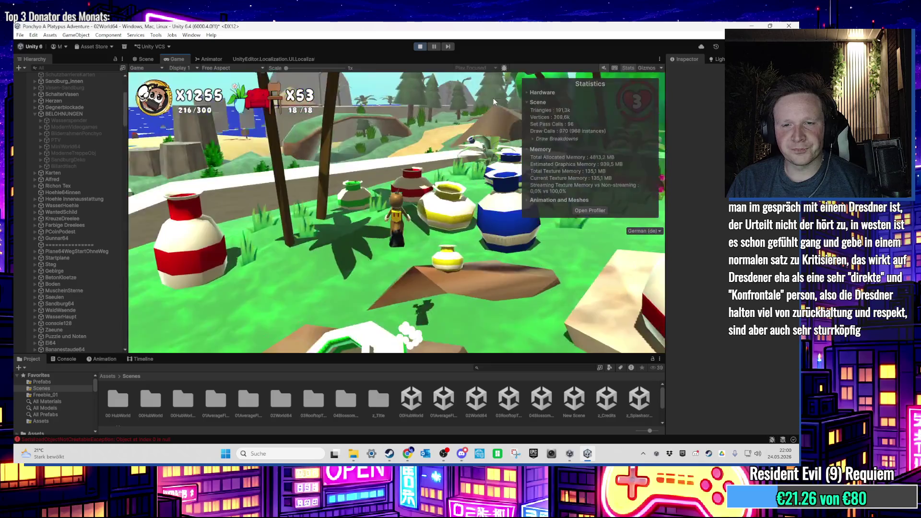
key("w")
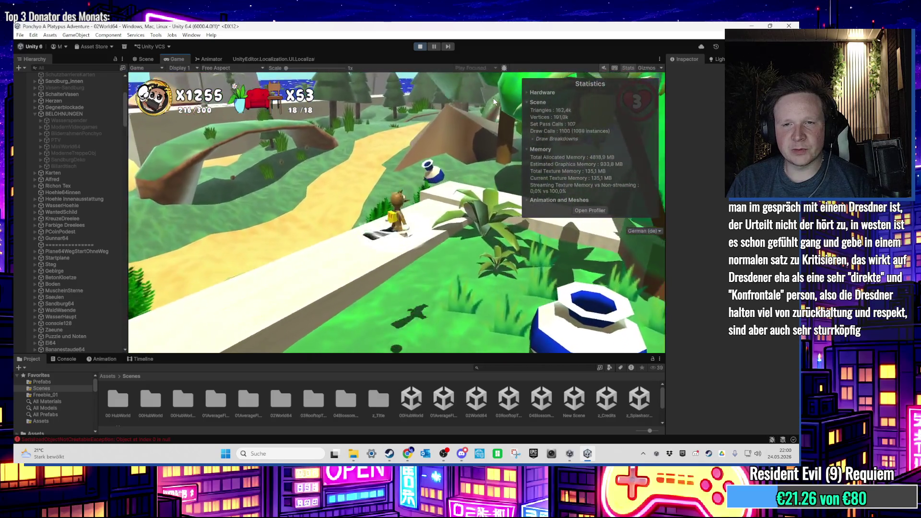
key("w")
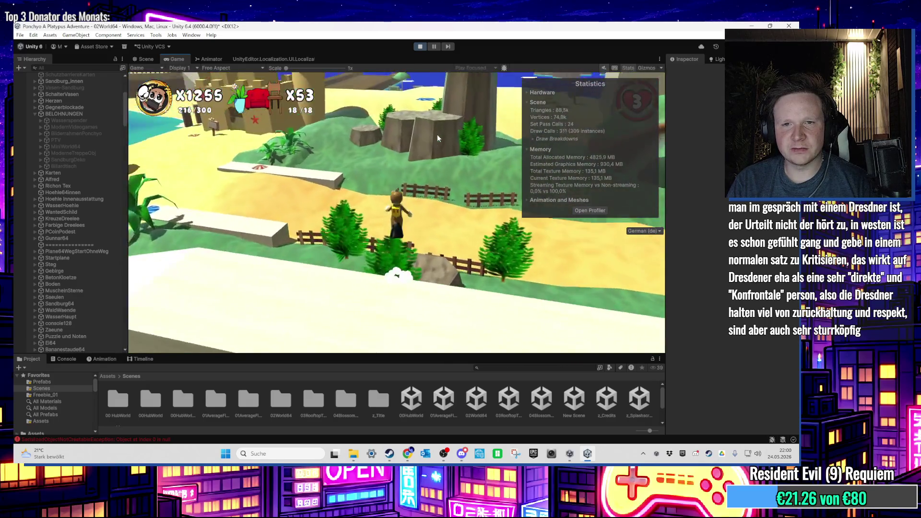
key("w")
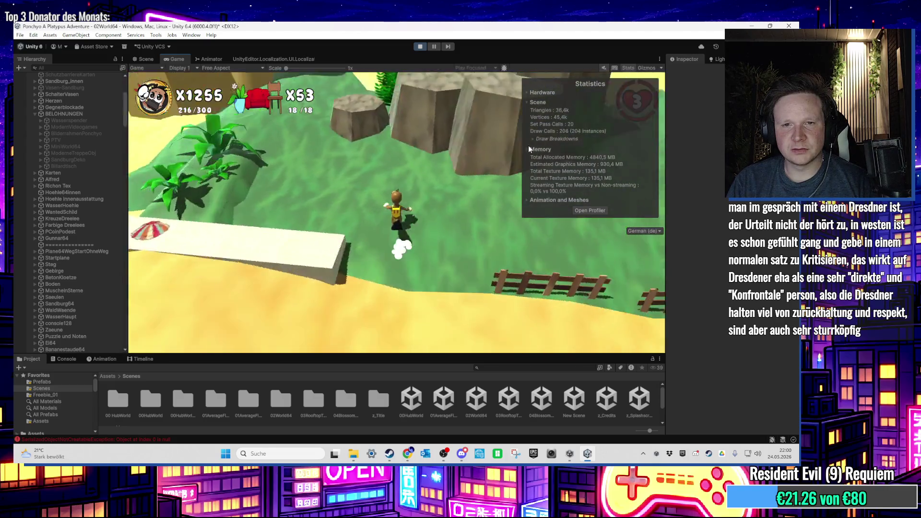
key("w")
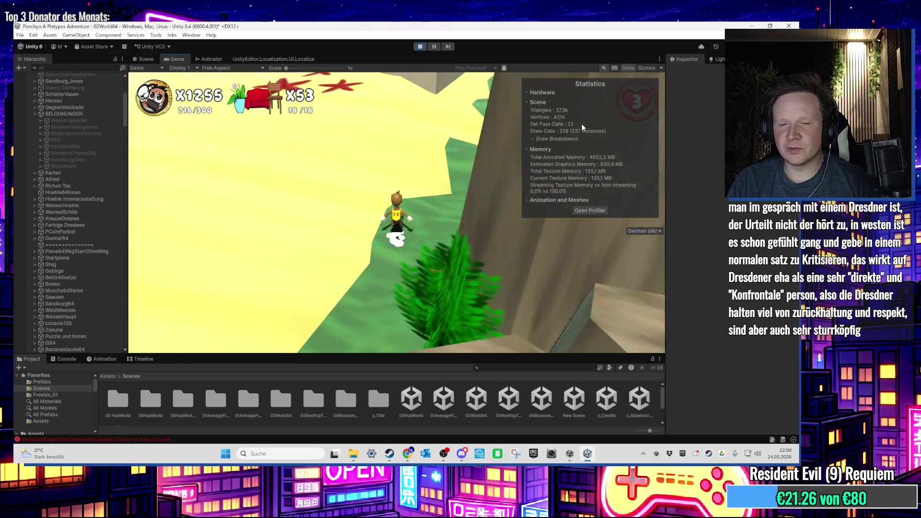
key("w")
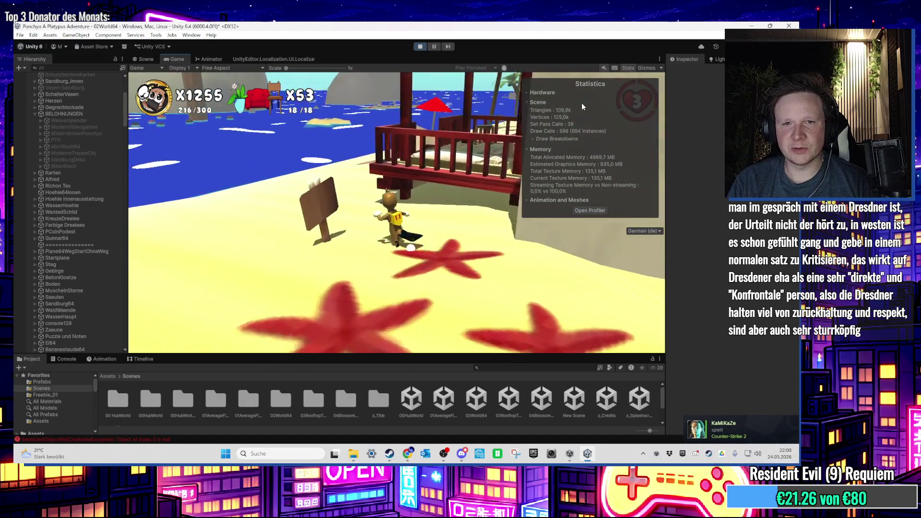
key("w")
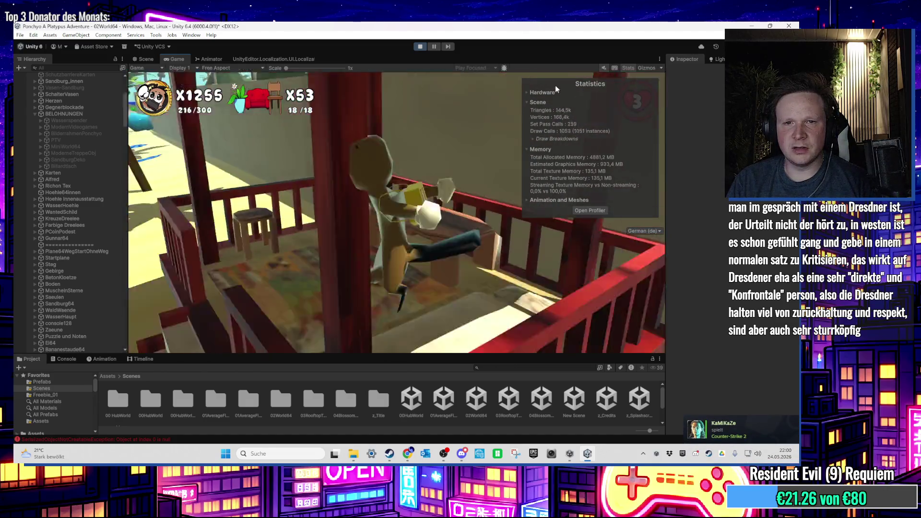
left_click(420, 46)
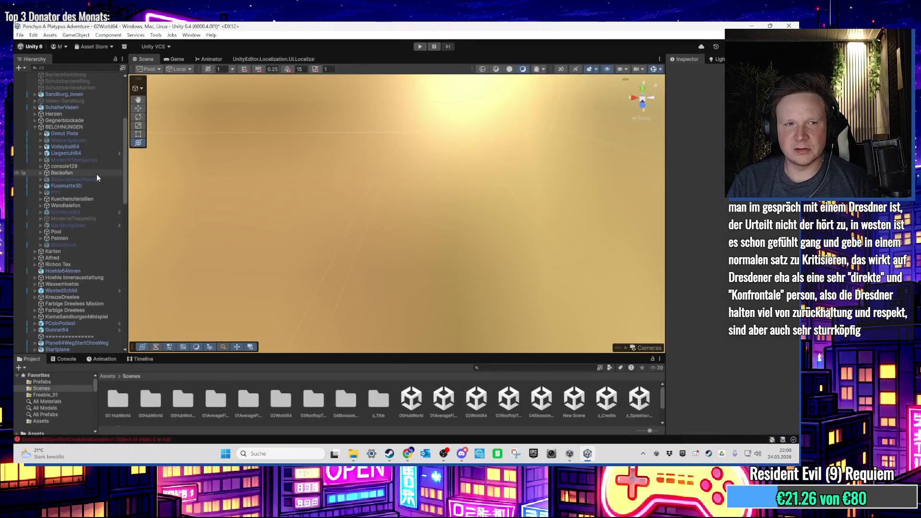
Frame Kuechenutensilien from the Hierarchy and enter play mode again
double_click(82, 223)
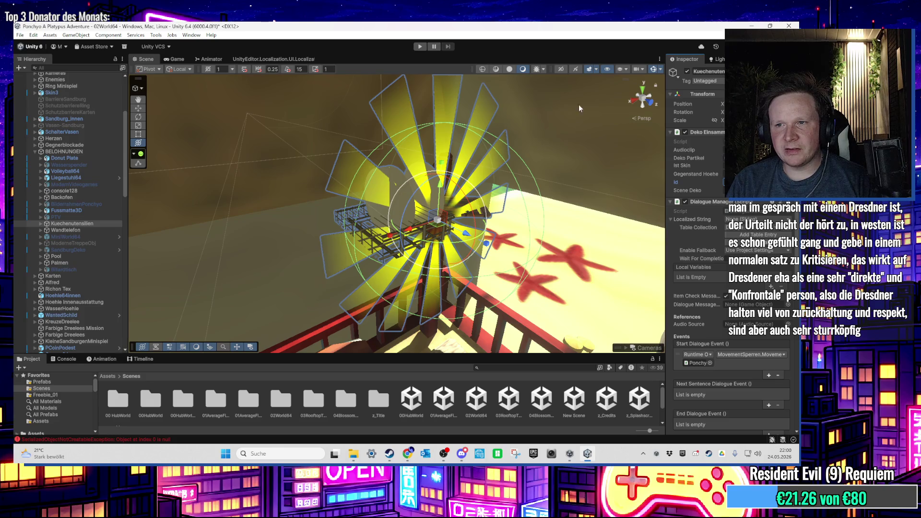
left_click(417, 47)
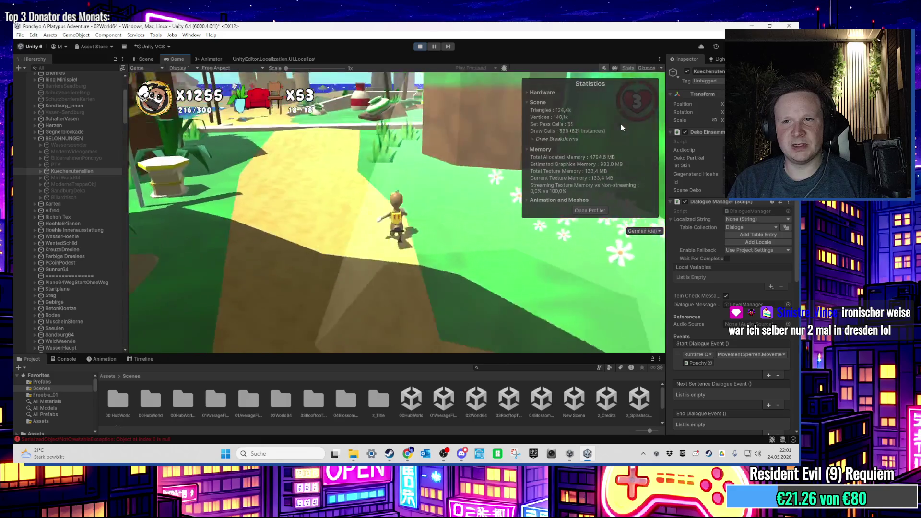
Hide the Game view Stats overlay, then open and dismiss the Windows Start menu
left_click(628, 67)
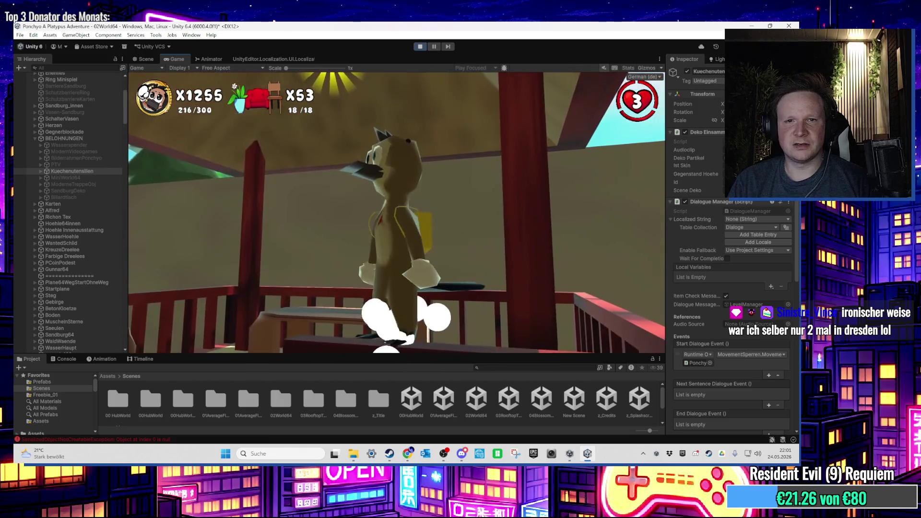
key("super")
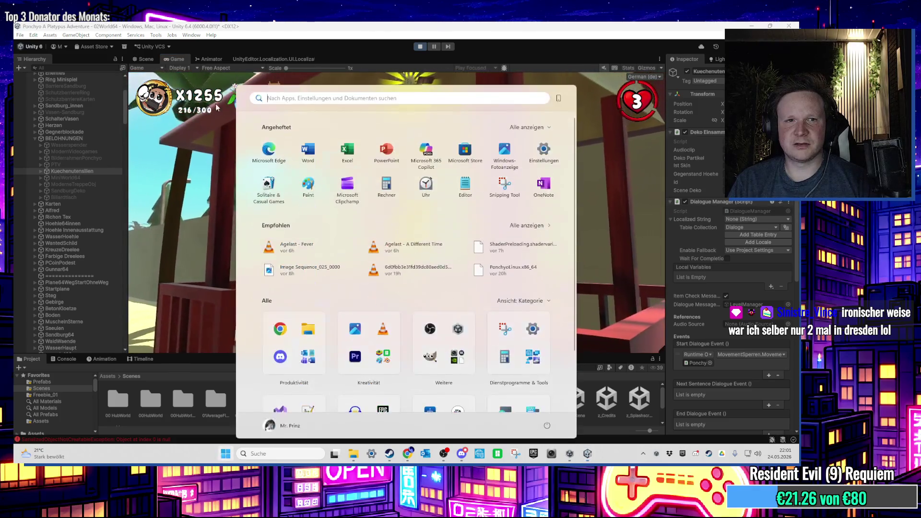
left_click(145, 59)
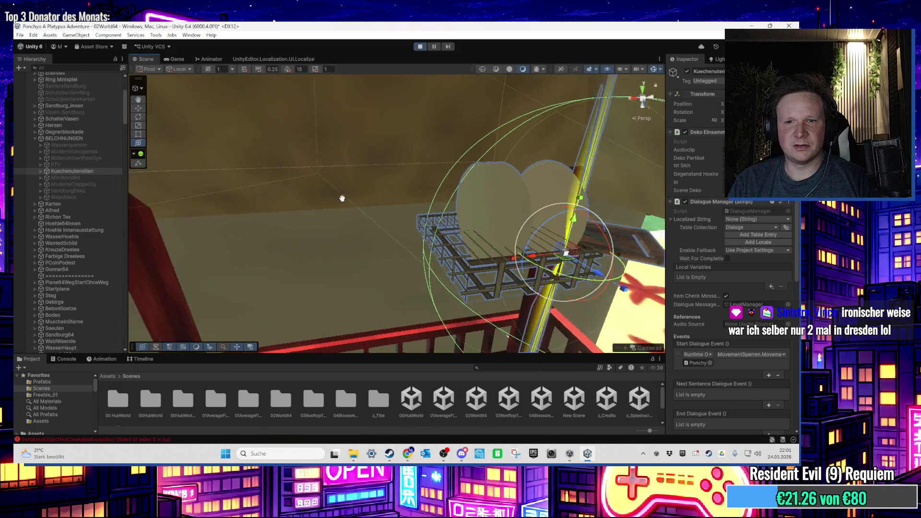
Frame Kuechenutensilien and tick Rotation Y on its Rotation Object script during play mode
mouse_move(300, 181)
left_mouse_down()
mouse_move(330, 209)
mouse_move(359, 218)
mouse_move(295, 201)
left_mouse_up()
double_click(72, 172)
scroll(741, 379, "down", 5)
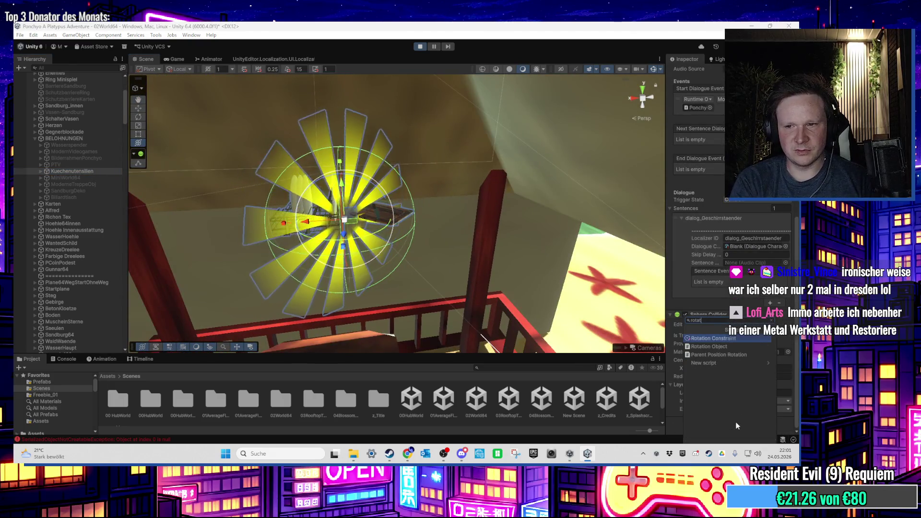
scroll(736, 422, "up", 2)
scroll(736, 422, "down", 3)
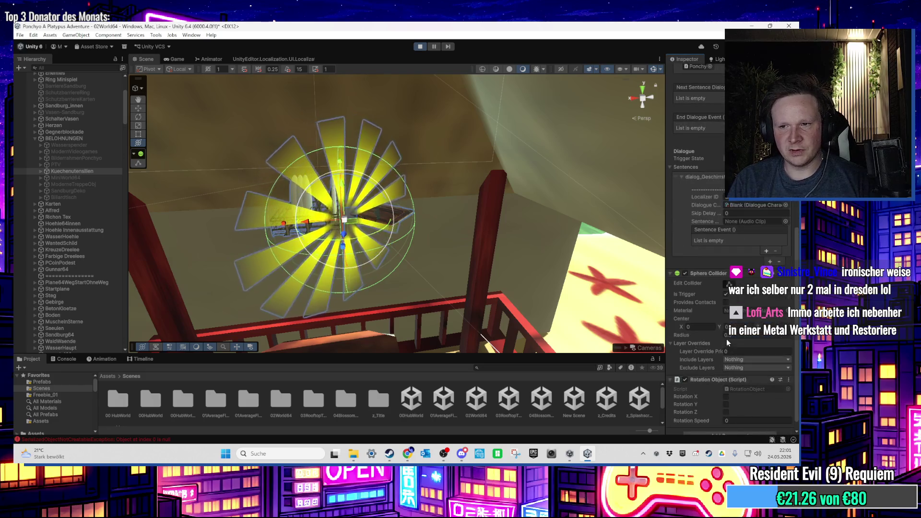
left_click(726, 394)
left_click(707, 410)
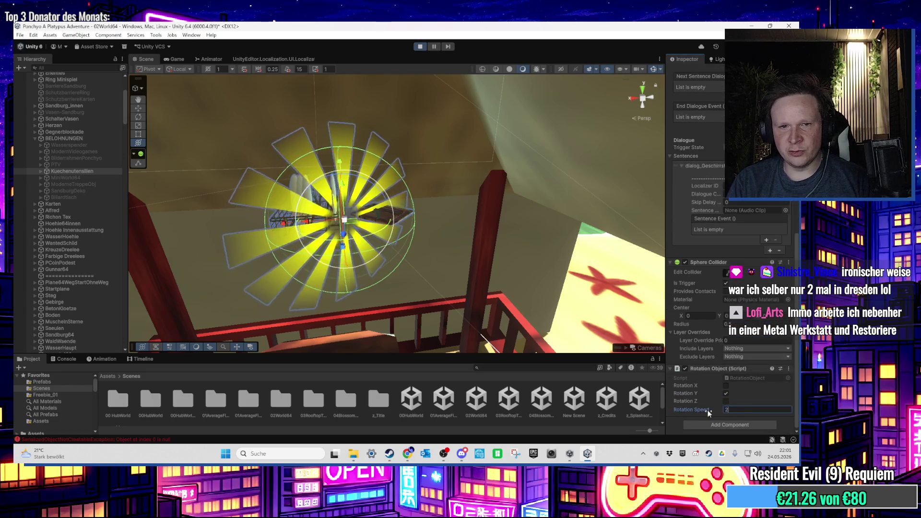
Exit play mode and give Kuechenutensilien a Rotation Object script spinning on Y at speed 20
left_click(419, 46)
scroll(706, 375, "up", 3)
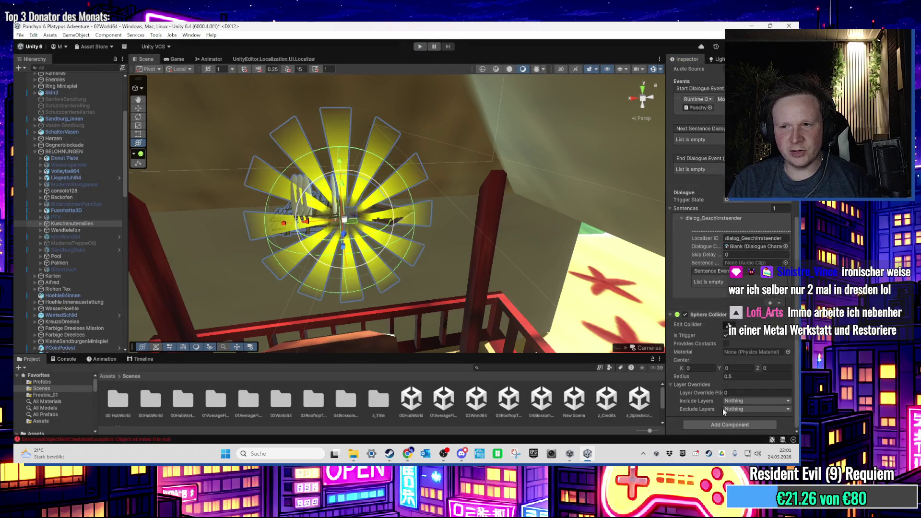
key("Return")
scroll(744, 396, "down", 3)
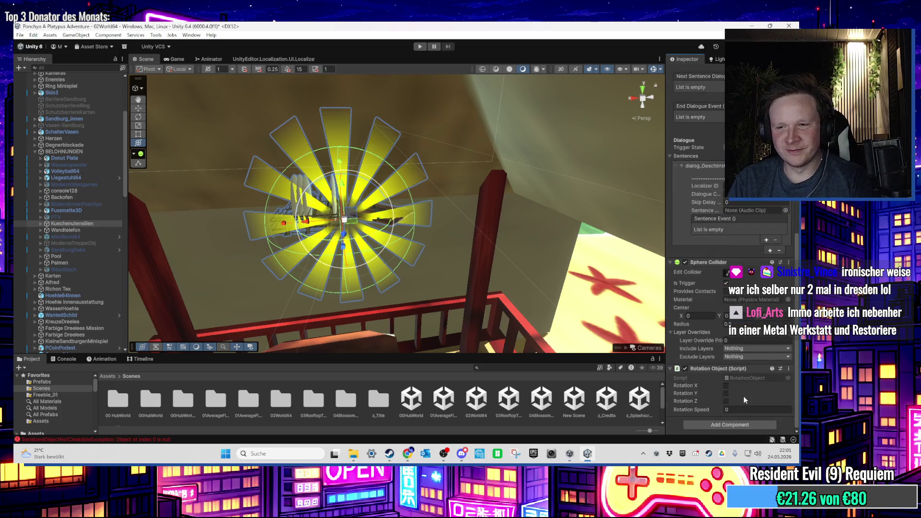
left_click(727, 394)
left_click(727, 410)
type("20")
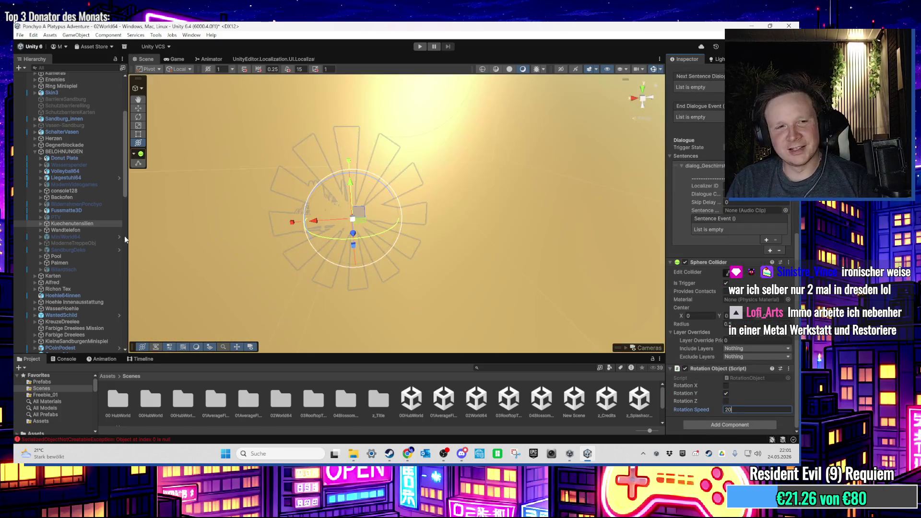
Inspect Wandtelefon and its shining (1) child, then frame Kuechenutensilien again
left_click(50, 231)
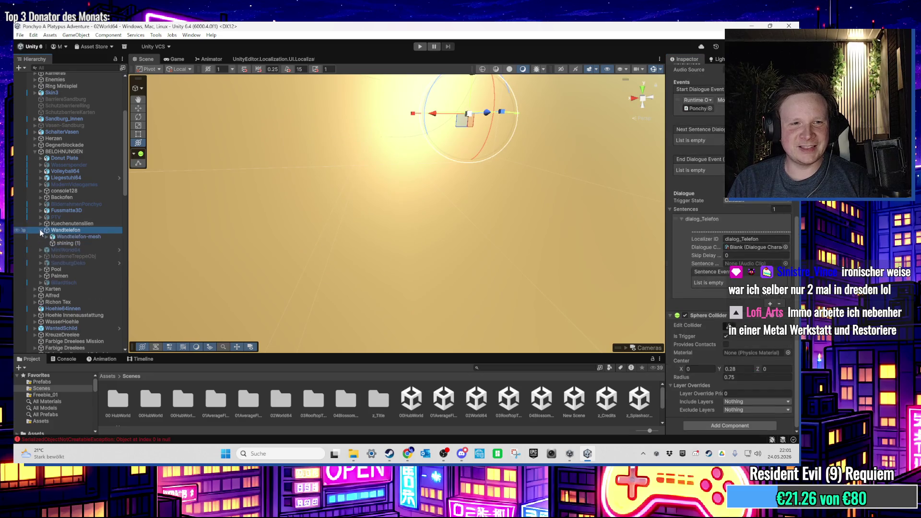
left_click(58, 243)
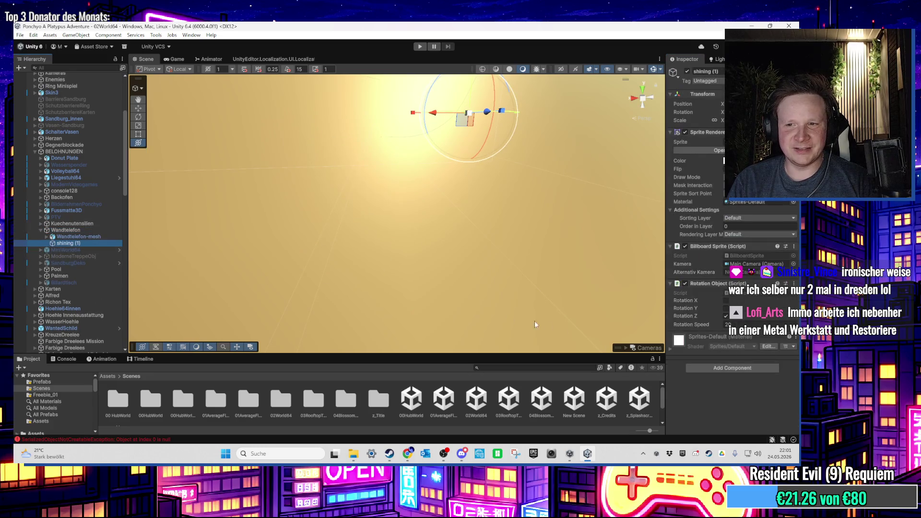
left_click(58, 231)
double_click(58, 224)
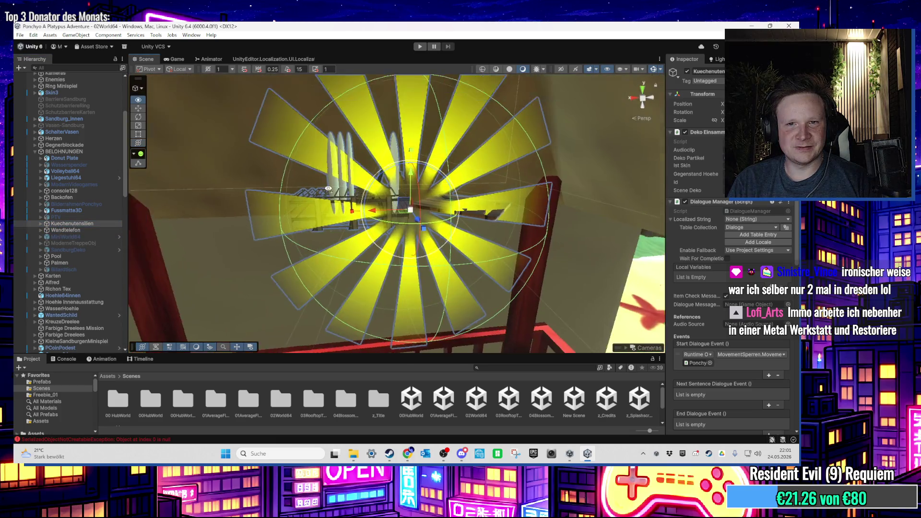
left_click_drag(328, 189, 332, 183)
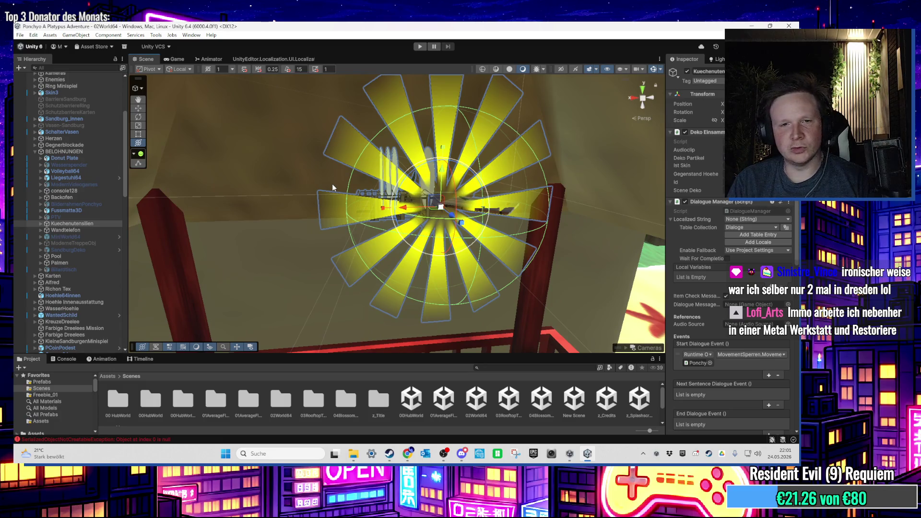
scroll(332, 183, "down", 5)
mouse_move(332, 183)
left_mouse_down()
mouse_move(350, 76)
mouse_move(466, 182)
mouse_move(405, 139)
mouse_move(350, 182)
mouse_move(372, 229)
left_mouse_up()
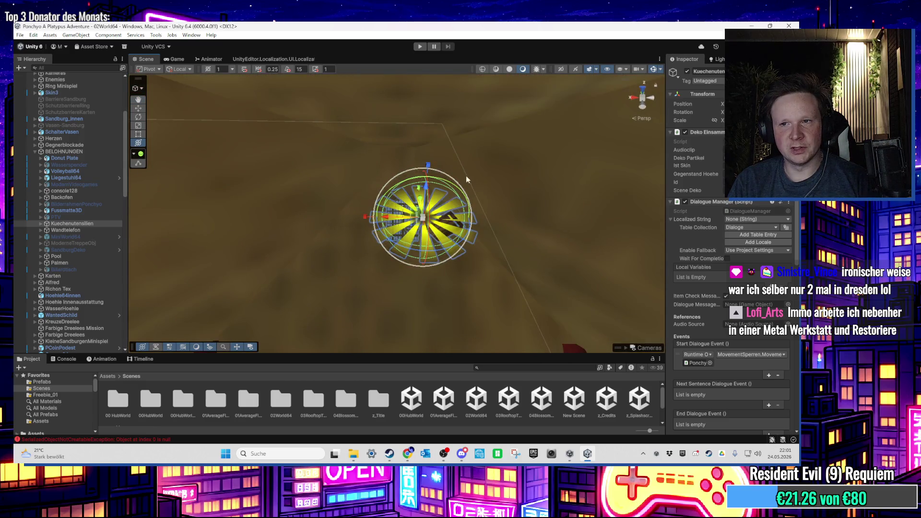
left_click(643, 106)
left_click(643, 112)
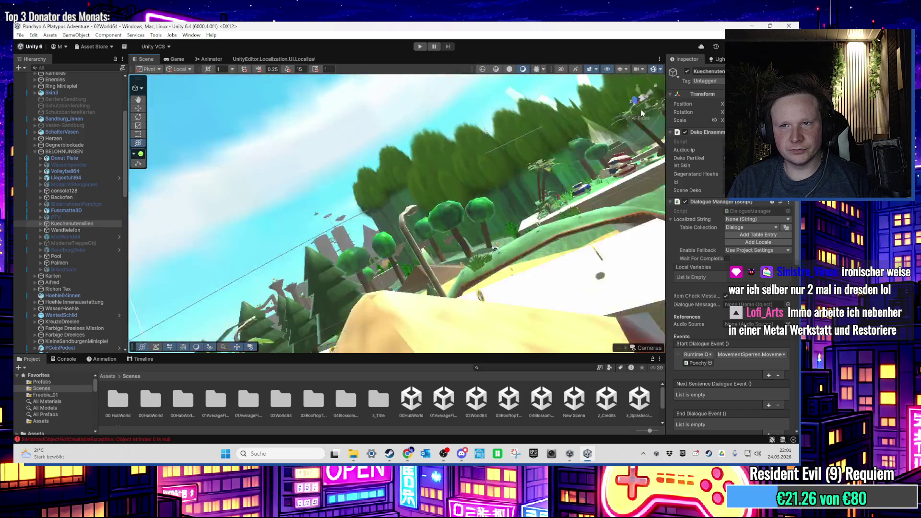
left_click(643, 107)
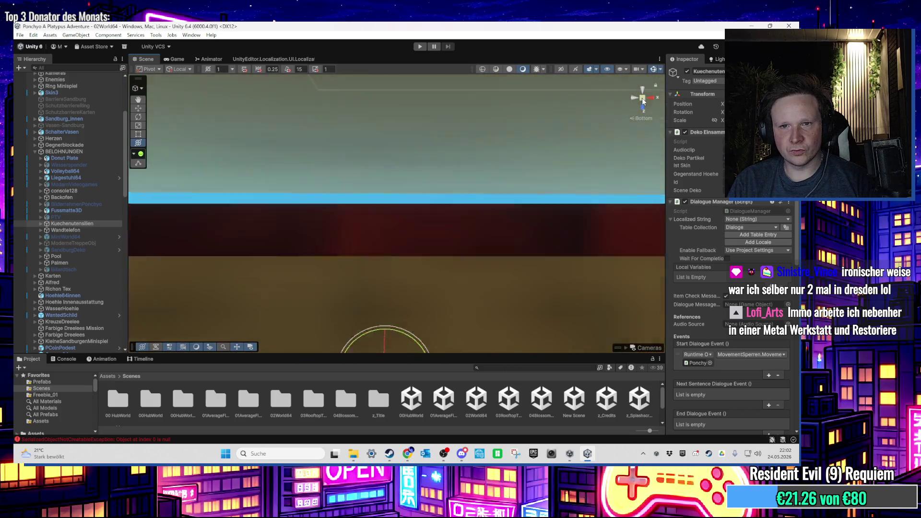
left_click(642, 98)
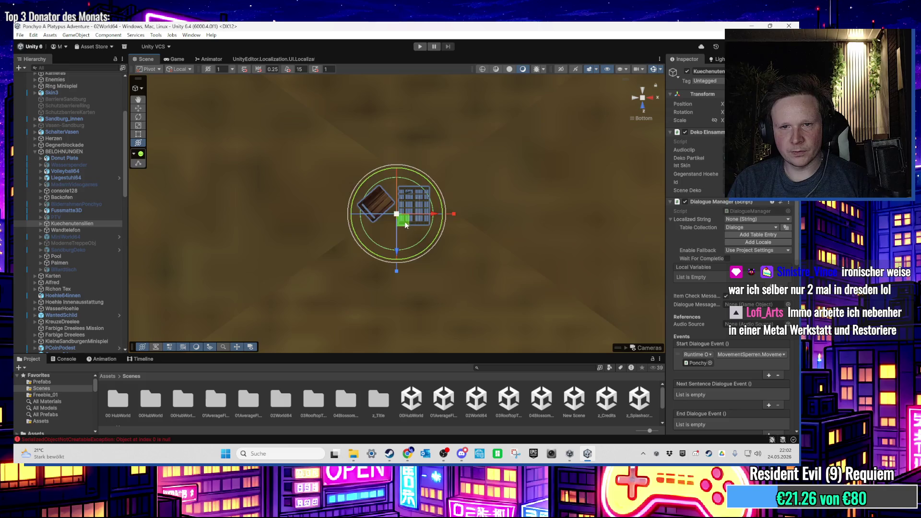
mouse_move(430, 204)
left_mouse_down()
mouse_move(469, 274)
mouse_move(483, 244)
mouse_move(469, 270)
mouse_move(492, 285)
mouse_move(486, 275)
left_mouse_up()
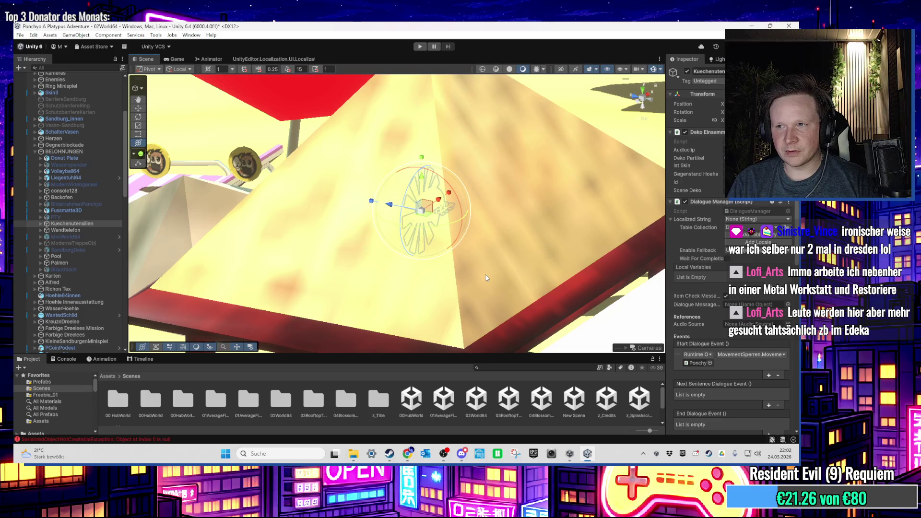
left_click_drag(415, 338, 434, 272)
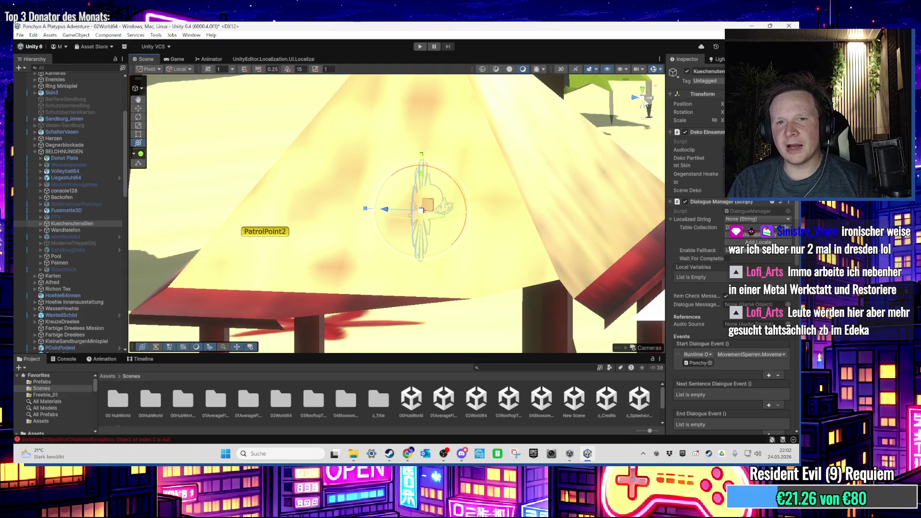
left_click_drag(646, 102, 552, 172)
mouse_move(389, 240)
left_mouse_down()
mouse_move(340, 219)
mouse_move(518, 195)
mouse_move(473, 211)
mouse_move(537, 218)
mouse_move(446, 222)
mouse_move(459, 235)
mouse_move(399, 197)
mouse_move(404, 254)
mouse_move(325, 217)
mouse_move(503, 240)
mouse_move(475, 259)
mouse_move(464, 306)
mouse_move(405, 235)
mouse_move(394, 242)
mouse_move(408, 229)
left_mouse_up()
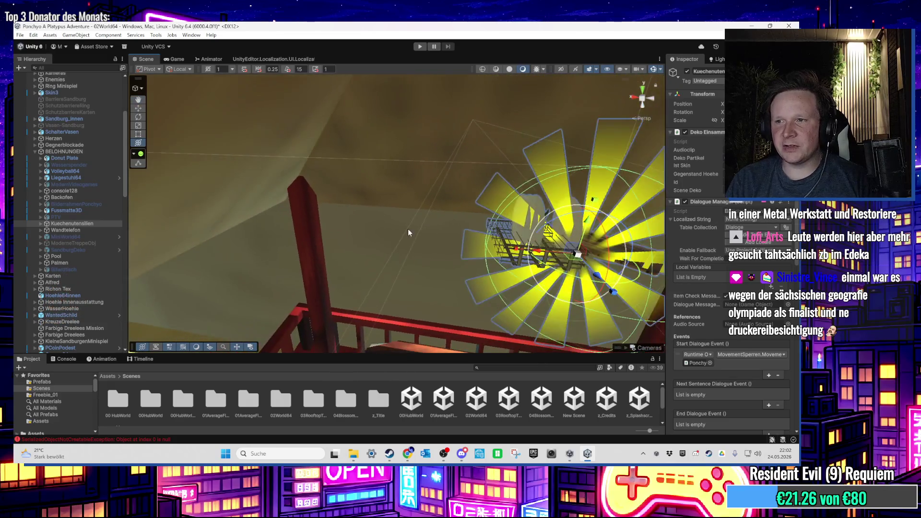
key("f")
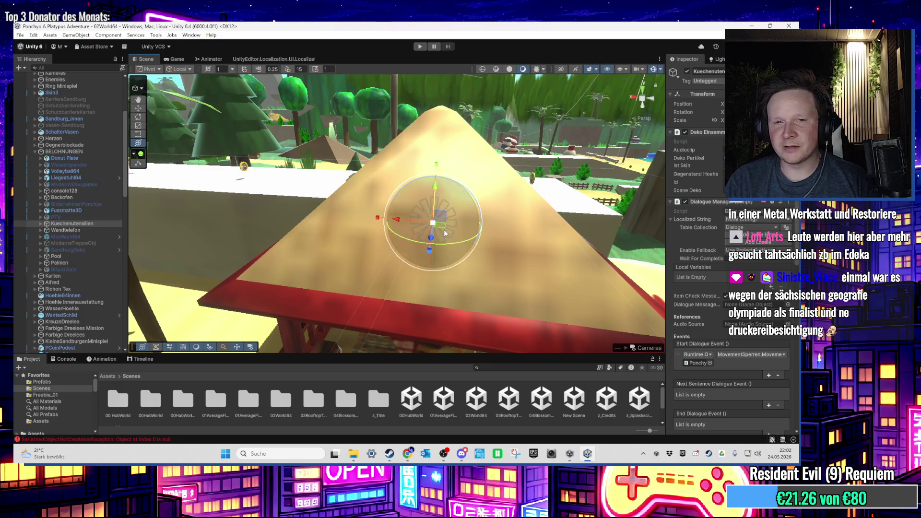
scroll(444, 230, "down", 3)
scroll(456, 196, "down", 2)
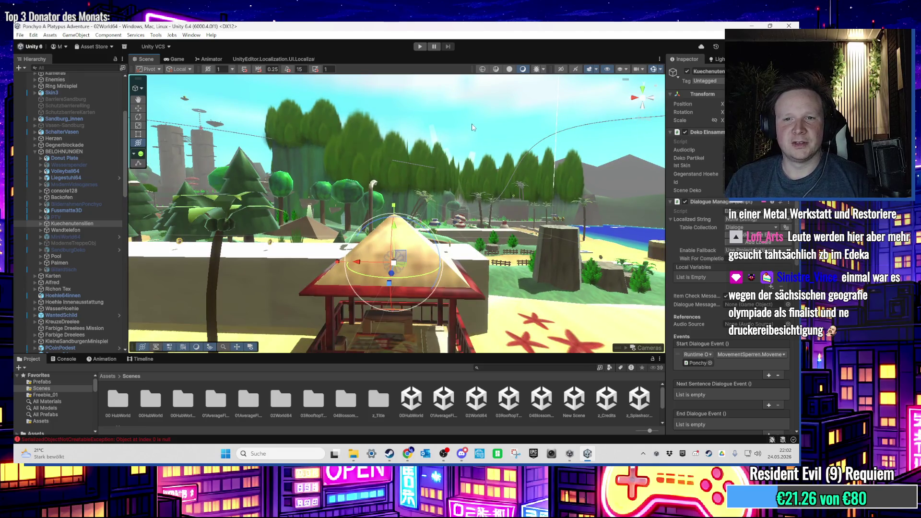
Select Dialogue UI, then orbit past the hut and white wall to the glowing collectible
left_click(480, 153)
left_click_drag(482, 158, 329, 310)
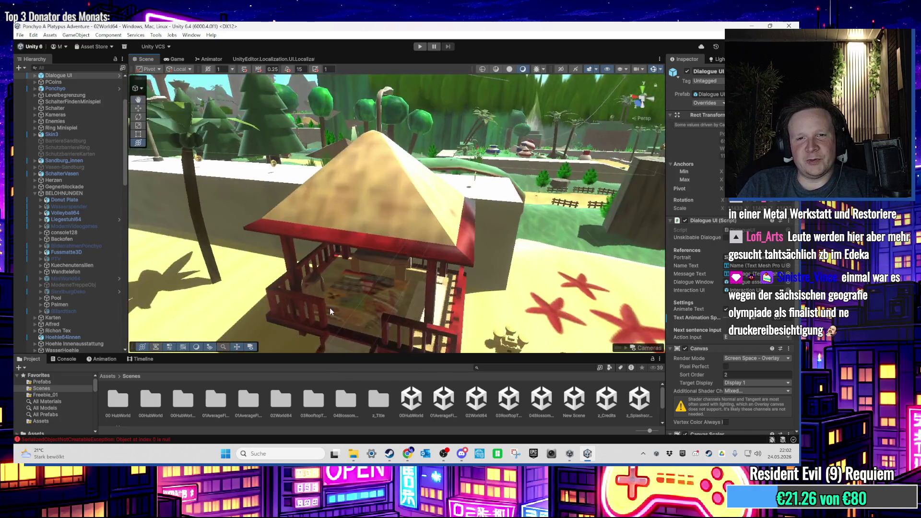
scroll(329, 307, "down", 5)
mouse_move(393, 244)
left_mouse_down()
mouse_move(416, 227)
mouse_move(426, 234)
mouse_move(511, 208)
mouse_move(387, 218)
left_mouse_up()
scroll(414, 228, "up", 10)
scroll(387, 218, "down", 3)
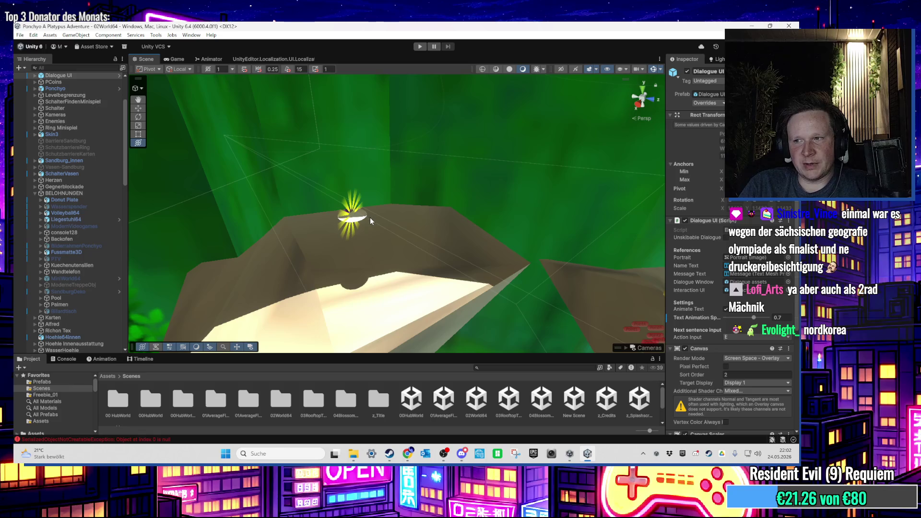
mouse_move(367, 215)
left_mouse_down()
mouse_move(403, 211)
mouse_move(374, 207)
left_mouse_up()
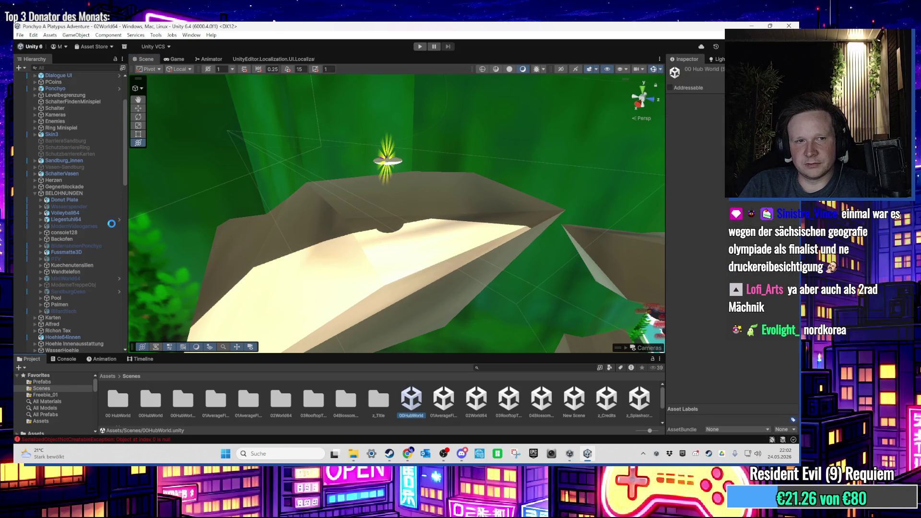
Select the kitchen countertop and donut plate in 00HubWorld, then fly out to an island overview
scroll(253, 215, "up", 10)
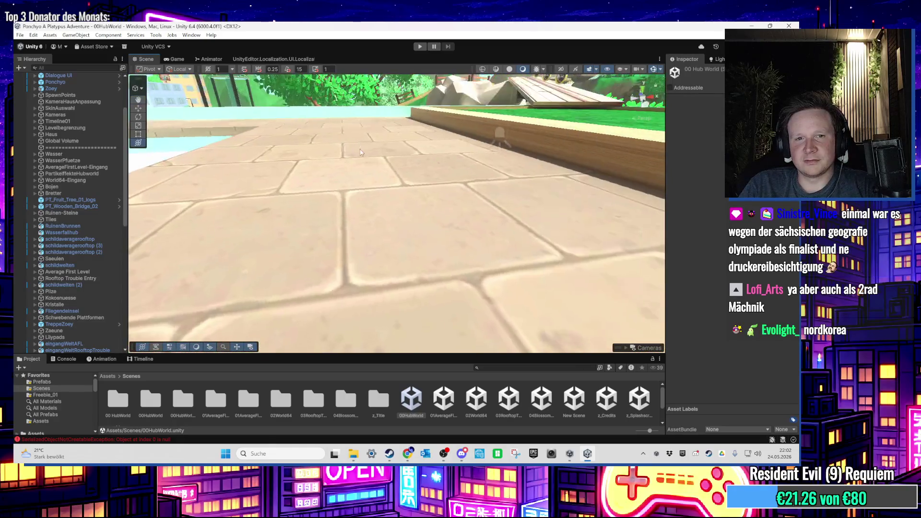
left_click(300, 223)
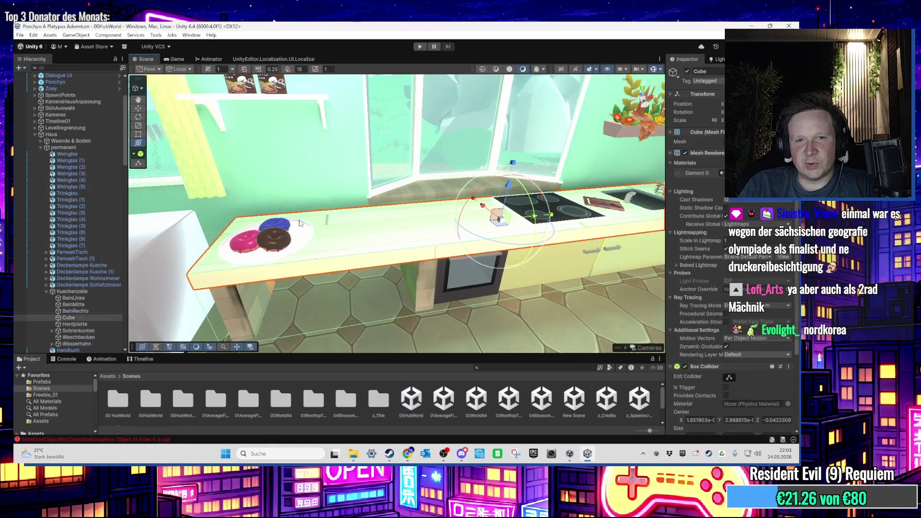
left_click(301, 223)
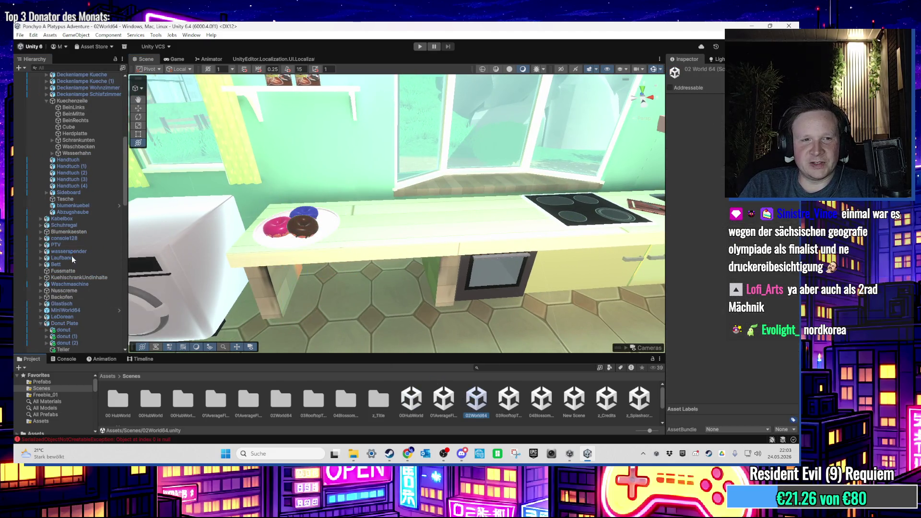
mouse_move(160, 222)
left_mouse_down()
mouse_move(441, 220)
mouse_move(415, 185)
mouse_move(322, 231)
mouse_move(486, 234)
mouse_move(215, 252)
mouse_move(396, 206)
mouse_move(359, 299)
mouse_move(336, 271)
mouse_move(393, 233)
mouse_move(370, 238)
mouse_move(397, 268)
mouse_move(336, 283)
left_mouse_up()
Duplicate the Donut Plate reward to create Donut Plate (1)
left_click(355, 279)
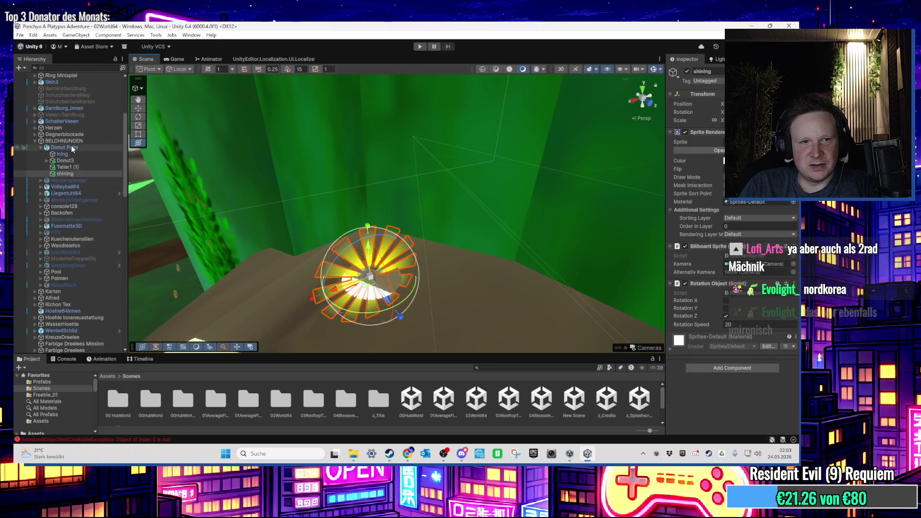
left_click(72, 147)
key("ctrl+d")
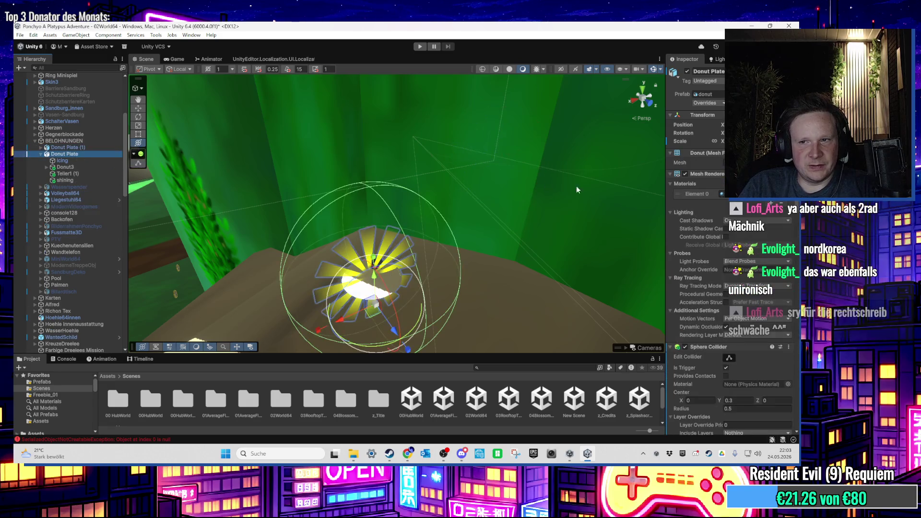
Compare the setups of Volleyball64, TV and Kuechenutensilien's rotation script
scroll(711, 298, "down", 10)
scroll(711, 298, "up", 10)
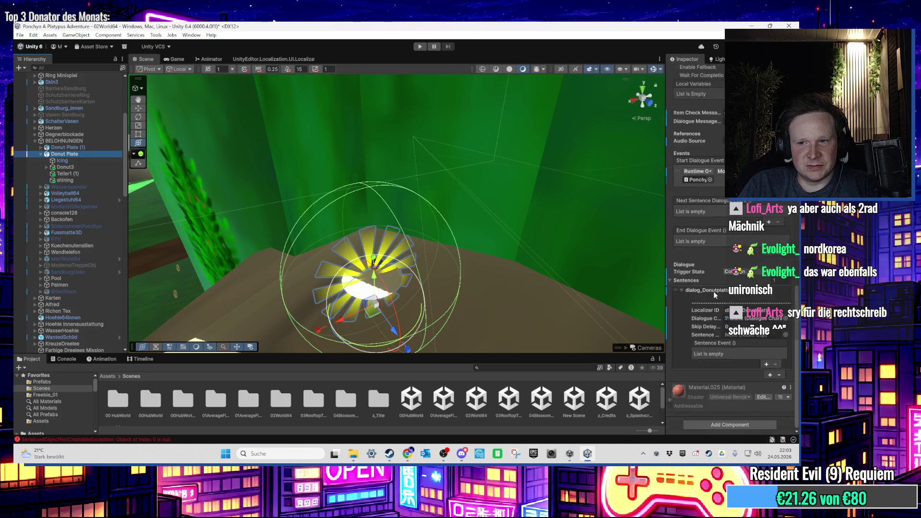
scroll(724, 297, "down", 3)
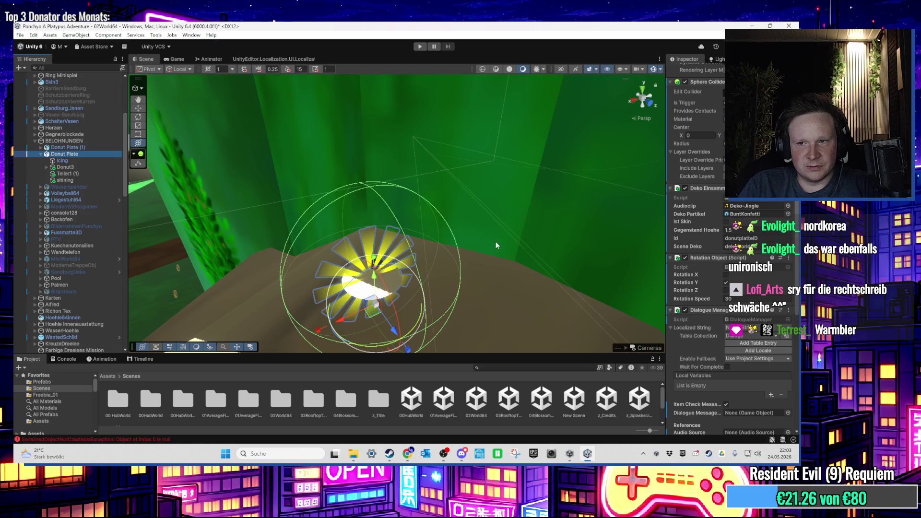
scroll(496, 246, "down", 3)
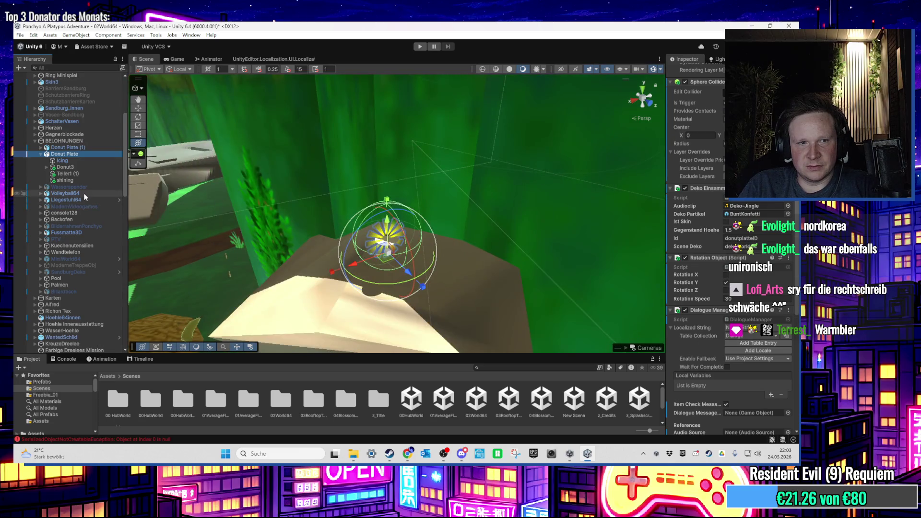
left_click(85, 193)
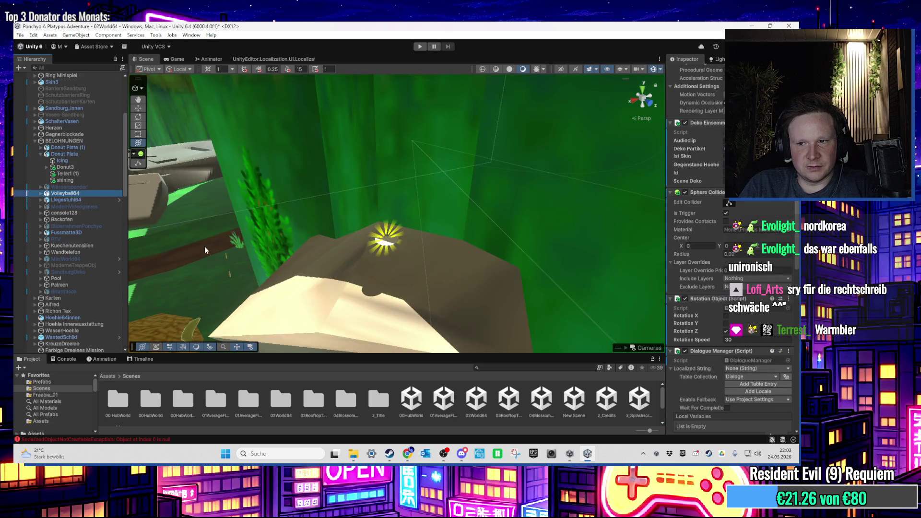
left_click(72, 239)
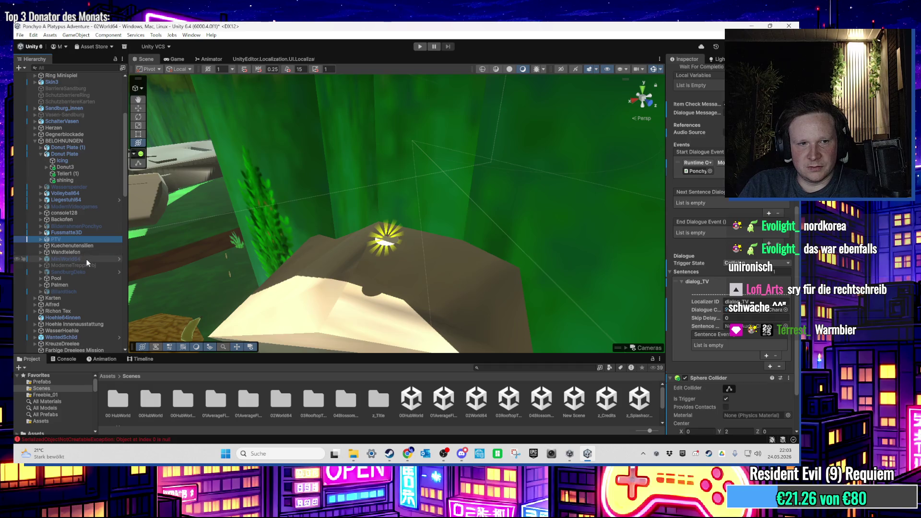
left_click(88, 246)
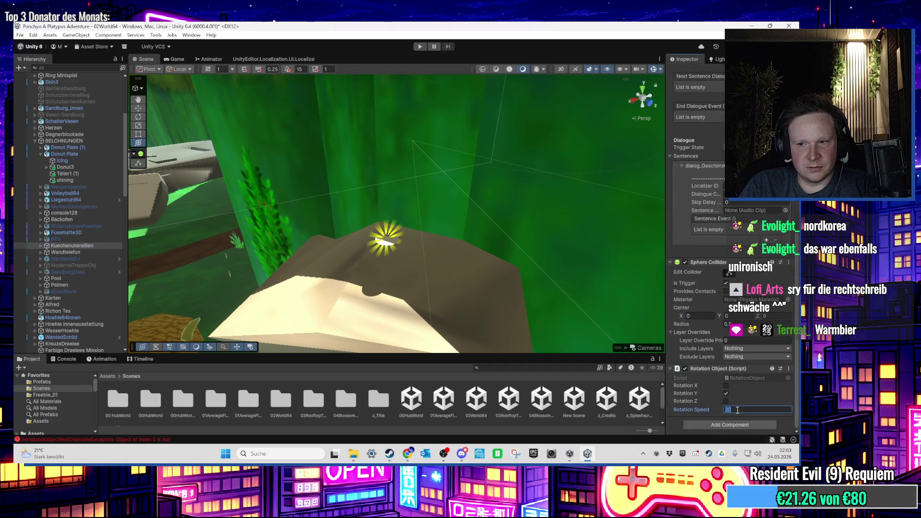
Inspect Wandtelefon's components, frame it, and check its Wandtelefon-mesh child
left_click(79, 251)
scroll(702, 336, "up", 10)
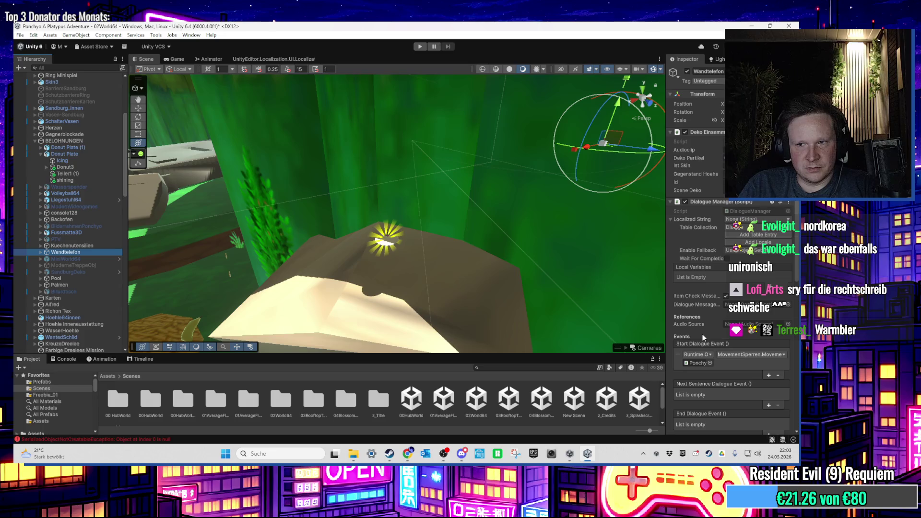
scroll(703, 336, "down", 10)
key("f")
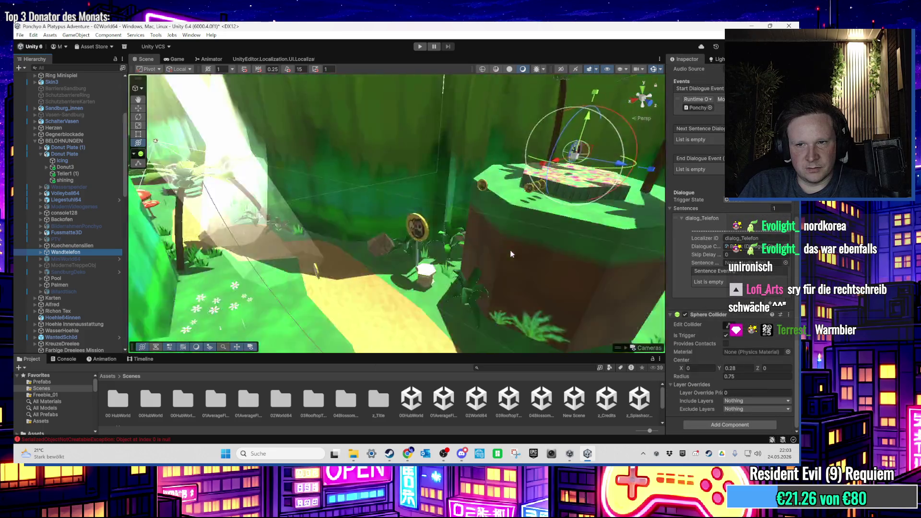
left_click(38, 252)
left_click(54, 259)
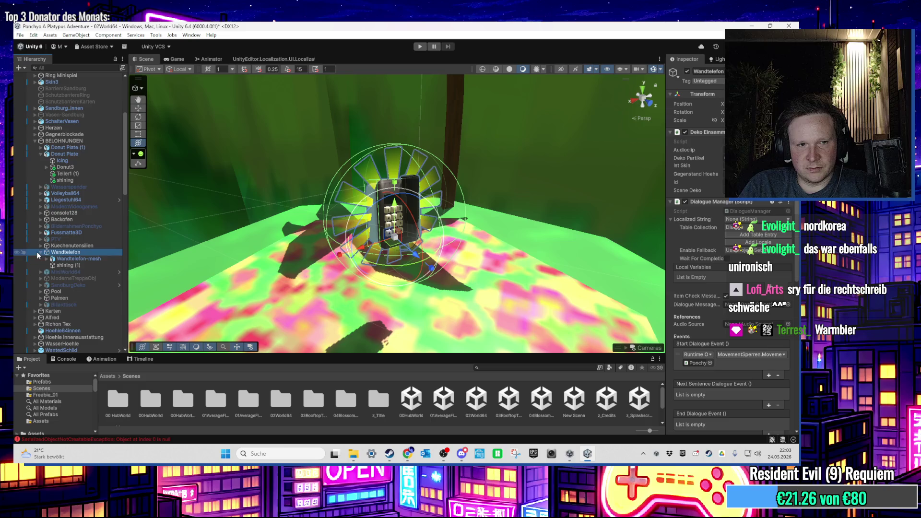
left_click(41, 253)
Review the components of Kuechenutensilien, MiniWorld64, ModerneTreppeObj and PTV
left_click(73, 246)
scroll(432, 288, "down", 3)
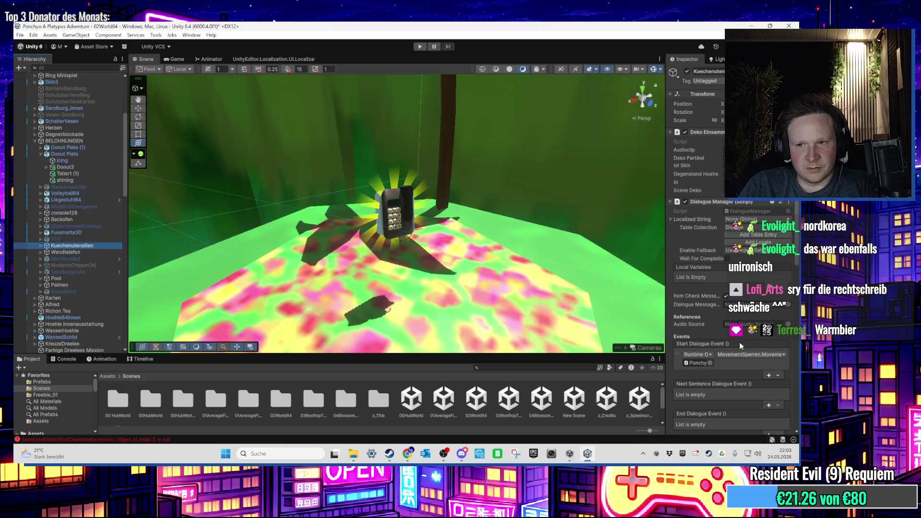
scroll(701, 343, "down", 5)
left_click(96, 258)
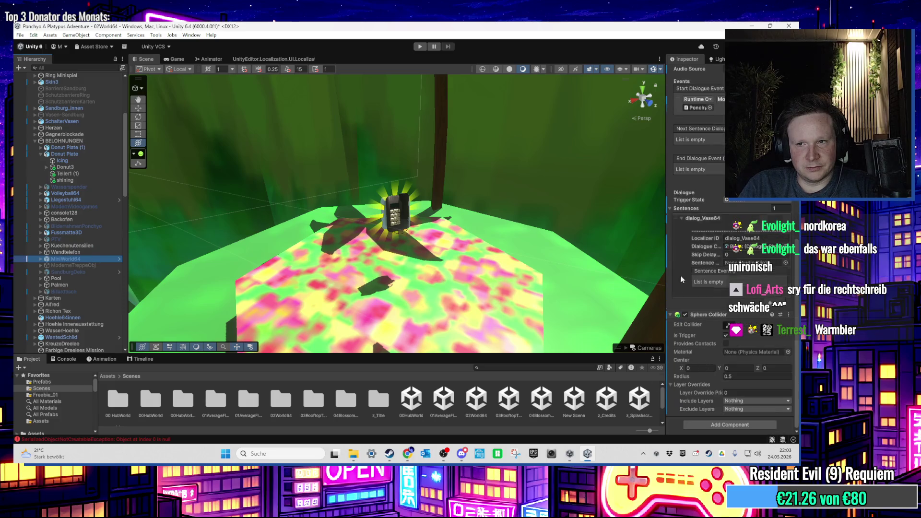
scroll(695, 282, "up", 10)
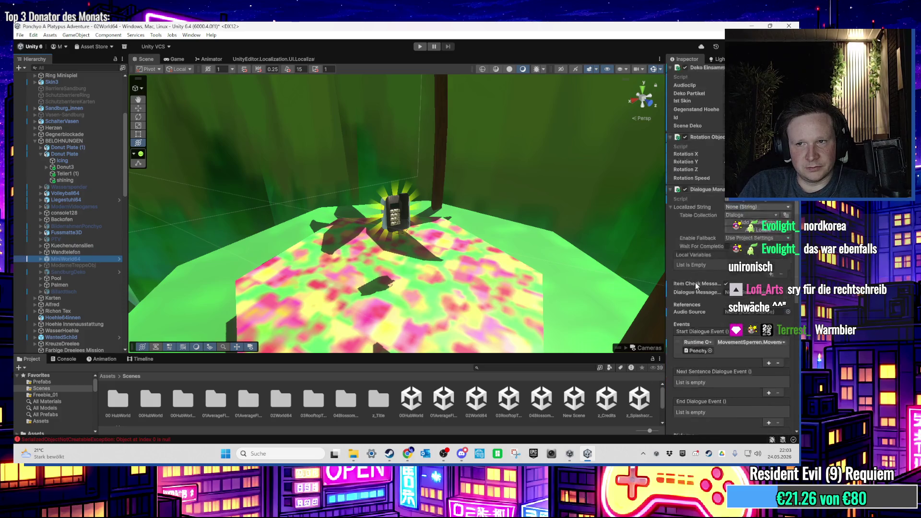
double_click(68, 266)
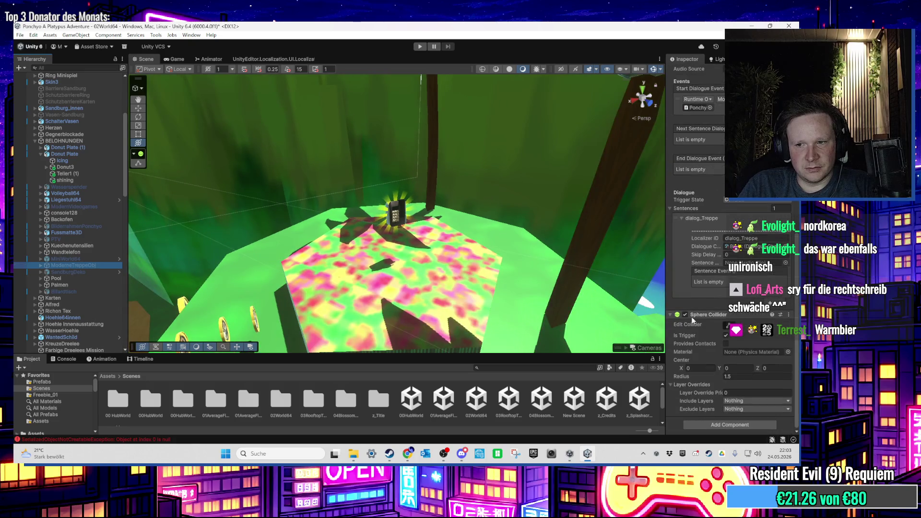
scroll(699, 235, "up", 15)
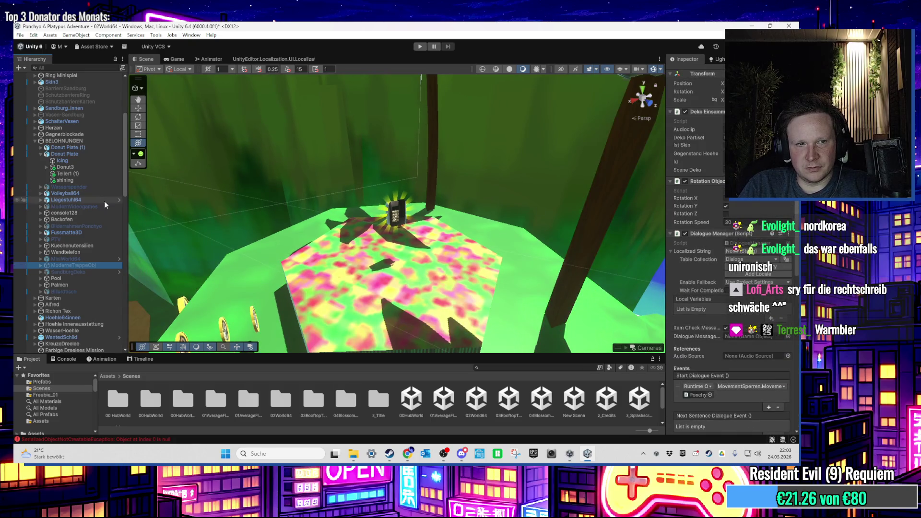
left_click(80, 240)
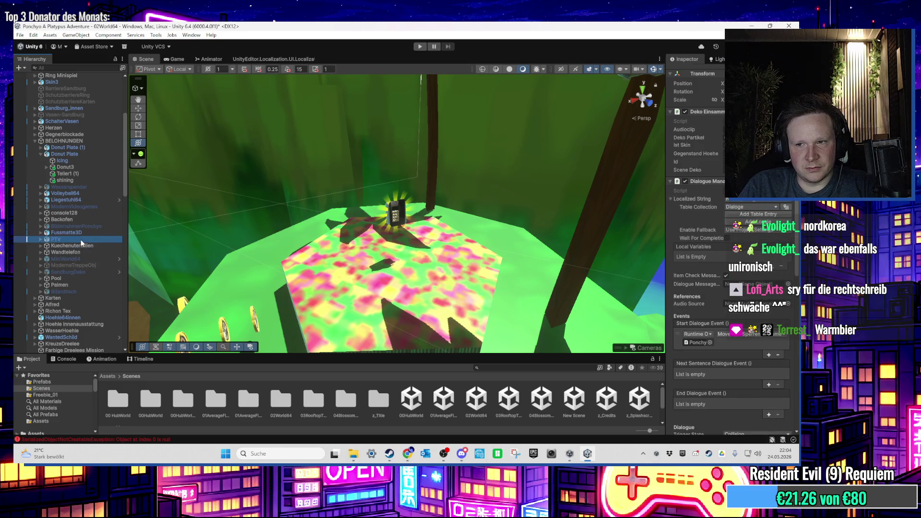
Review Fussmatte3D, BilderrahmenPonchyo, Backofen and console128, then frame Donut Plate
left_click(92, 233)
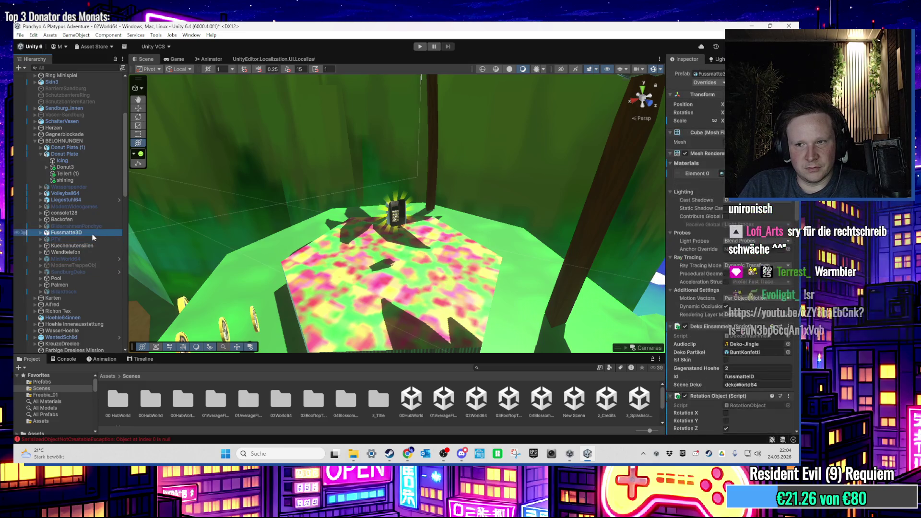
scroll(690, 249, "down", 15)
scroll(696, 259, "up", 10)
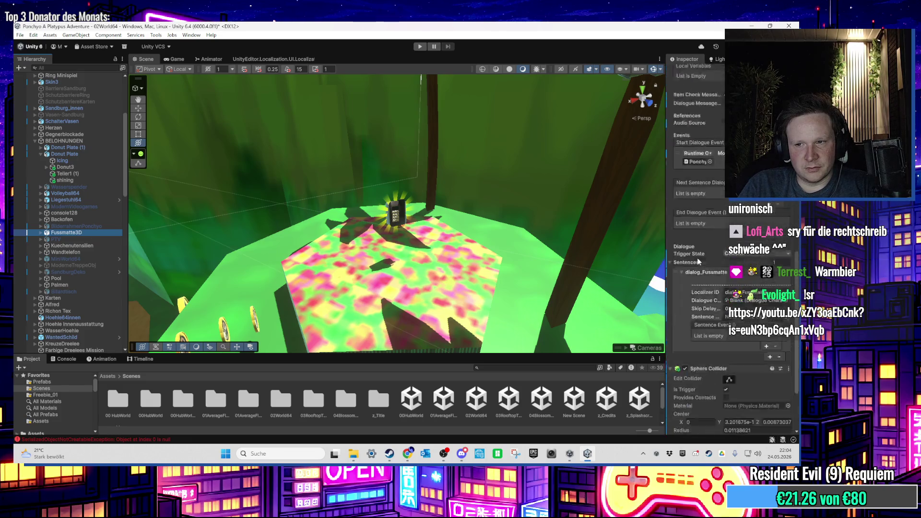
left_click(93, 226)
scroll(702, 243, "down", 3)
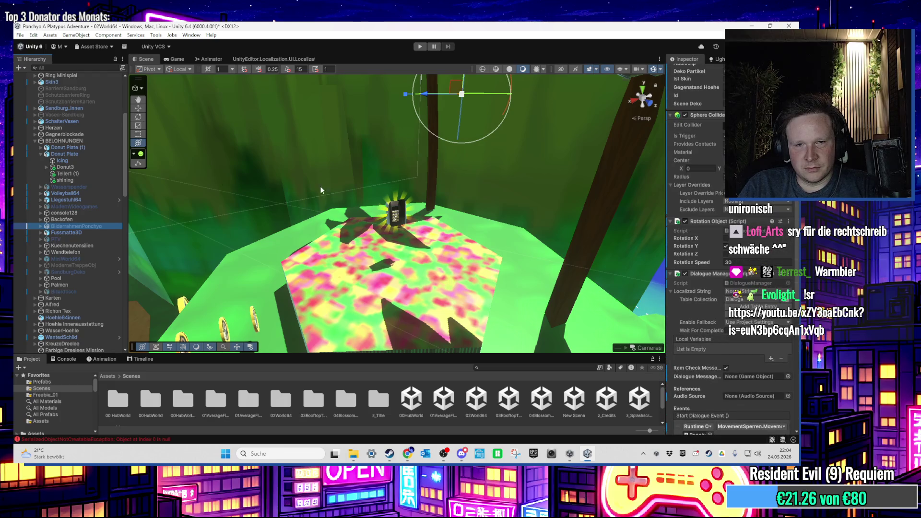
left_click(88, 220)
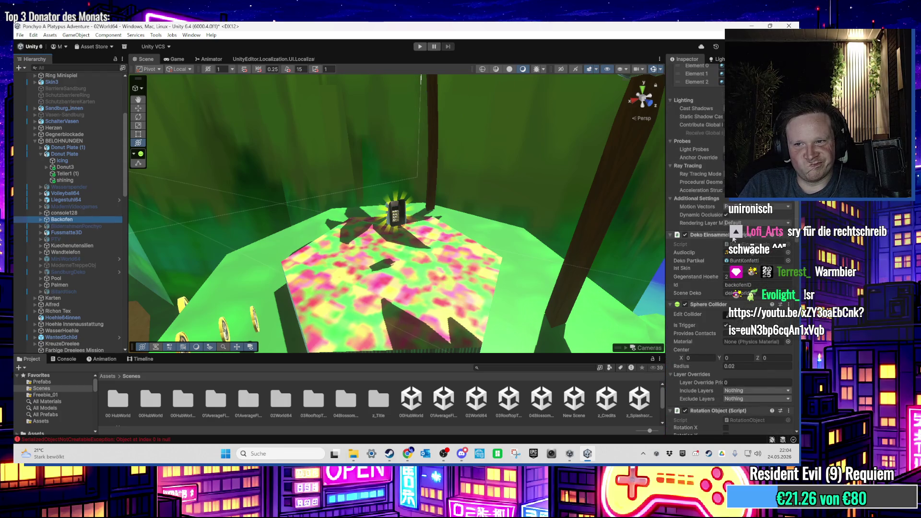
scroll(719, 234, "down", 8)
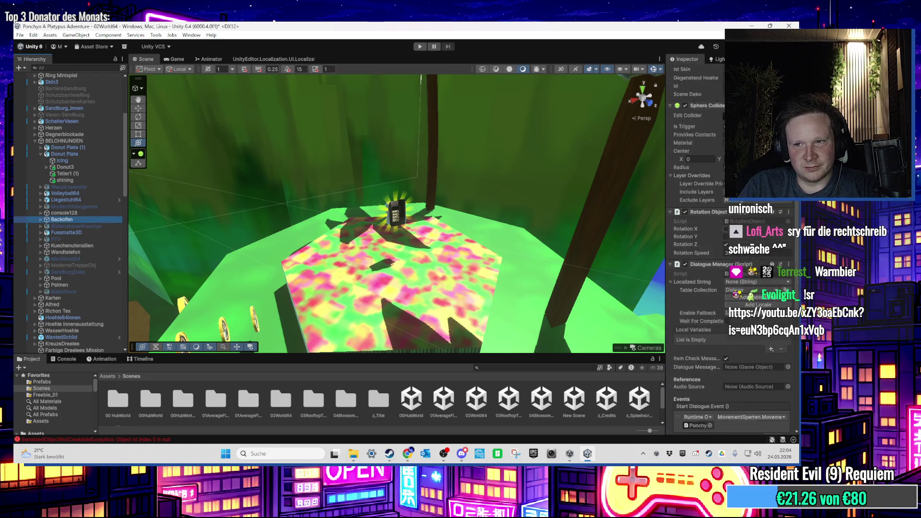
left_click(97, 213)
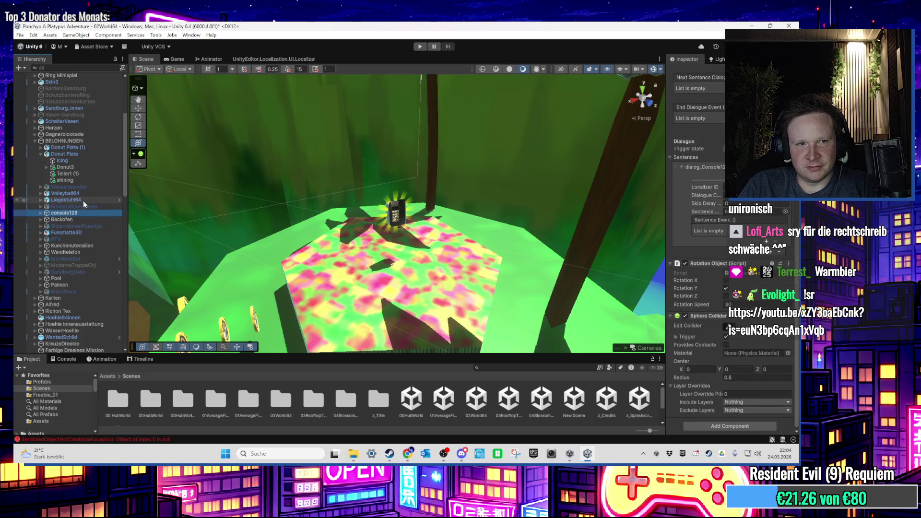
double_click(82, 154)
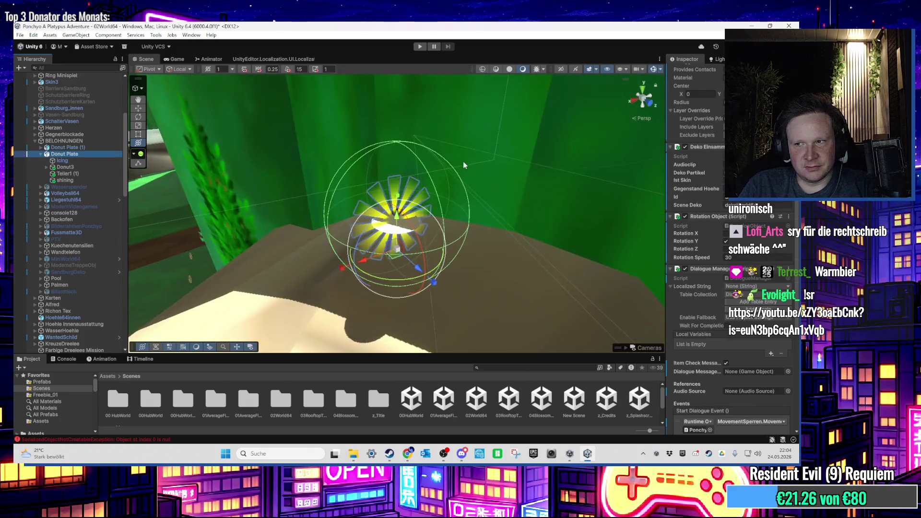
Switch to the browser and back, then frame Donut Plate and compare it with Donut Plate (1)
key("alt+Tab")
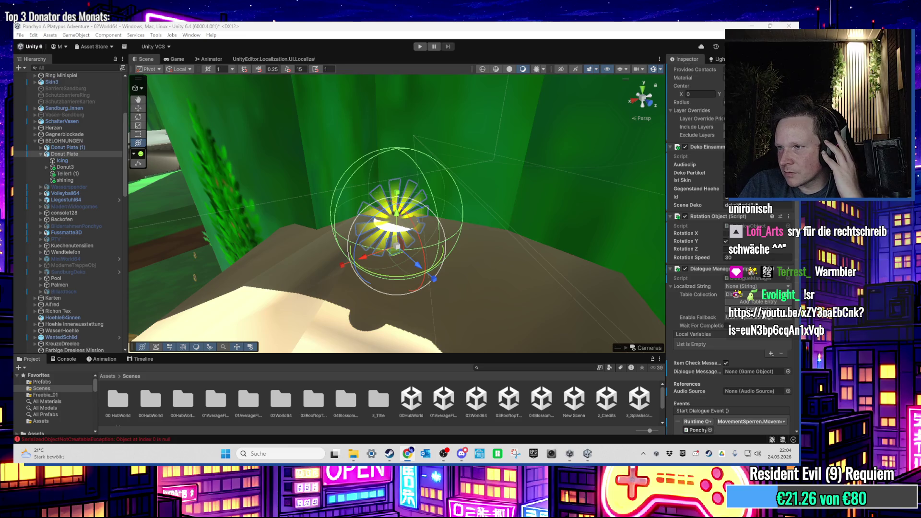
key("alt+Tab")
scroll(440, 219, "down", 5)
mouse_move(440, 207)
left_mouse_down()
mouse_move(438, 189)
mouse_move(439, 269)
mouse_move(384, 243)
left_mouse_up()
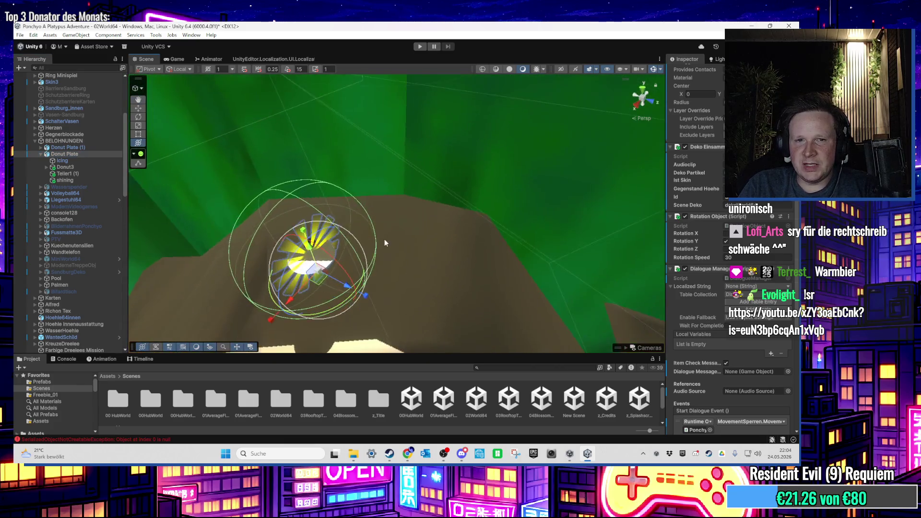
key("f")
scroll(96, 171, "up", 2)
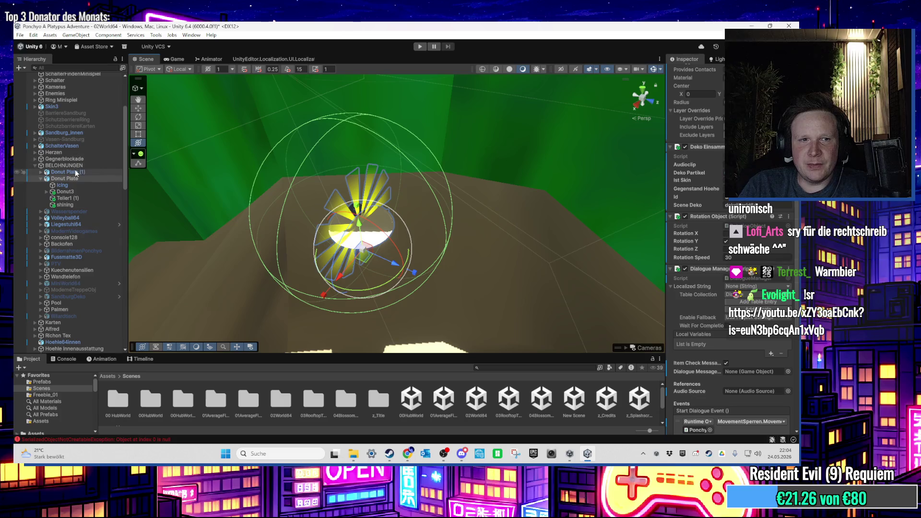
left_click(76, 173)
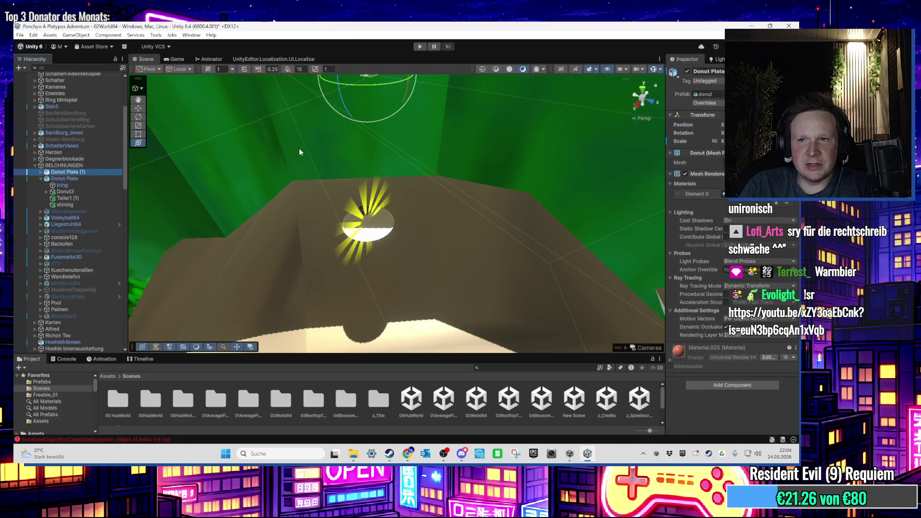
left_click(99, 178)
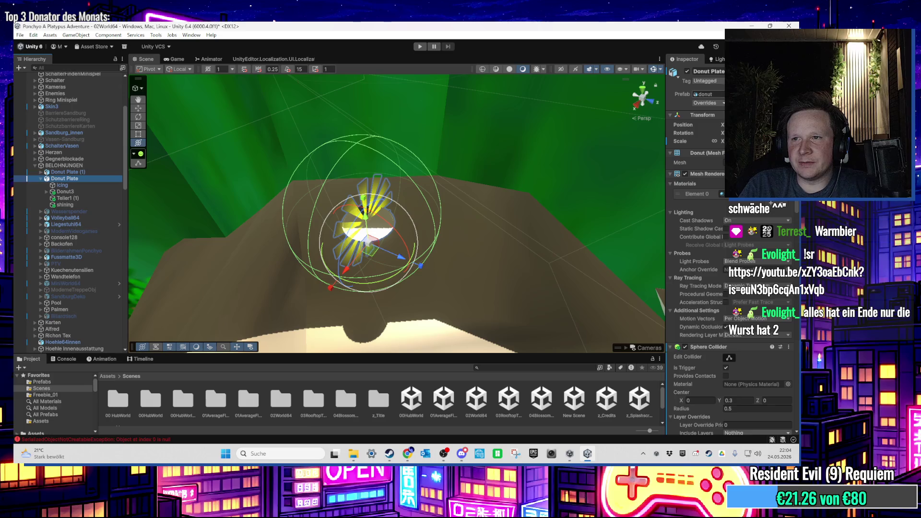
Copy Donut Plate's Transform position, paste it onto Donut Plate (1), and frame it
right_click(681, 59)
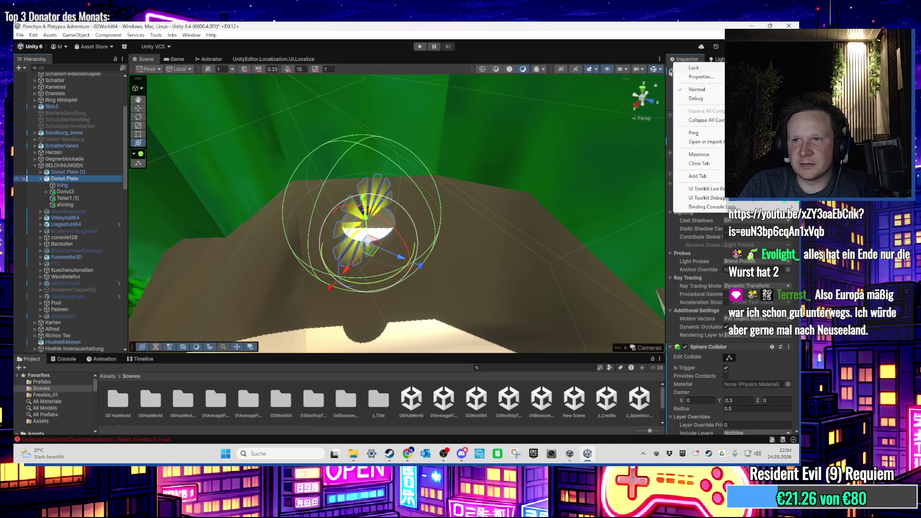
left_click(654, 30)
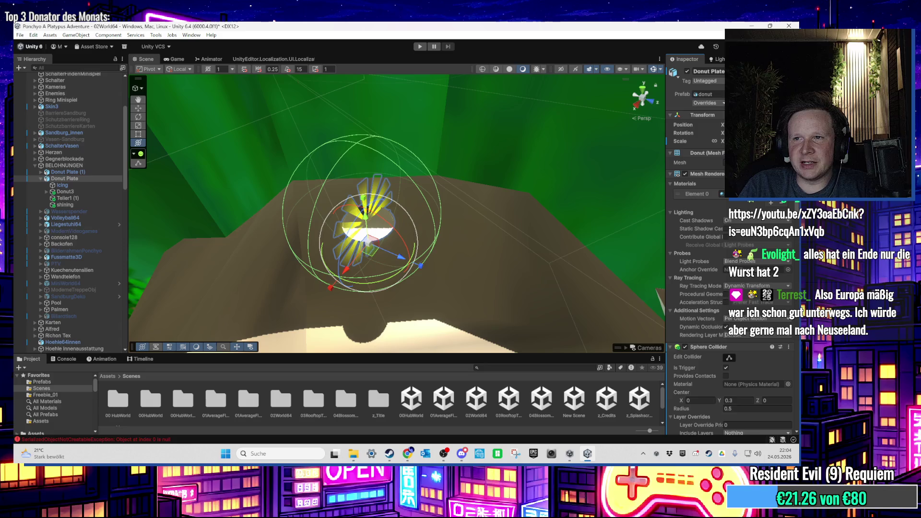
right_click(706, 116)
mouse_move(727, 205)
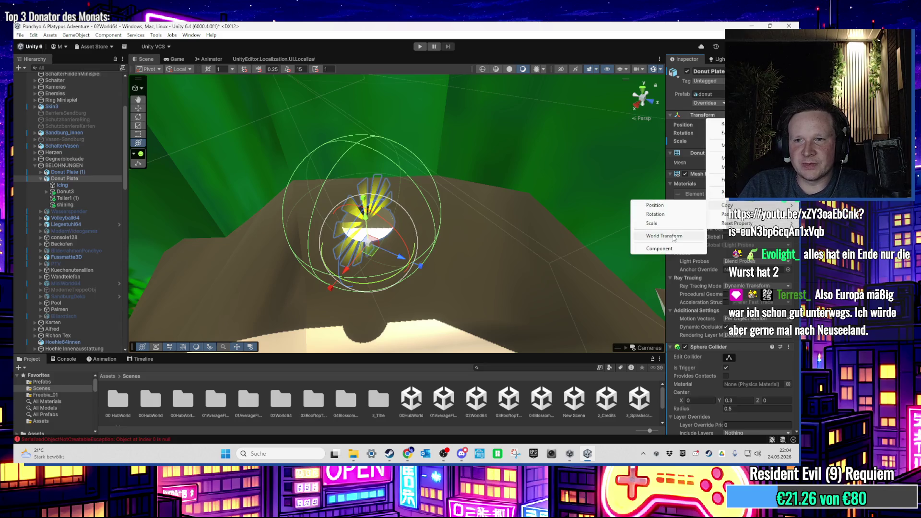
left_click(664, 207)
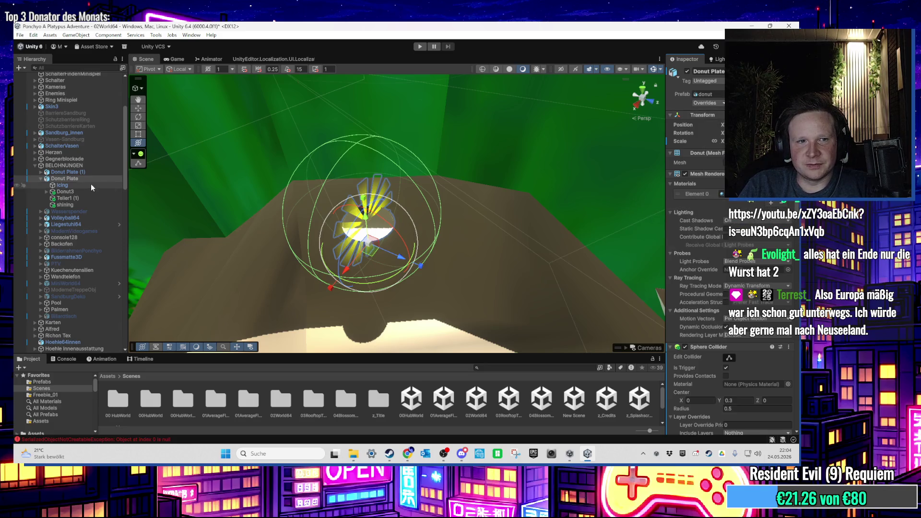
left_click(70, 172)
right_click(705, 117)
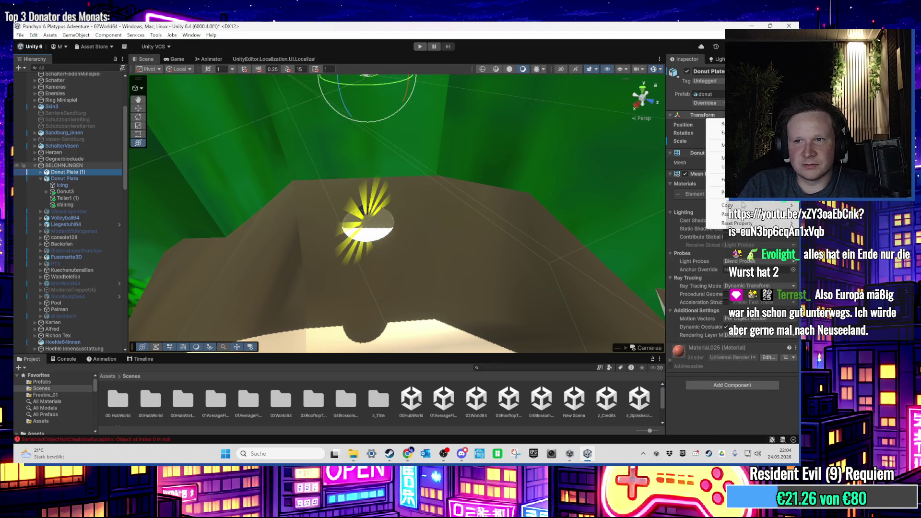
mouse_move(726, 214)
left_click(689, 219)
key("f")
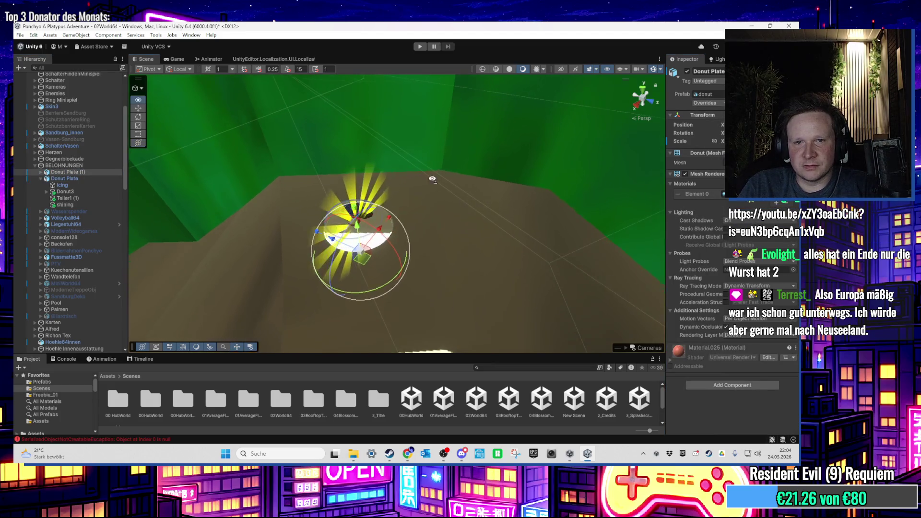
scroll(400, 240, "up", 2)
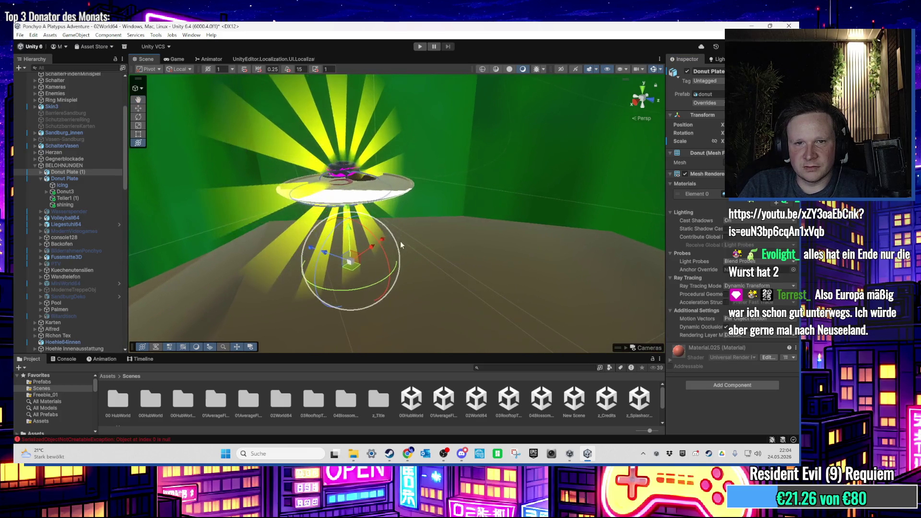
left_click(41, 172)
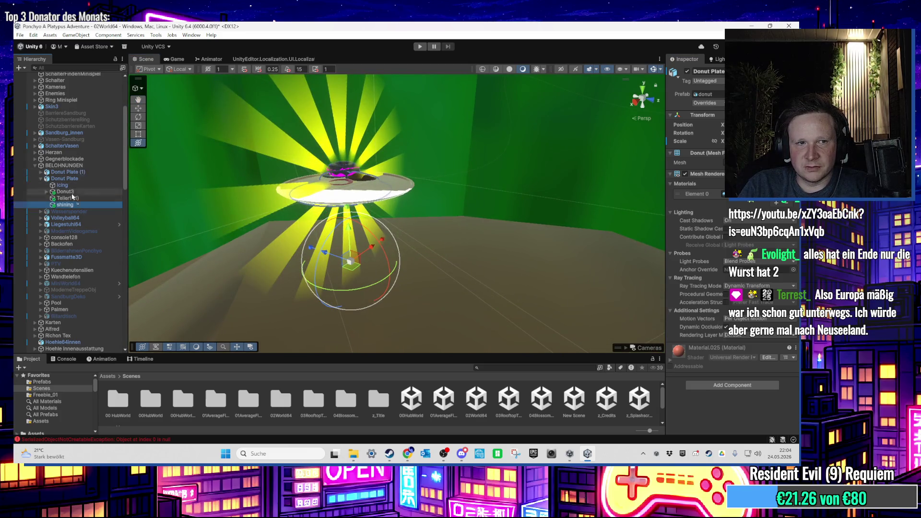
left_click(65, 204)
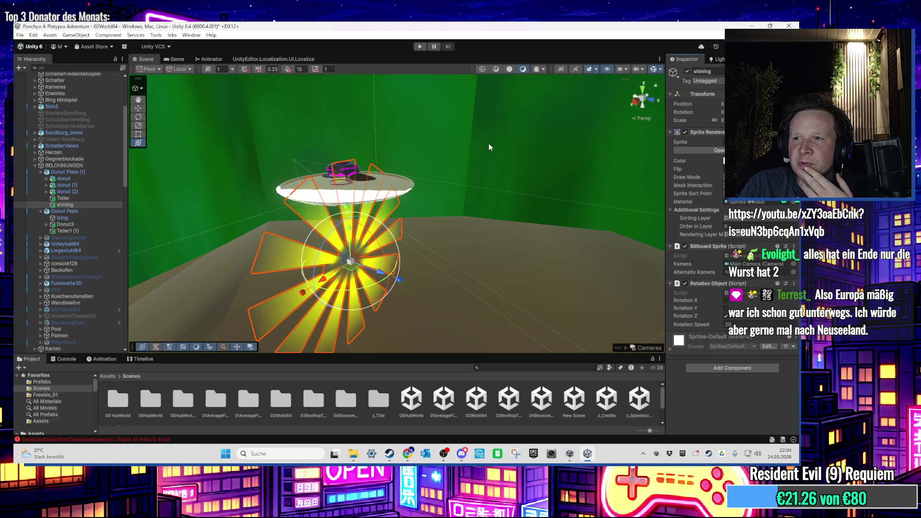
mouse_move(336, 180)
left_mouse_down()
mouse_move(382, 243)
mouse_move(445, 264)
left_mouse_up()
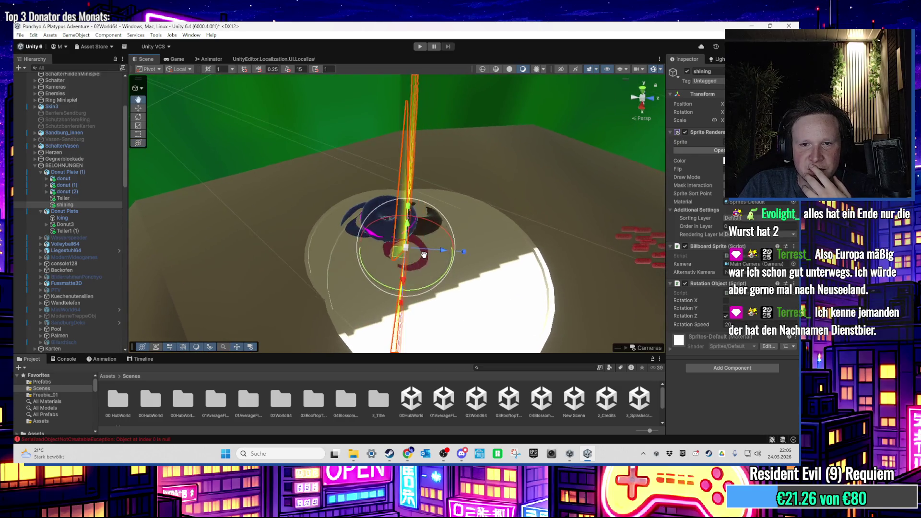
left_click(82, 173)
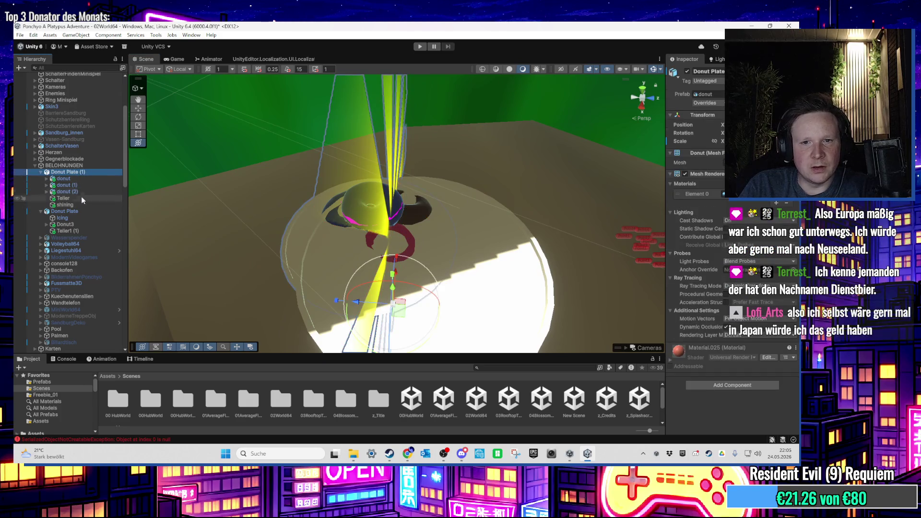
double_click(86, 212)
mouse_move(398, 291)
left_mouse_down()
mouse_move(532, 226)
mouse_move(396, 237)
left_mouse_up()
left_click(89, 207)
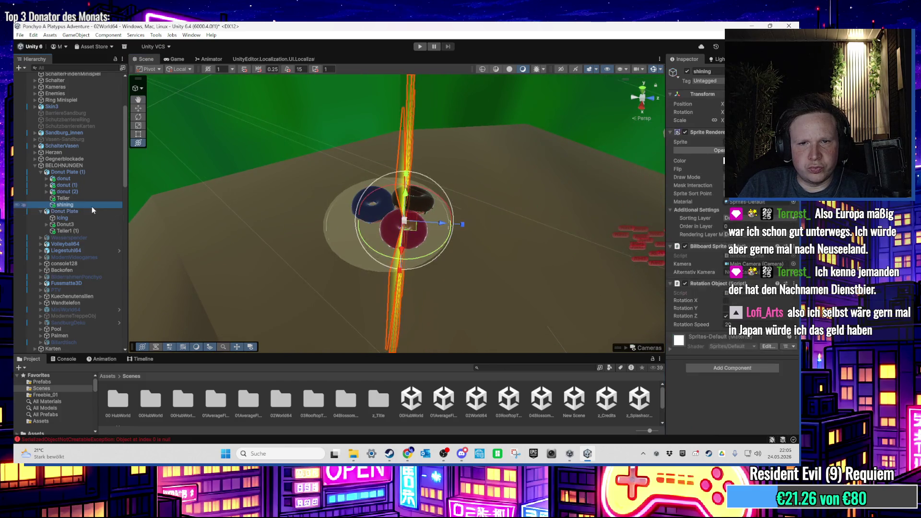
left_click(83, 173)
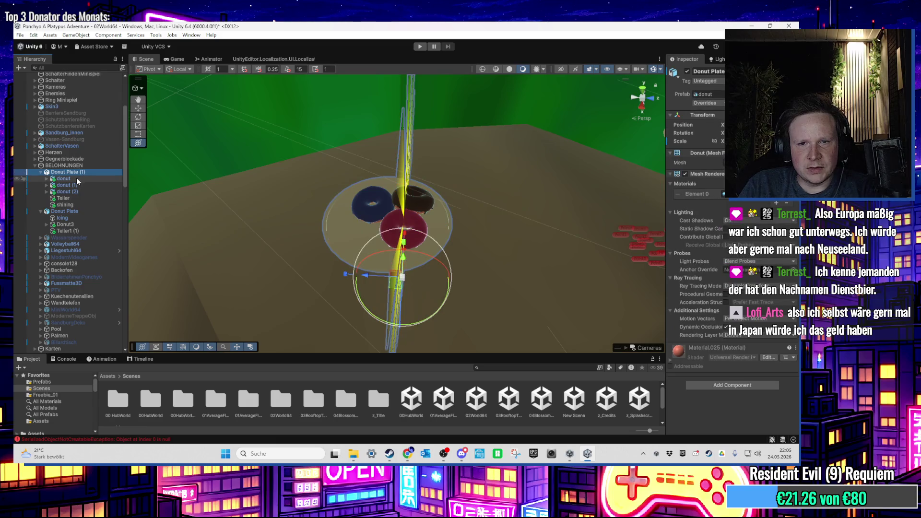
key("f")
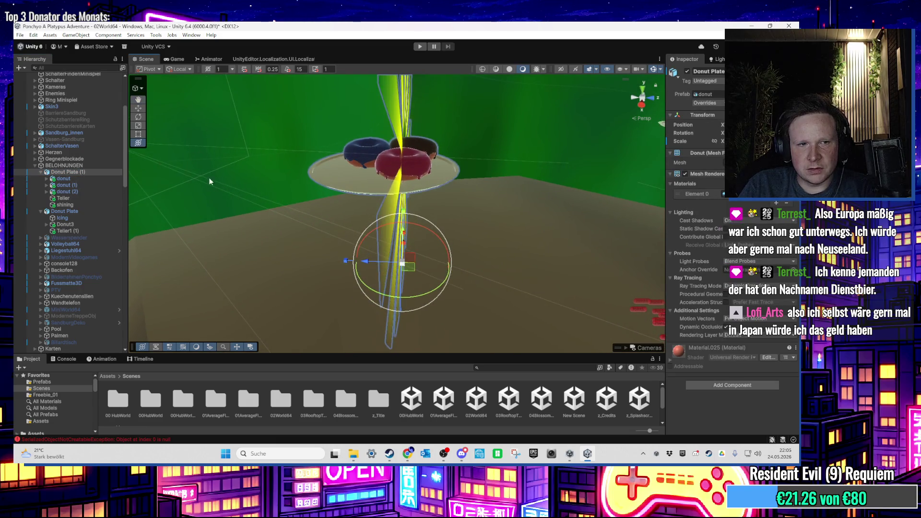
left_click(85, 179)
left_click(79, 204, "shift")
left_click_drag(78, 203, 79, 170)
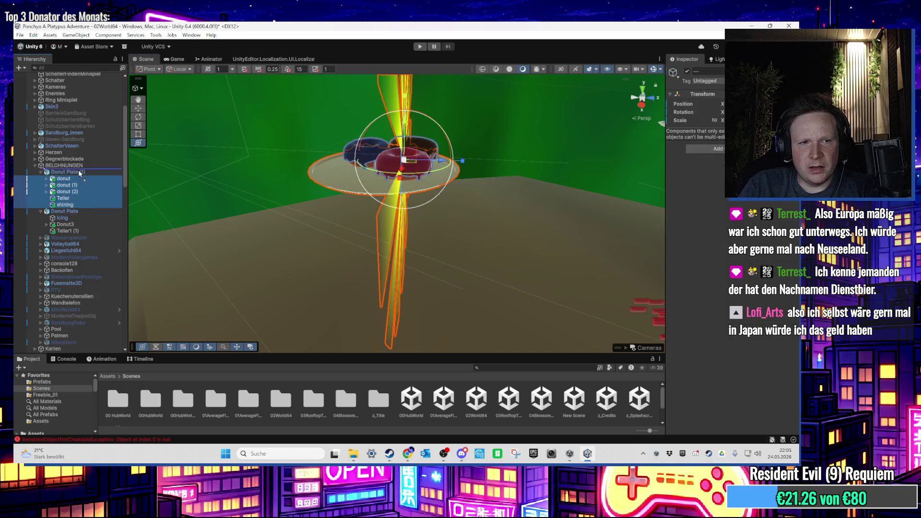
left_click(71, 205)
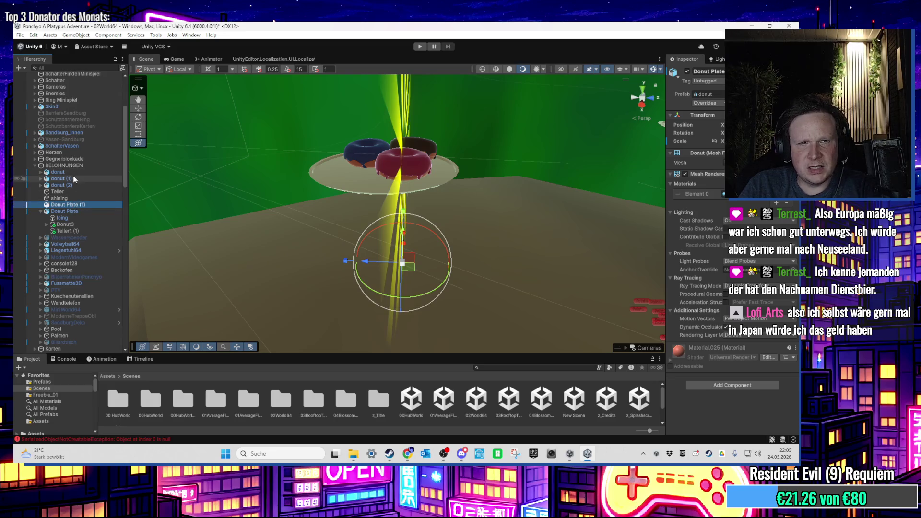
key("ctrl+z")
key("ctrl+z")
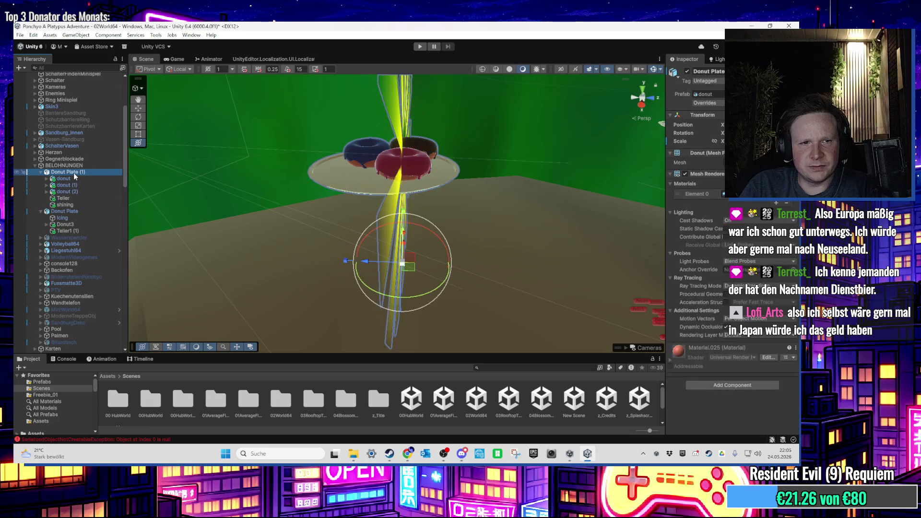
left_click(83, 177)
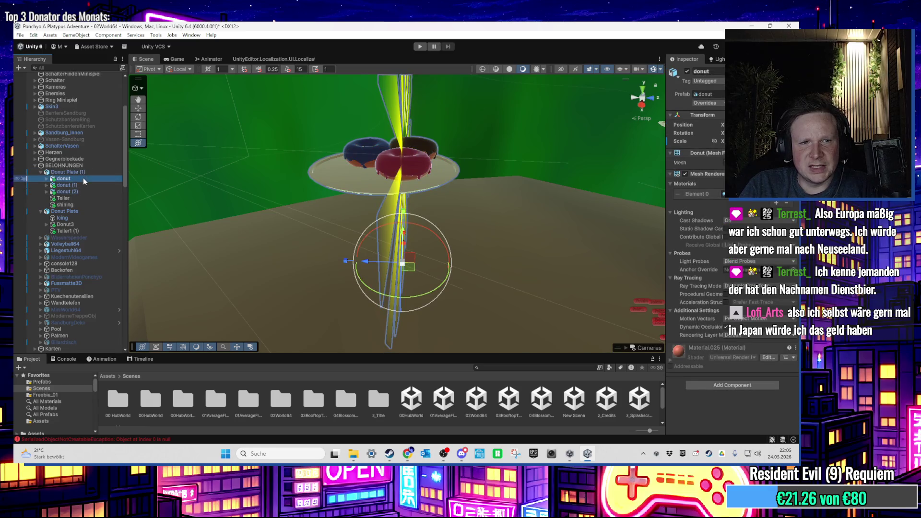
left_click(79, 203, "shift")
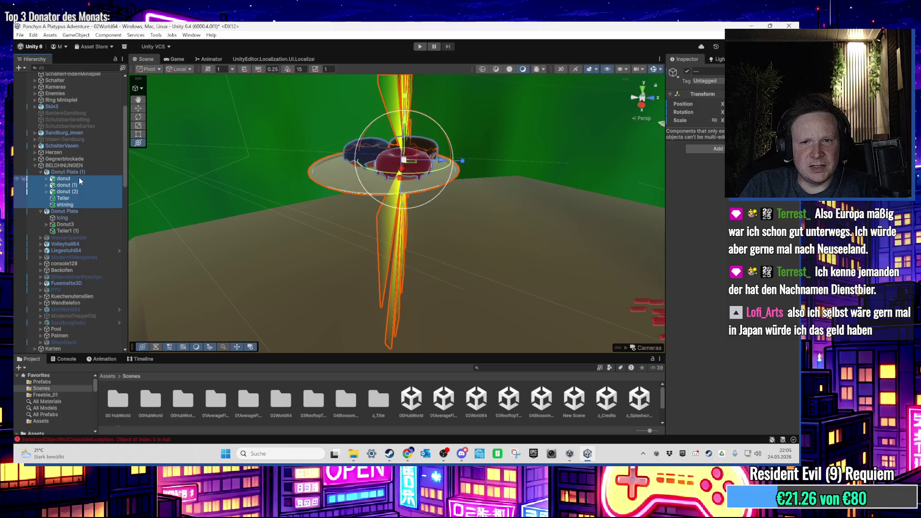
key("ctrl+z")
left_click(94, 206)
key("f")
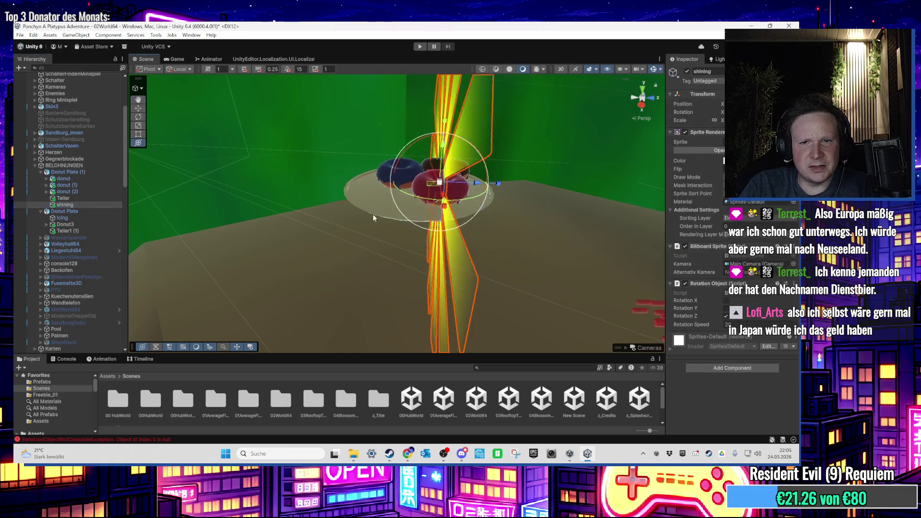
mouse_move(453, 187)
left_mouse_down()
mouse_move(351, 167)
mouse_move(309, 222)
mouse_move(348, 205)
mouse_move(451, 237)
mouse_move(354, 210)
mouse_move(274, 149)
left_mouse_up()
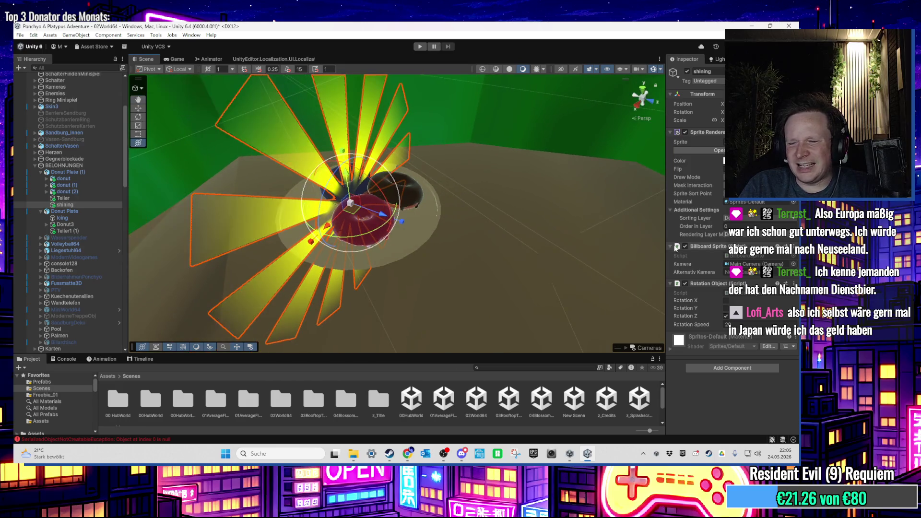
Switch to the browser and back to the Unity editor
key("alt+Tab")
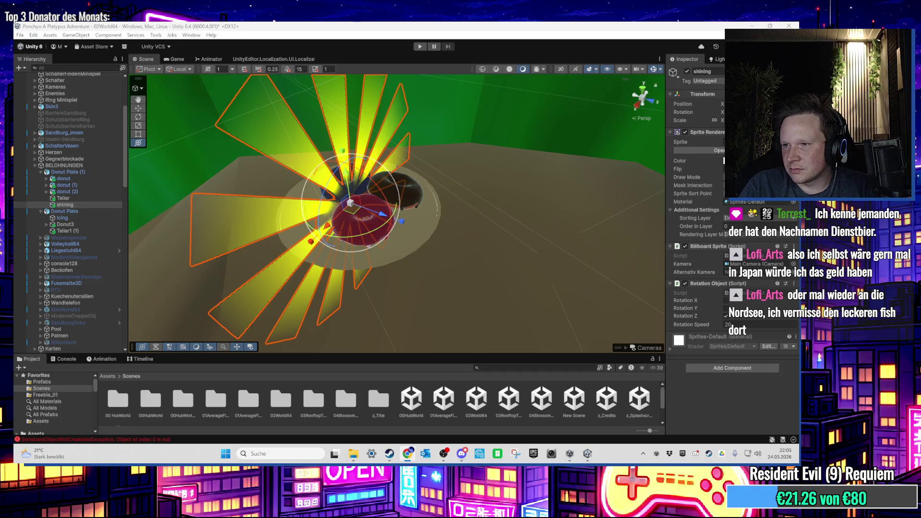
key("alt+Tab")
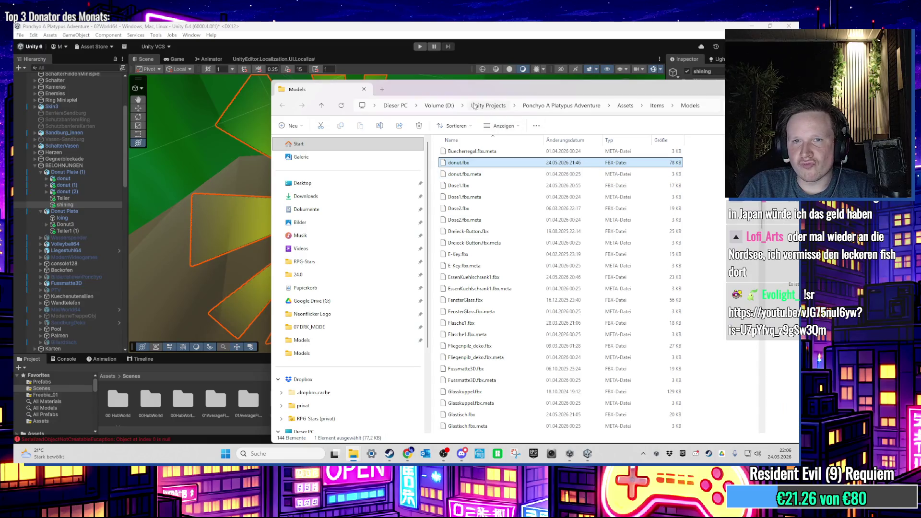
Close the Models File Explorer window and orbit around the donut plate in Unity
left_click(790, 89)
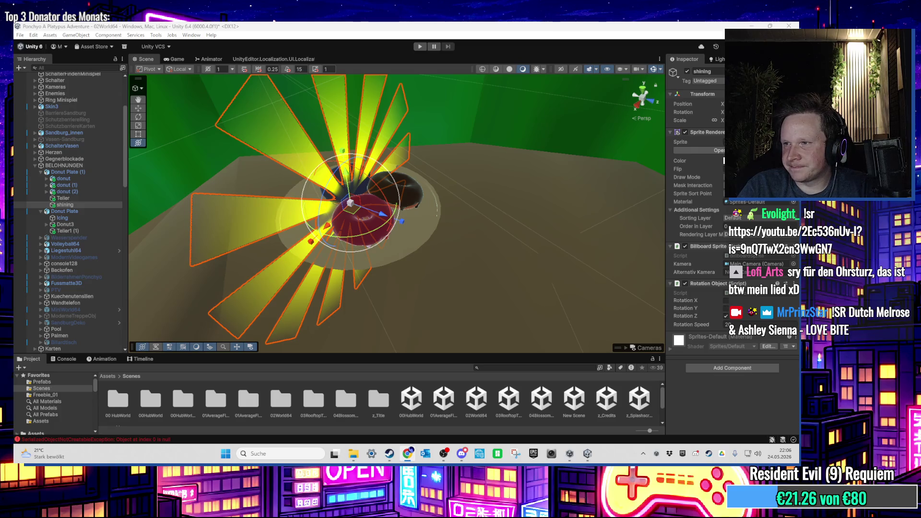
mouse_move(343, 214)
left_mouse_down()
mouse_move(327, 225)
mouse_move(298, 216)
left_mouse_up()
Add a Sphere Collider component to Donut Plate (1)
left_click(72, 173)
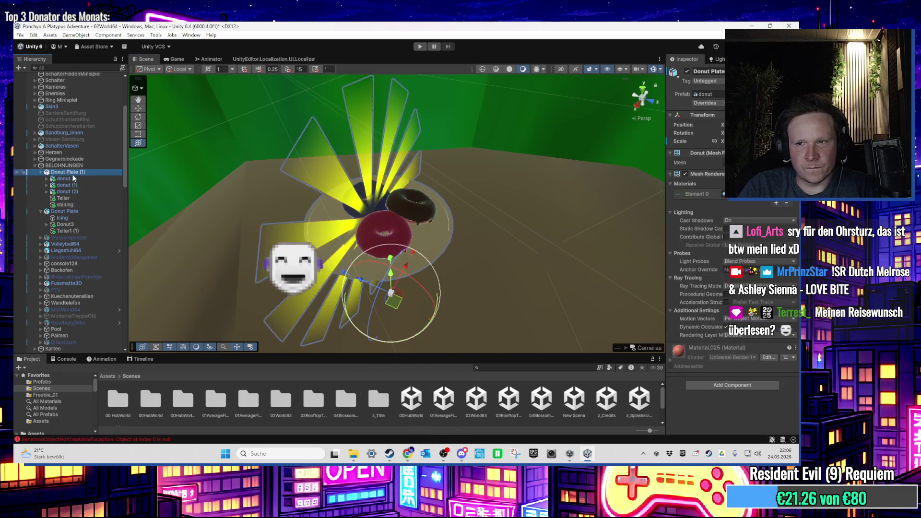
left_click(718, 385)
left_click(717, 327)
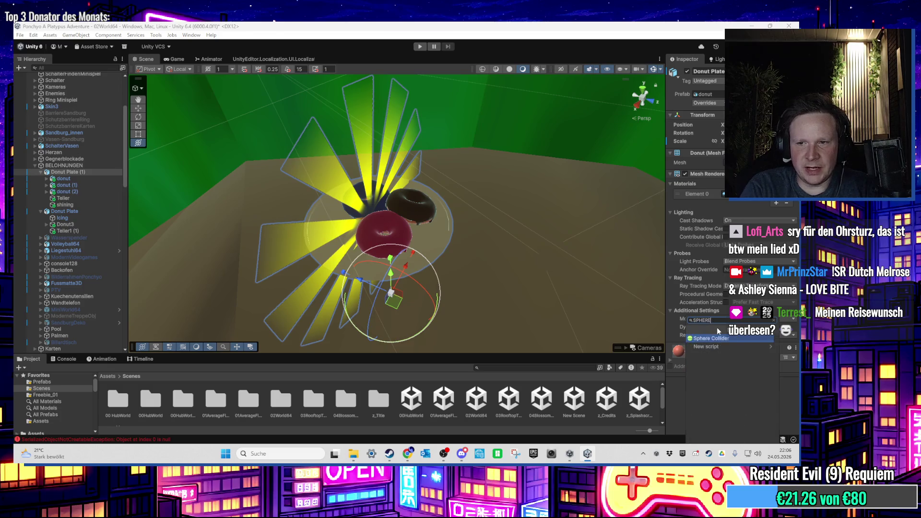
mouse_move(603, 312)
left_mouse_down()
mouse_move(453, 192)
mouse_move(417, 206)
left_mouse_up()
scroll(717, 379, "down", 2)
scroll(720, 363, "down", 4)
mouse_move(599, 307)
left_mouse_down()
mouse_move(530, 280)
mouse_move(434, 215)
left_mouse_up()
scroll(432, 240, "up", 3)
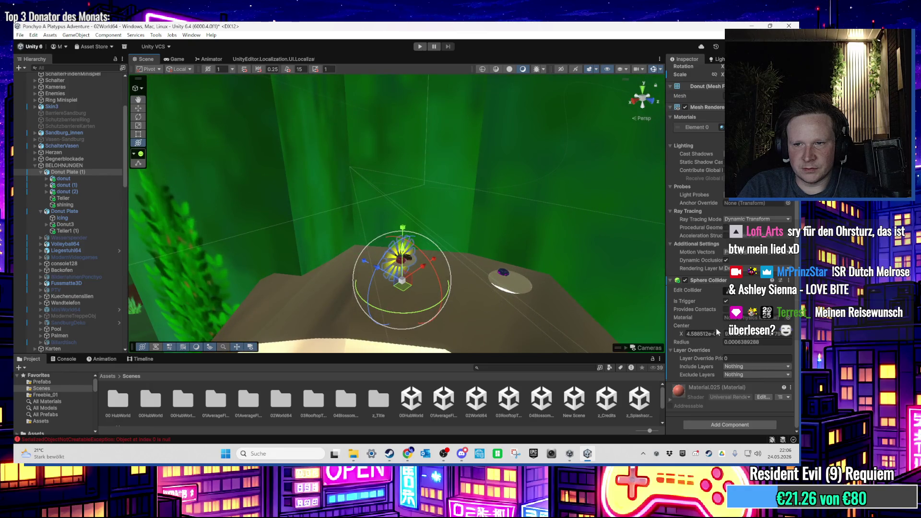
Shrink the Sphere Collider radius to 0.3 and frame the view closely on the donut
left_click_drag(735, 349, 709, 347)
left_click_drag(499, 227, 493, 171)
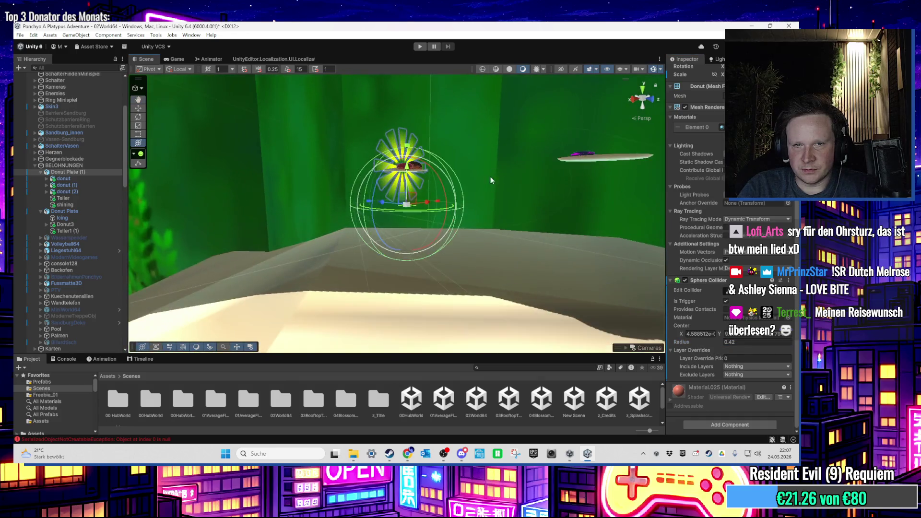
key("f")
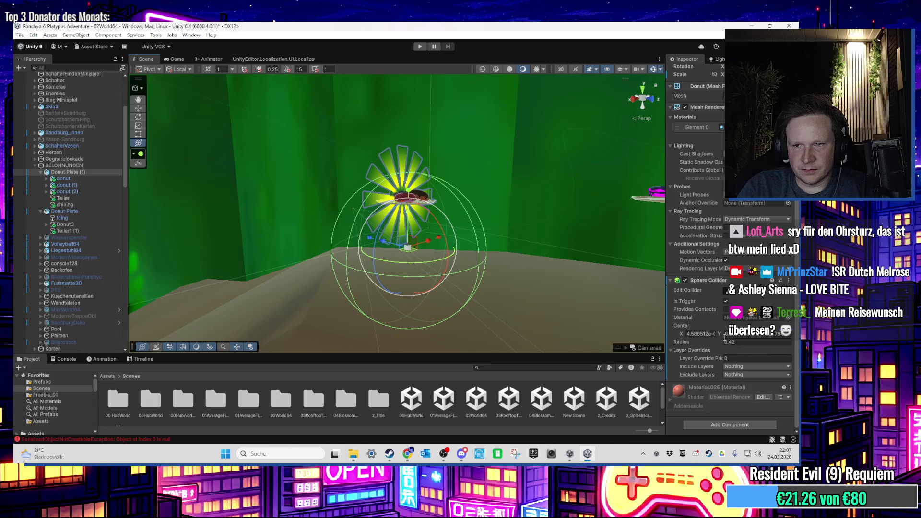
key("f")
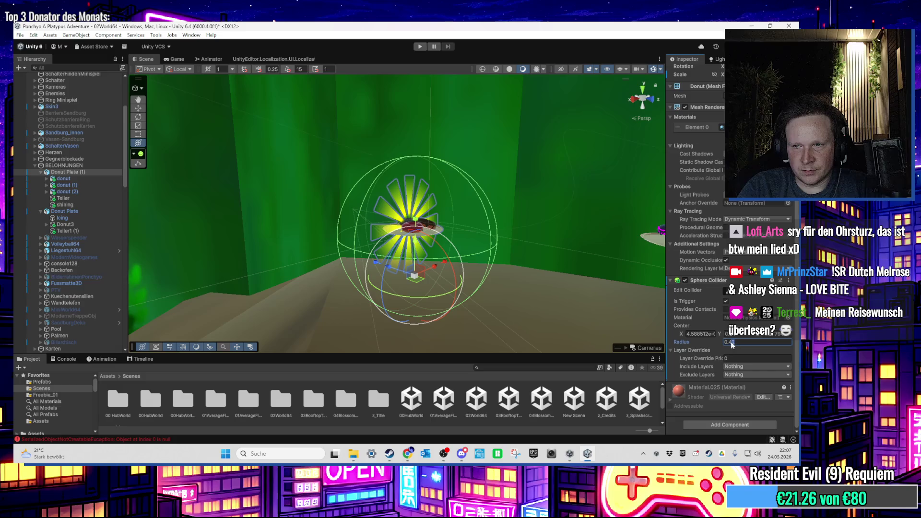
mouse_move(466, 165)
left_mouse_down()
mouse_move(449, 232)
mouse_move(465, 226)
mouse_move(477, 274)
mouse_move(459, 257)
mouse_move(214, 217)
left_mouse_up()
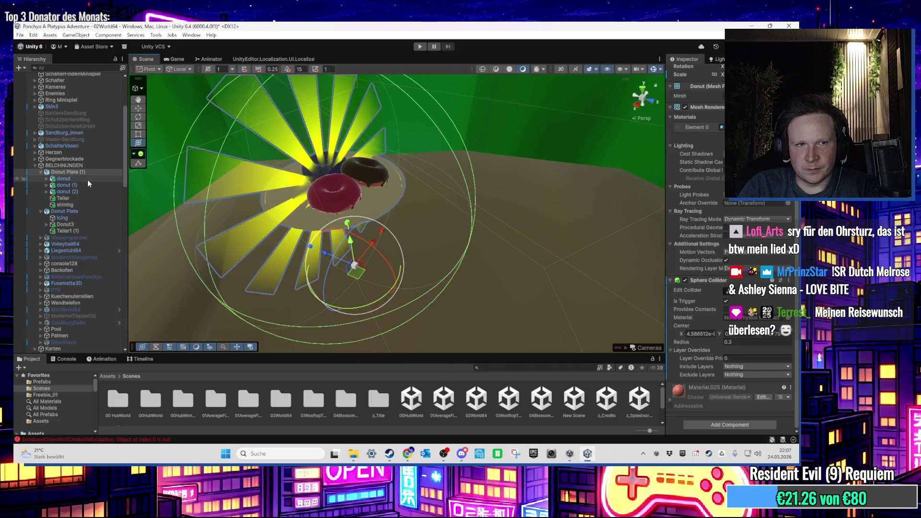
Add a Rotation Object component to Donut Plate (1)
left_click(713, 428)
type("ROTAT")
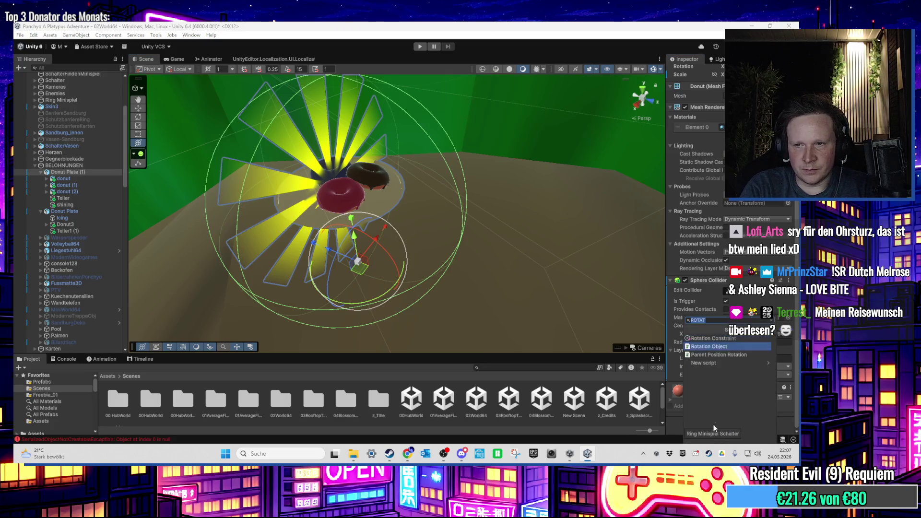
key("Return")
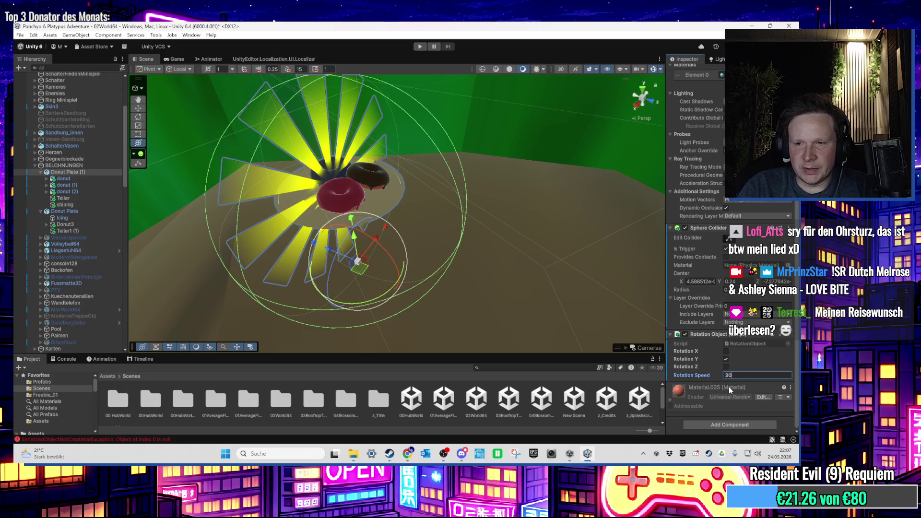
Copy Donut Plate's Deko Einsammeln script and paste it as a new component on Donut Plate (1)
left_click(70, 211)
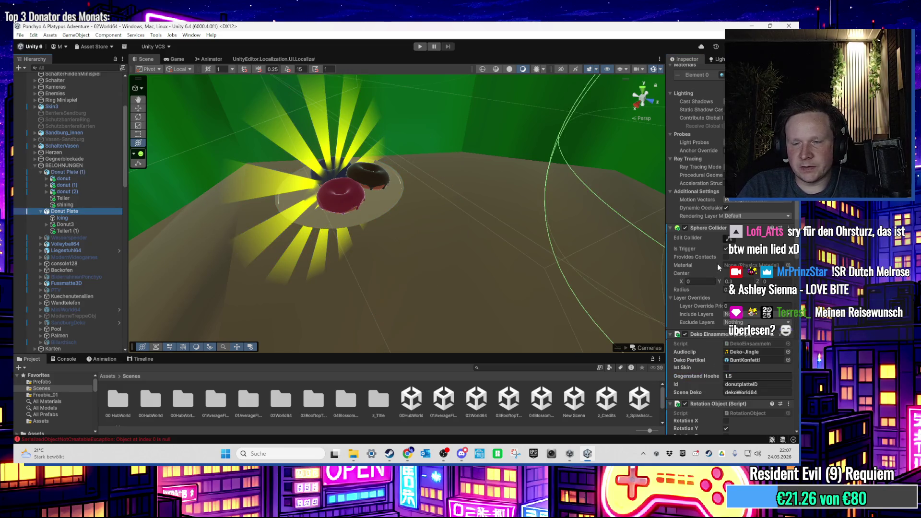
left_click(792, 337)
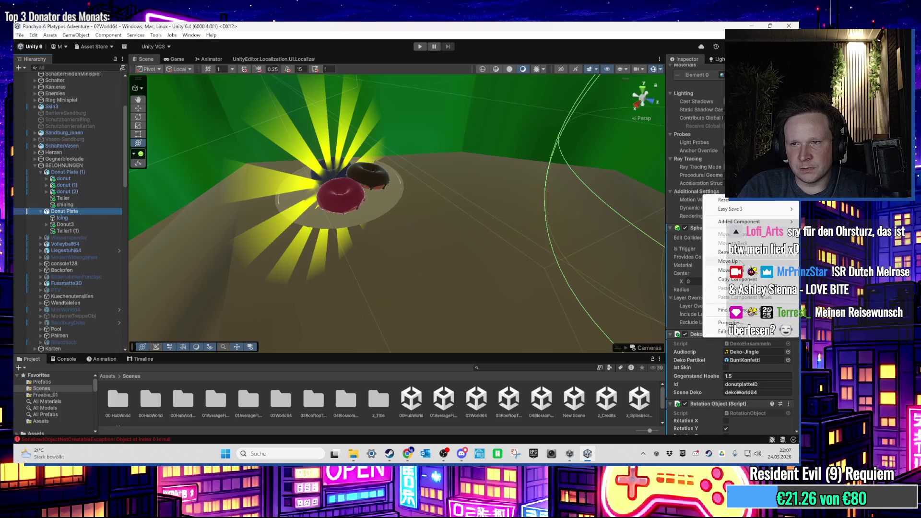
left_click(745, 280)
left_click(83, 173)
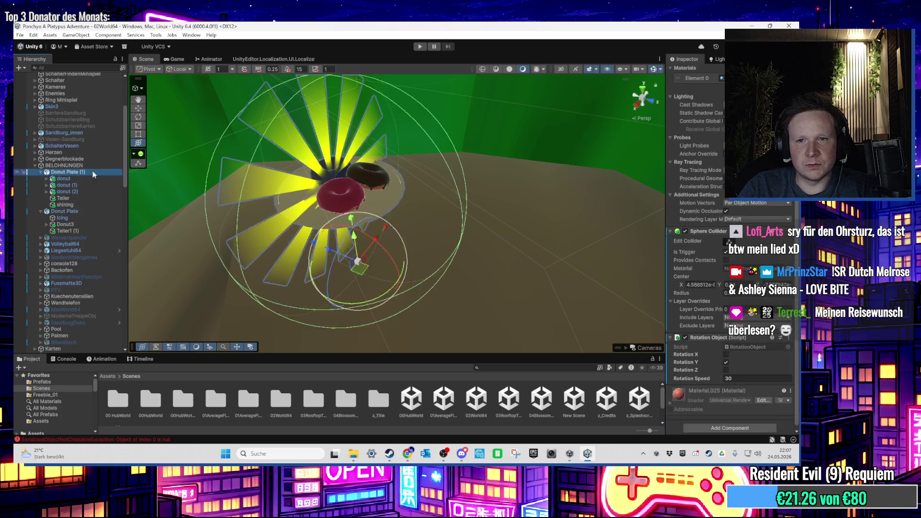
left_click(790, 336)
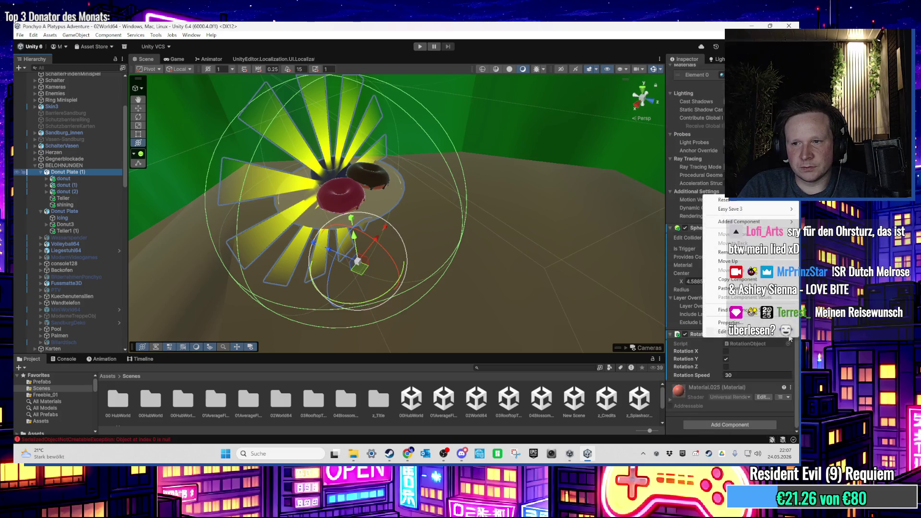
left_click(742, 288)
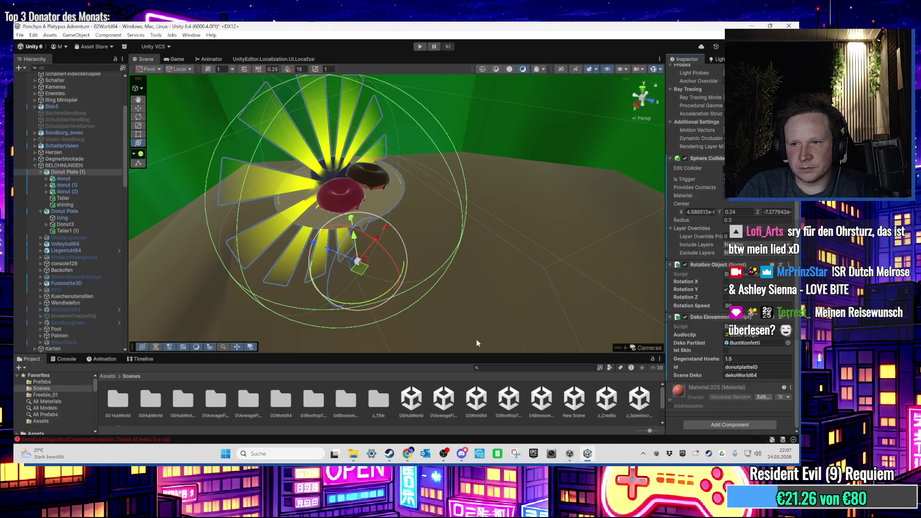
scroll(726, 325, "up", 10)
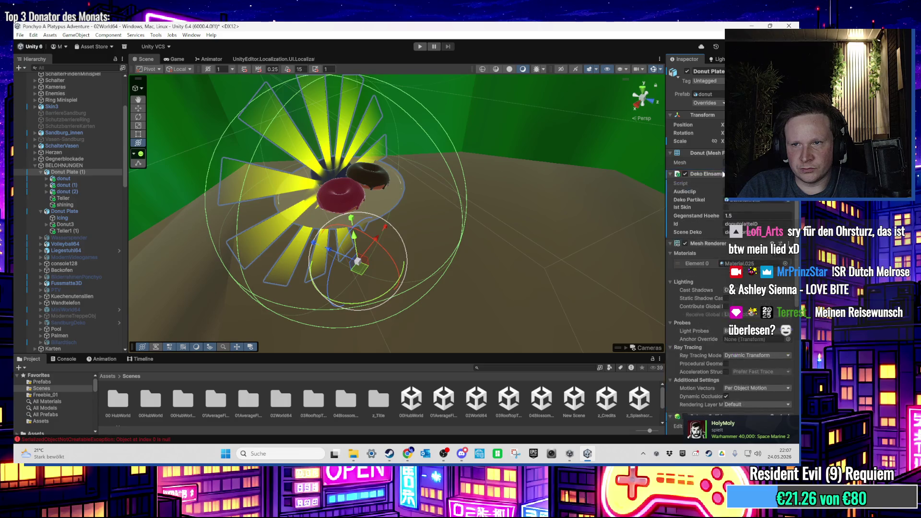
Copy Donut Plate's Dialogue Manager and paste it as a new component on Donut Plate (1)
scroll(696, 241, "down", 2)
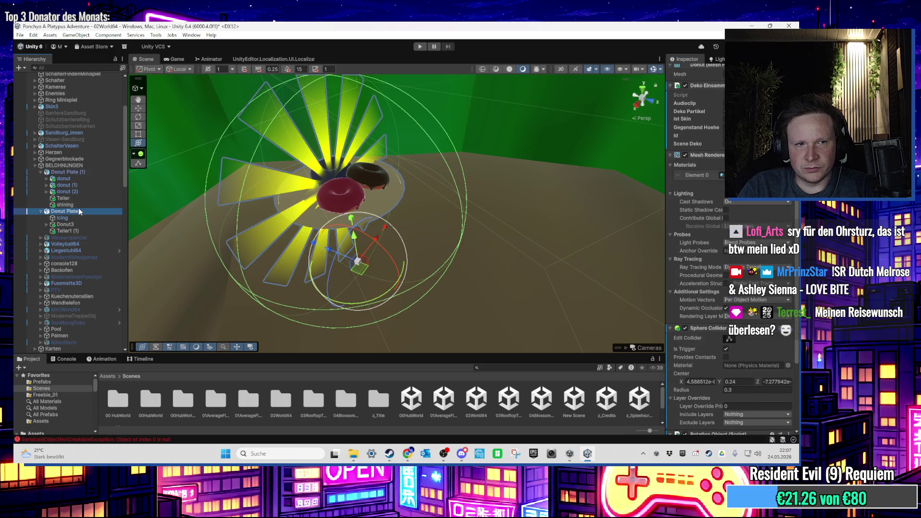
scroll(710, 252, "down", 10)
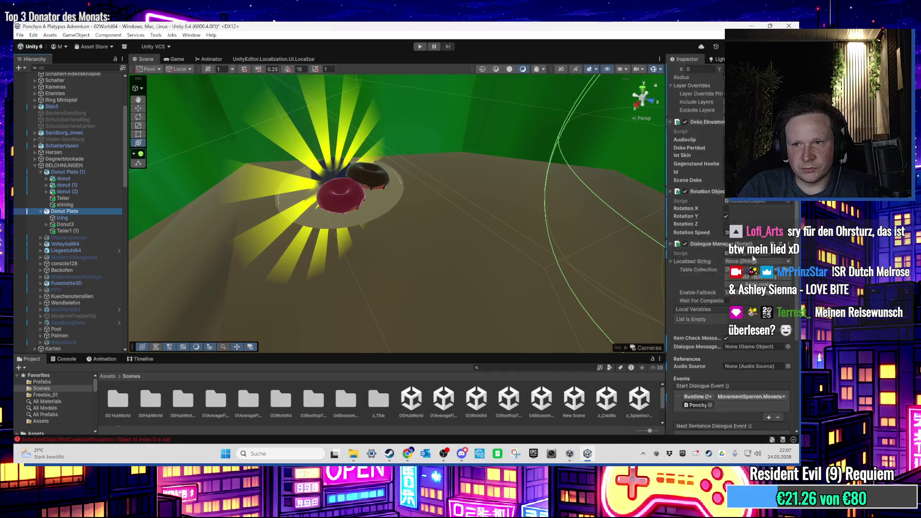
scroll(753, 258, "up", 1)
right_click(704, 225)
left_click(730, 310)
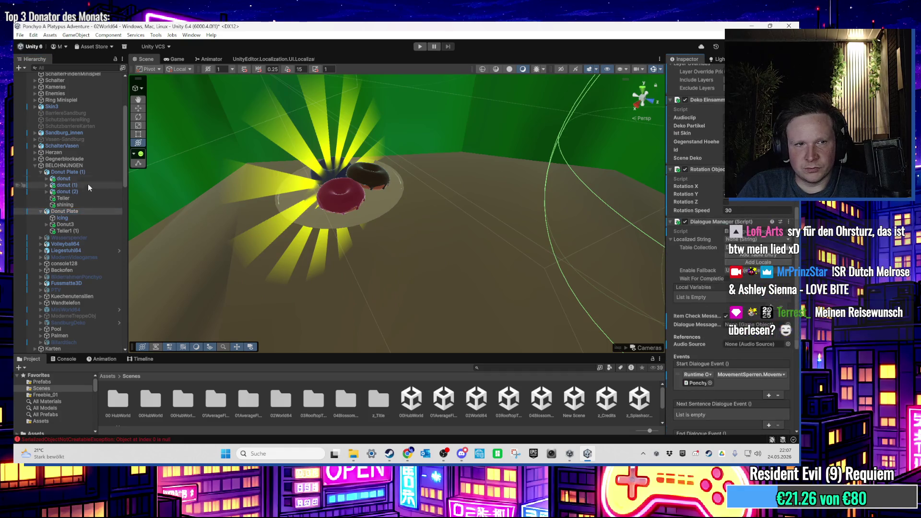
left_click(69, 172)
scroll(770, 199, "up", 5)
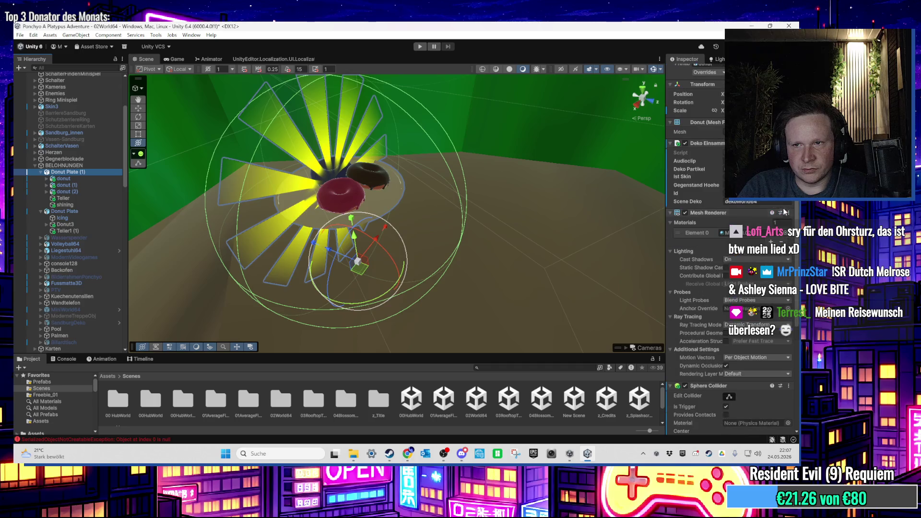
left_click(789, 212)
left_click(781, 299)
Drag the pasted Dialogue Manager up above Mesh Renderer
scroll(727, 339, "down", 5)
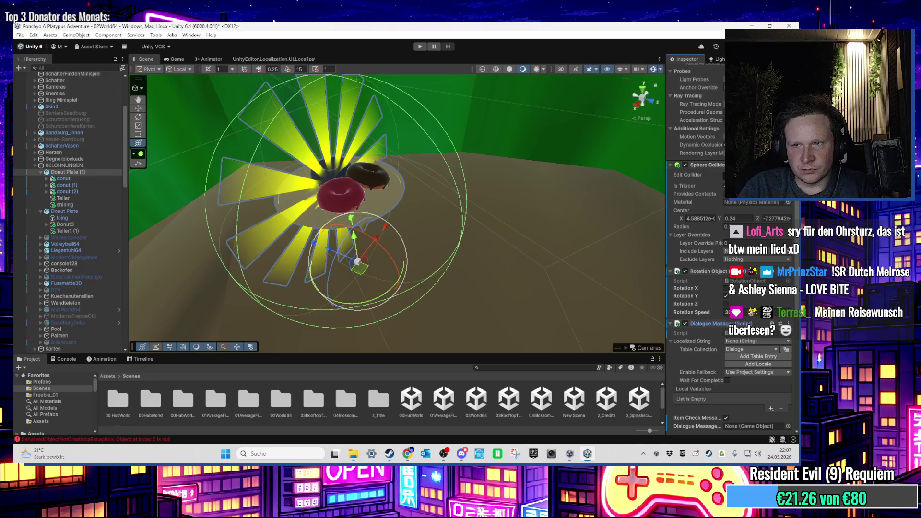
scroll(701, 249, "up", 10)
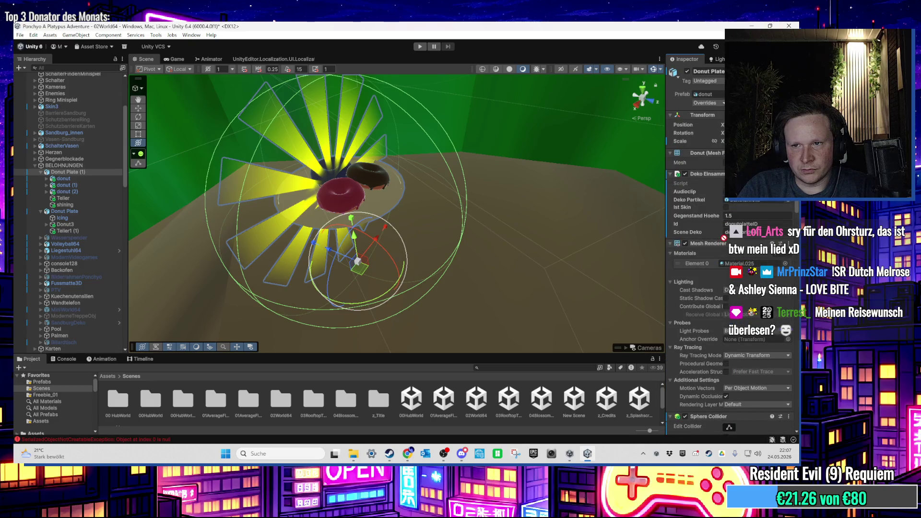
left_click_drag(726, 242, 725, 240)
Compare Donut Plate (1)'s components against the original Donut Plate, ending on the old plate
left_click(65, 211)
scroll(709, 300, "down", 5)
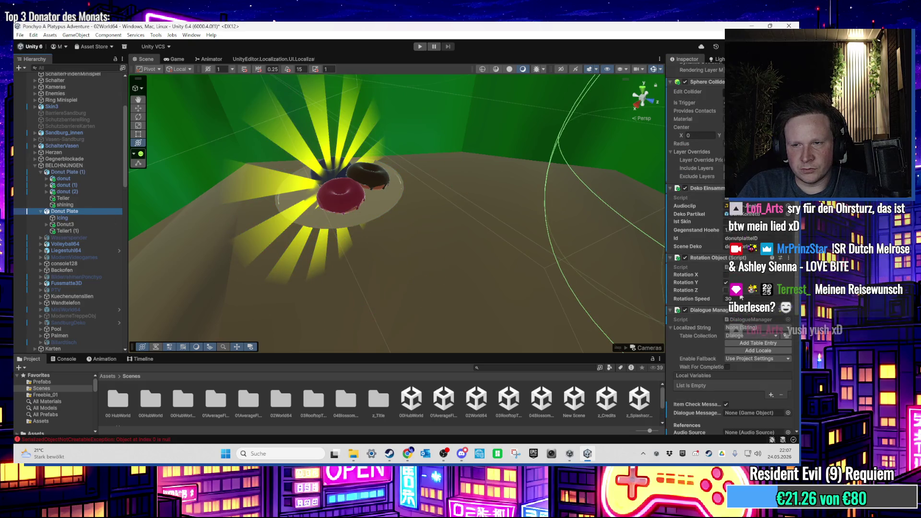
scroll(739, 296, "down", 10)
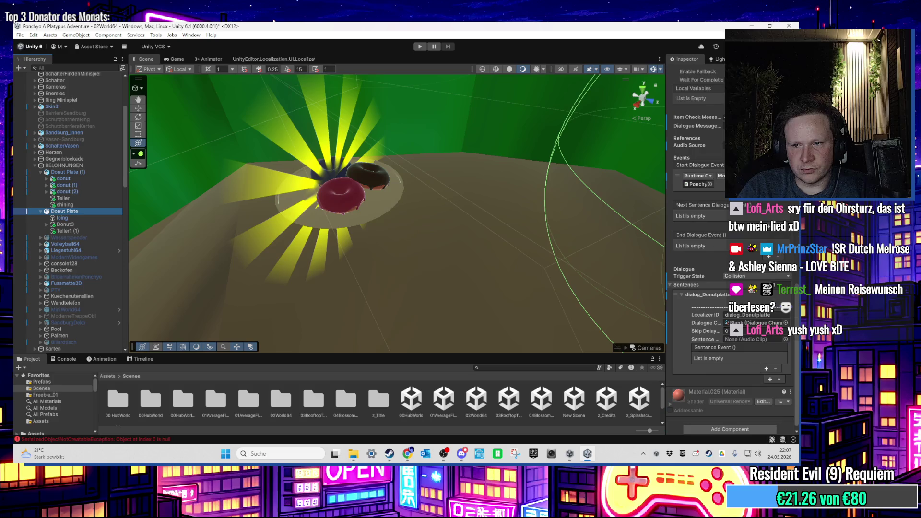
left_click(76, 172)
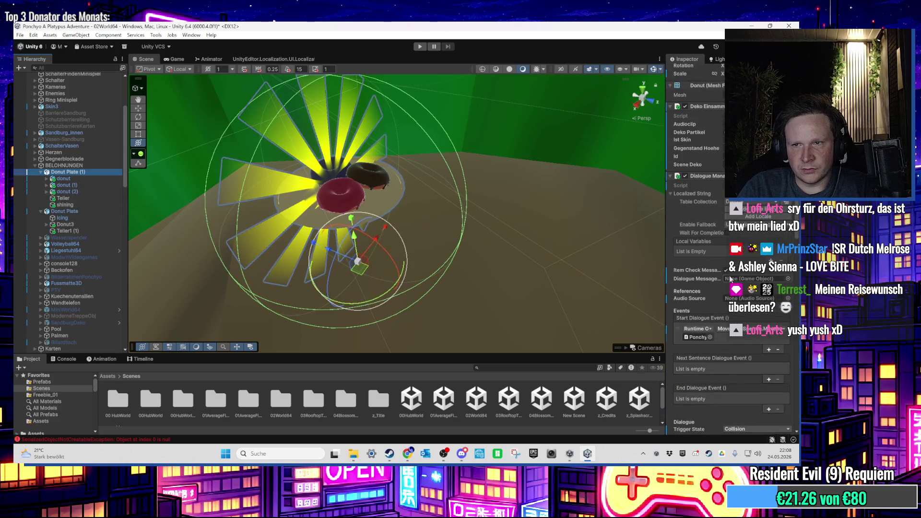
scroll(718, 274, "down", 3)
scroll(716, 273, "down", 15)
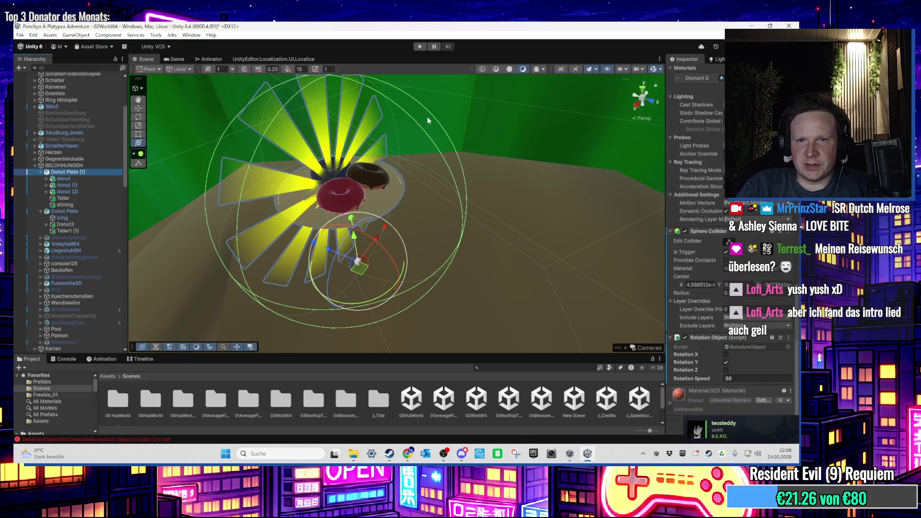
scroll(373, 131, "down", 3)
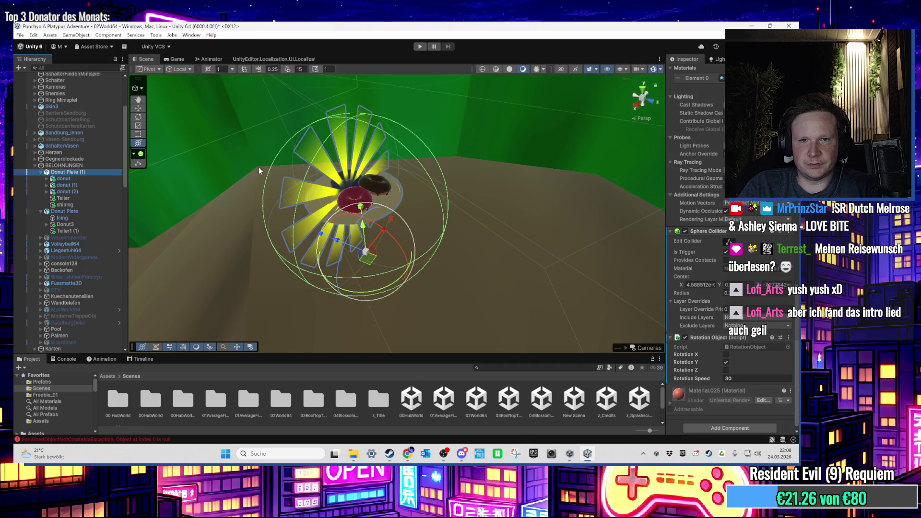
scroll(274, 181, "up", 3)
scroll(705, 226, "up", 15)
scroll(704, 225, "up", 5)
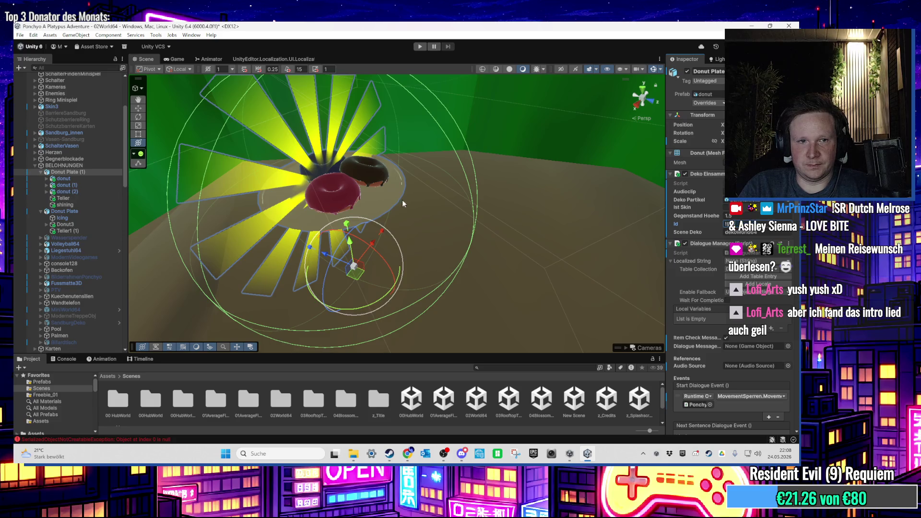
left_click(85, 211)
Delete the old Donut Plate and rename Donut Plate (1) to Donut Plate
key("Delete")
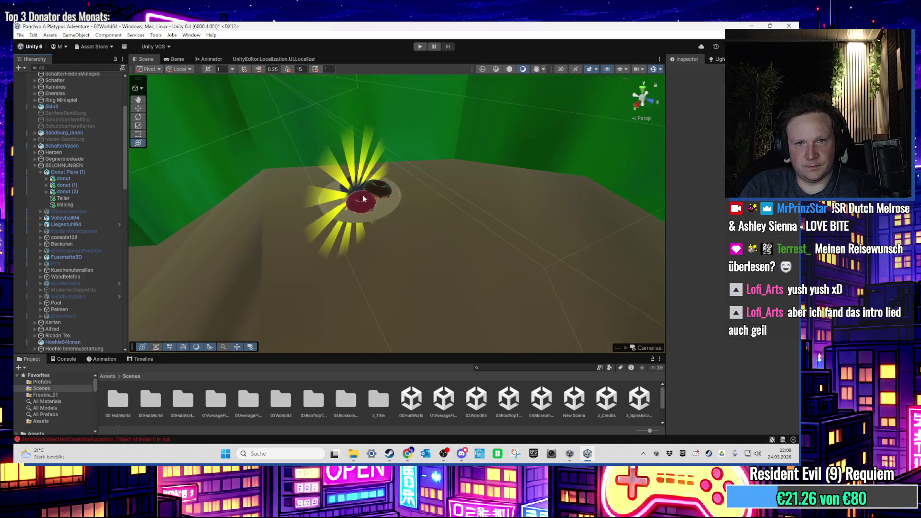
right_click(71, 171)
left_click(95, 127)
right_click(88, 171)
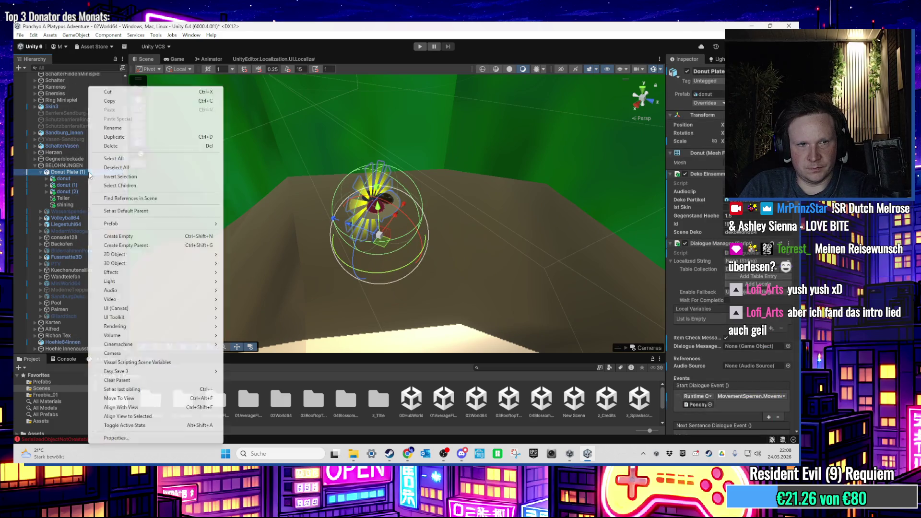
left_click(111, 130)
key("End")
key("BackSpace")
key("BackSpace")
key("BackSpace")
key("Return")
Orbit the Scene view around the plate, then run the game to test collecting it
mouse_move(375, 211)
left_mouse_down()
mouse_move(410, 200)
mouse_move(374, 111)
left_mouse_up()
right_click(410, 199)
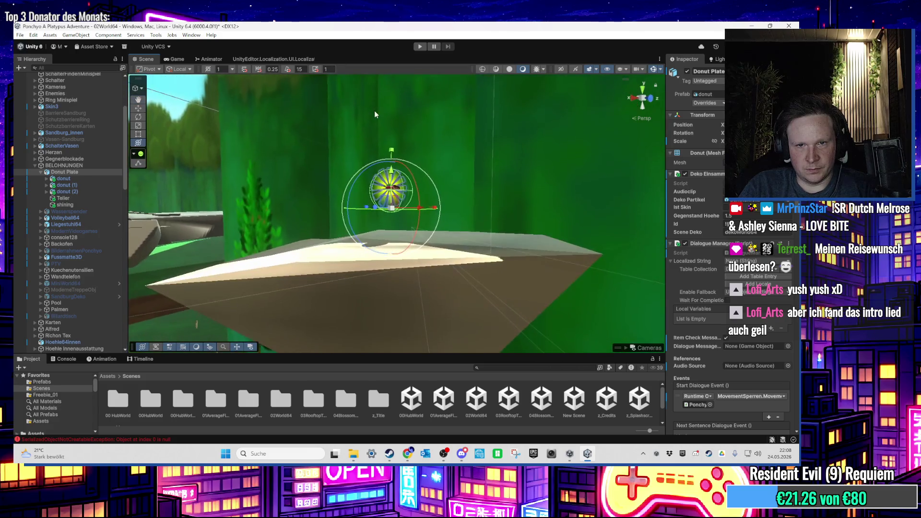
left_click(417, 47)
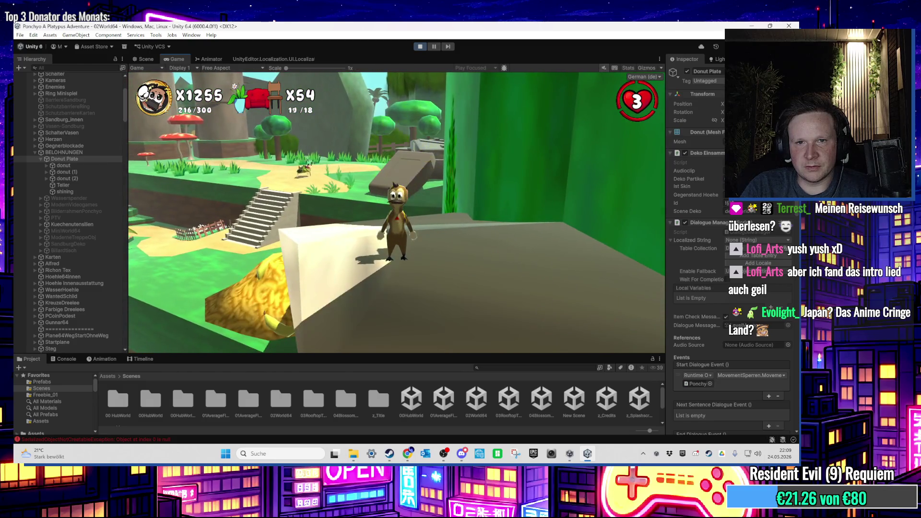
Exit Play mode and return to editing
key("super")
key("Escape")
key("ctrl+p")
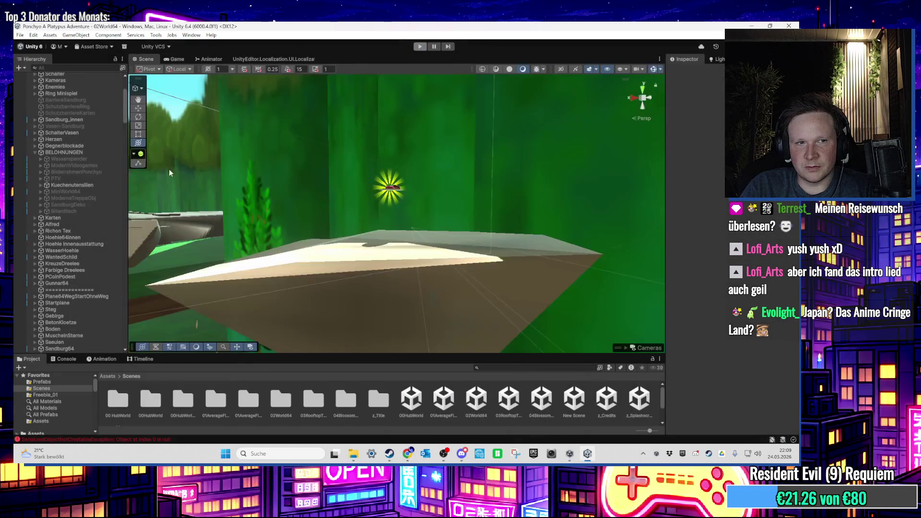
Frame Donut Plate in the Scene view, then open the 01AverageFirstLevel scene
scroll(326, 203, "up", 3)
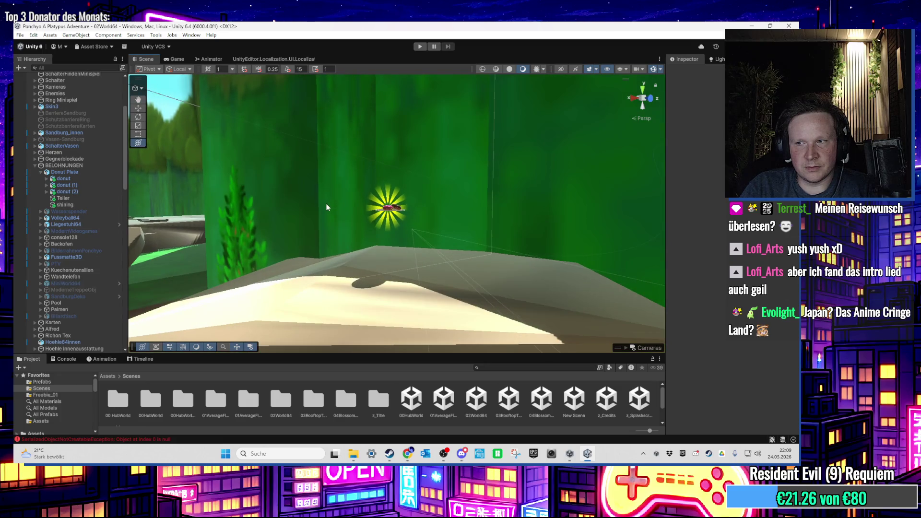
scroll(321, 231, "up", 5)
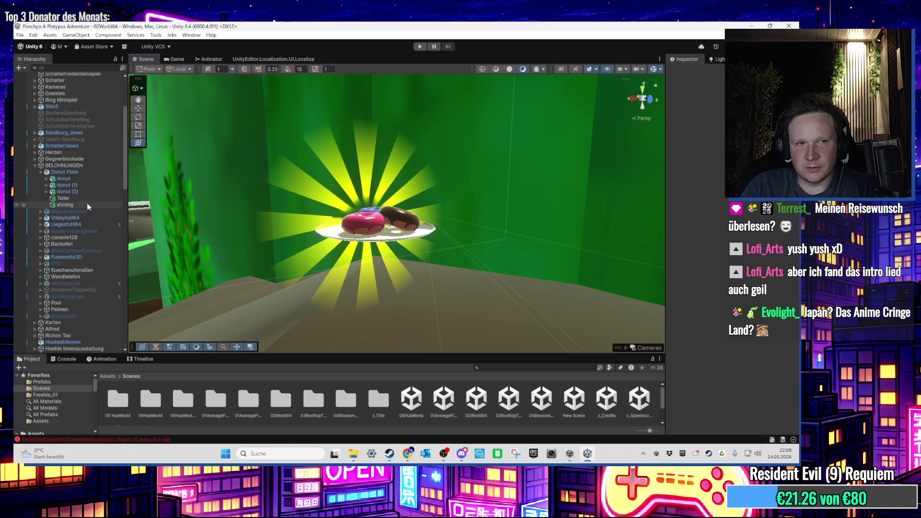
left_click(82, 171)
scroll(309, 162, "up", 4)
left_click_drag(308, 161, 300, 193)
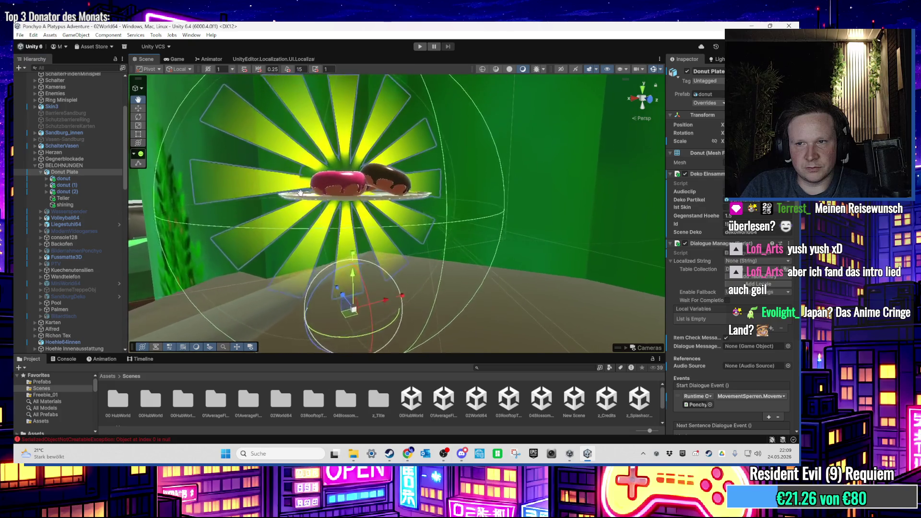
scroll(303, 197, "up", 3)
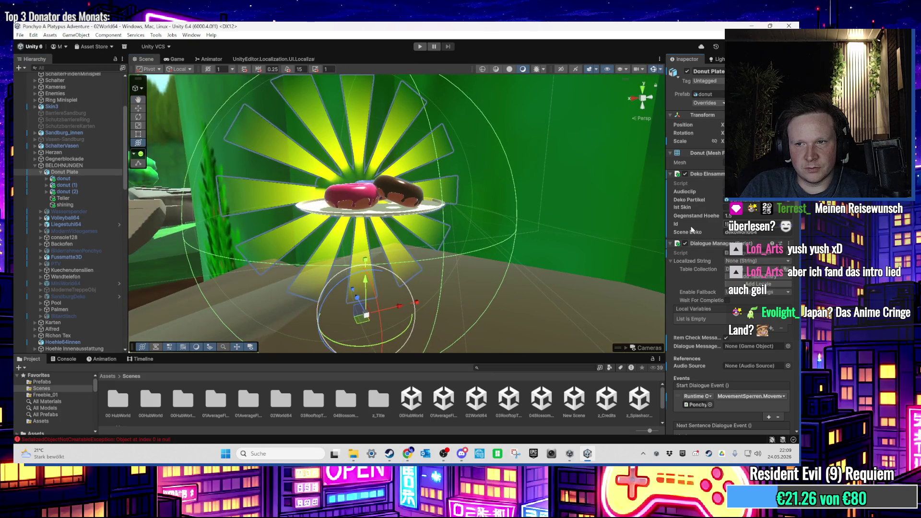
scroll(301, 212, "down", 4)
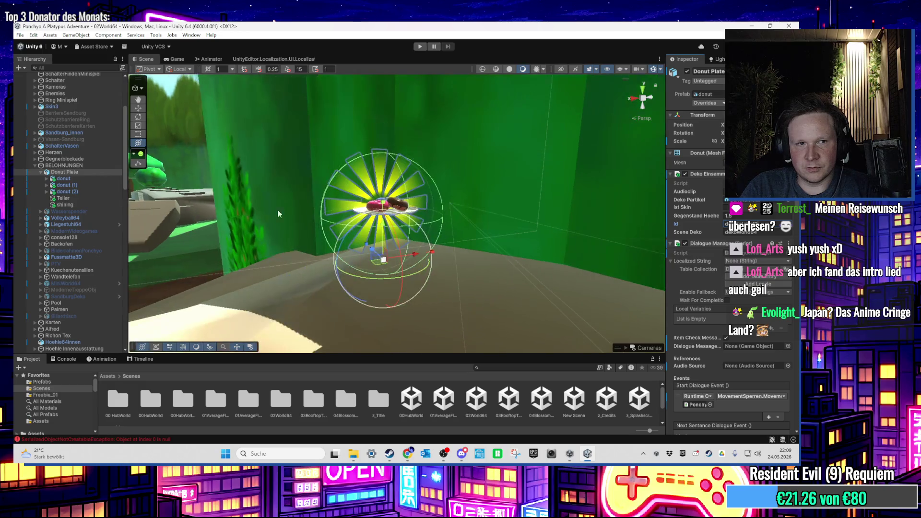
left_click(41, 173)
left_click(430, 391)
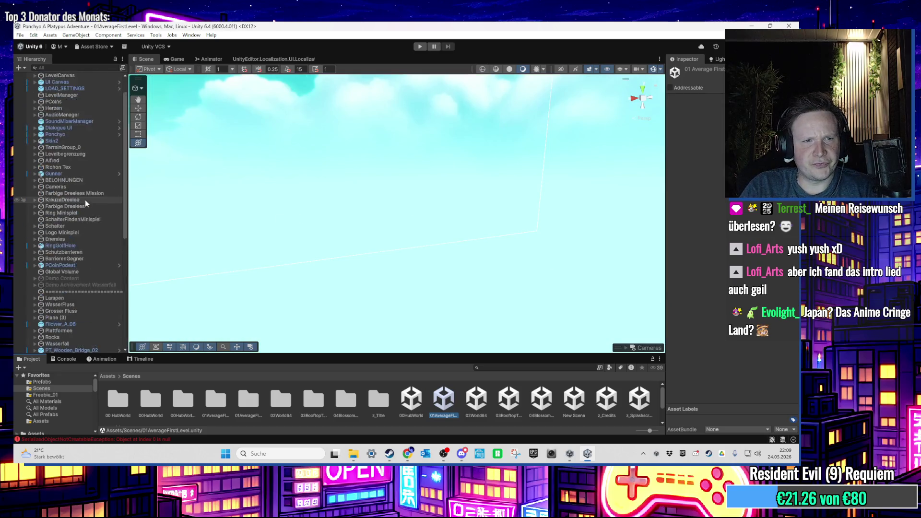
Frame BELOHNUNGEN and its Glastisch reward, then open the 00HubWorld scene
double_click(79, 207)
left_click(36, 206)
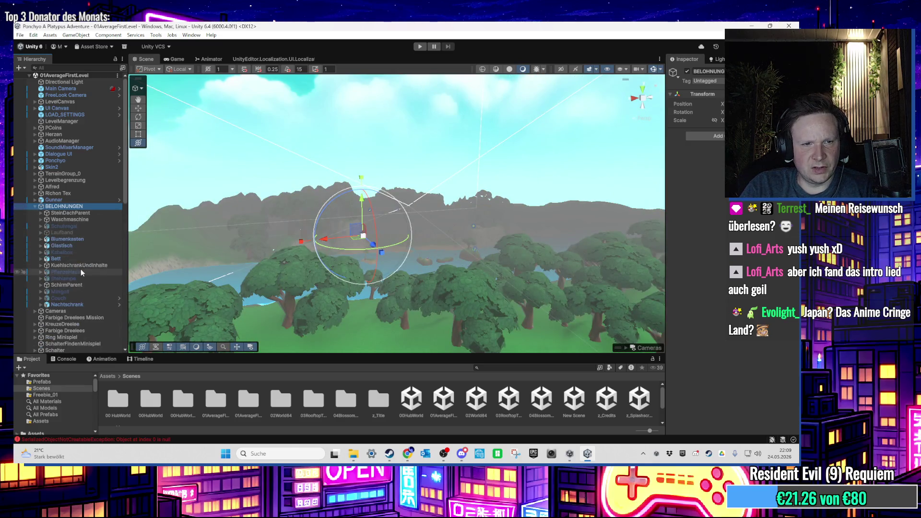
double_click(87, 246)
scroll(767, 349, "down", 10)
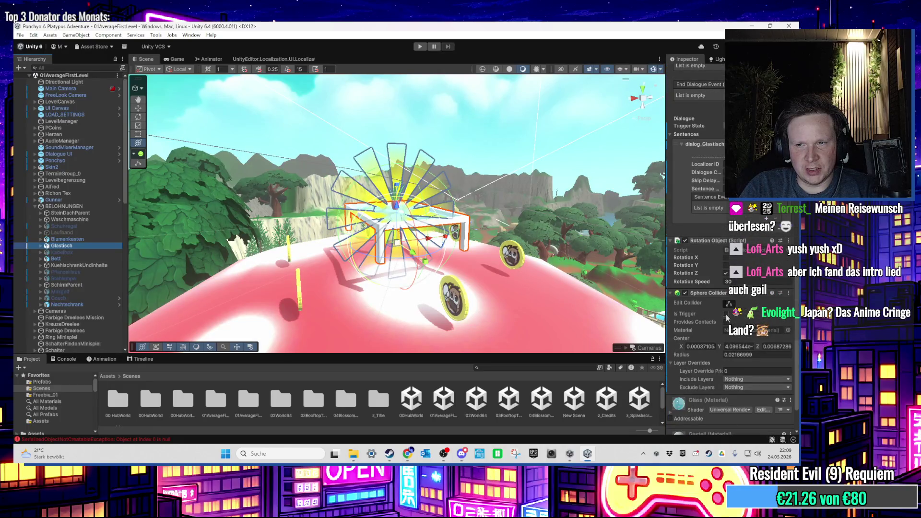
scroll(502, 277, "down", 3)
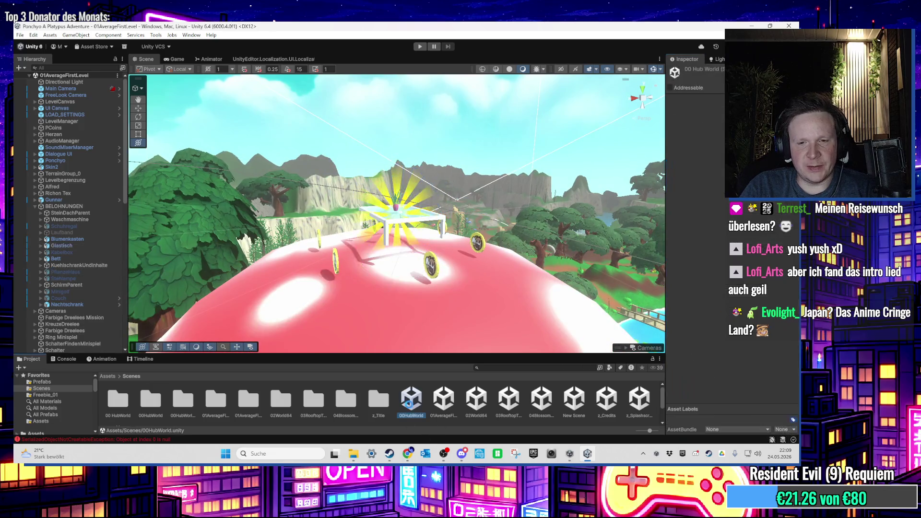
double_click(410, 407)
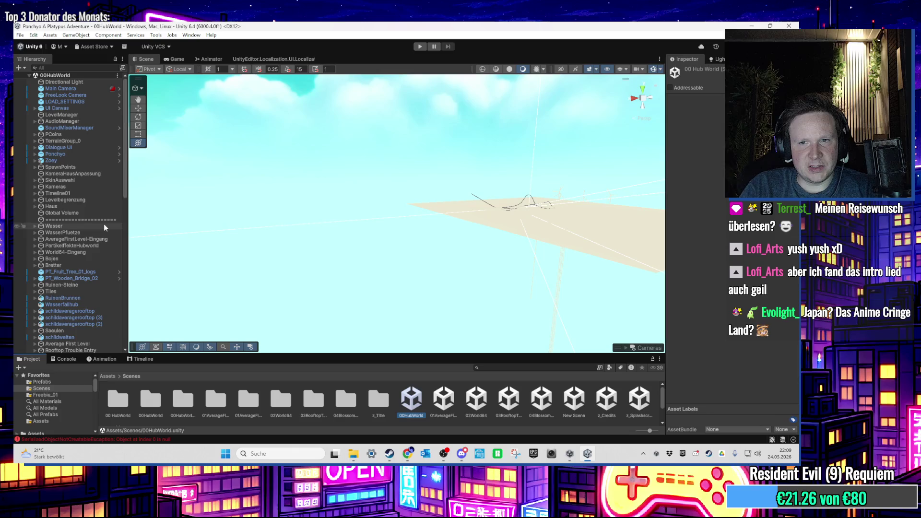
Frame the Haus object and fly the Scene view into the house's kitchen
double_click(75, 206)
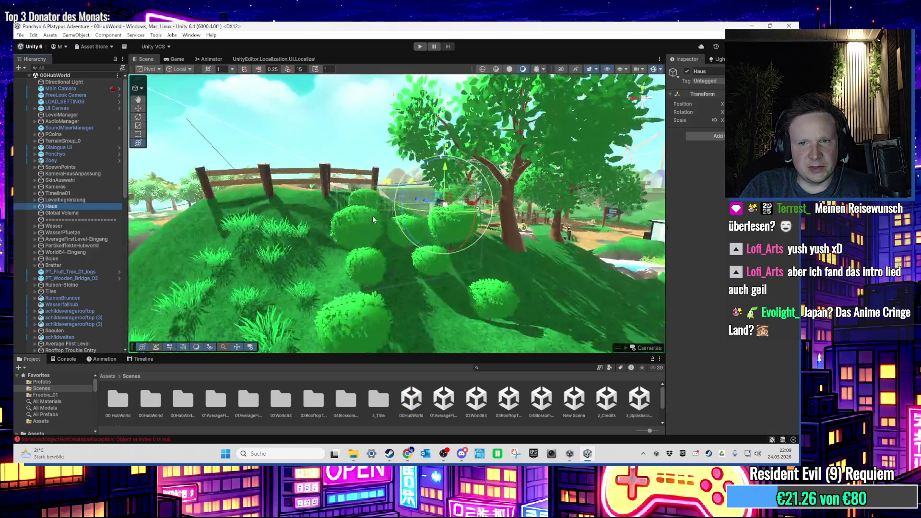
left_click_drag(370, 253, 423, 186)
mouse_move(323, 110)
left_mouse_down()
mouse_move(283, 246)
mouse_move(439, 268)
mouse_move(459, 240)
mouse_move(466, 261)
mouse_move(401, 294)
left_mouse_up()
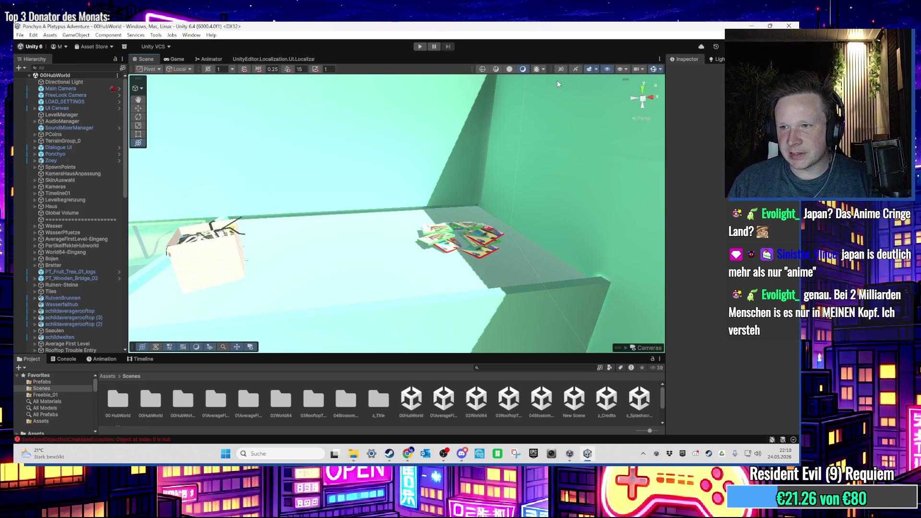
scroll(404, 231, "down", 3)
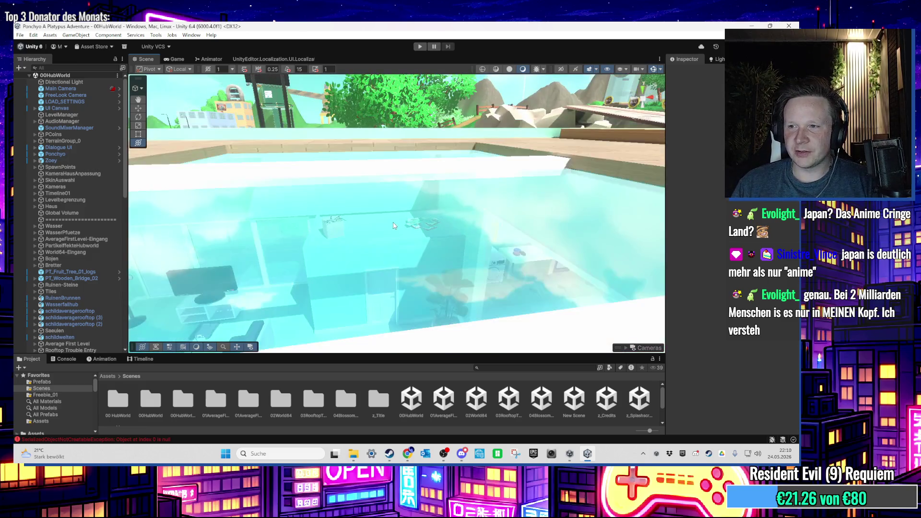
scroll(405, 220, "up", 5)
scroll(411, 193, "down", 3)
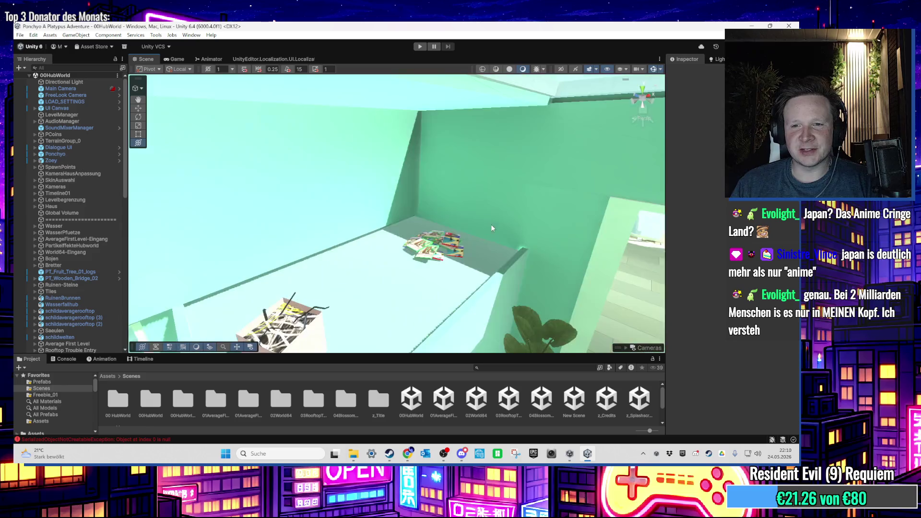
scroll(336, 201, "up", 5)
scroll(310, 208, "down", 3)
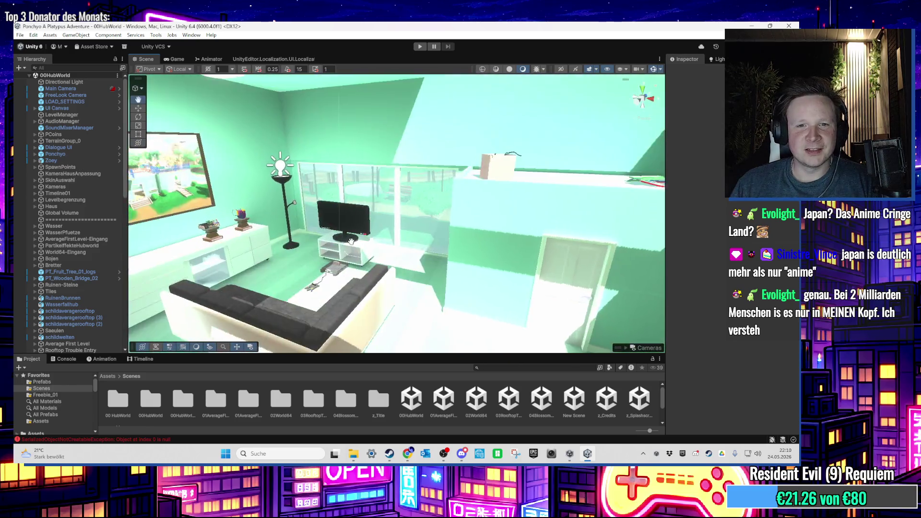
scroll(321, 221, "up", 5)
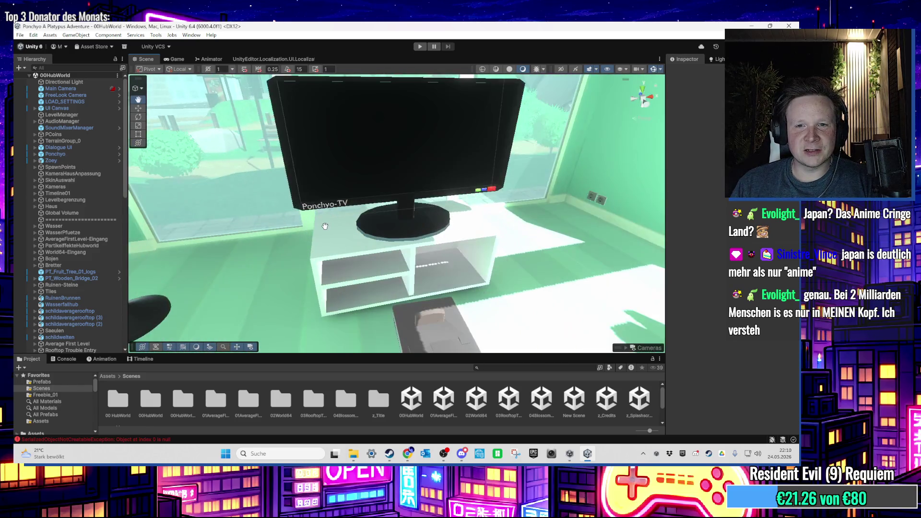
scroll(324, 226, "up", 5)
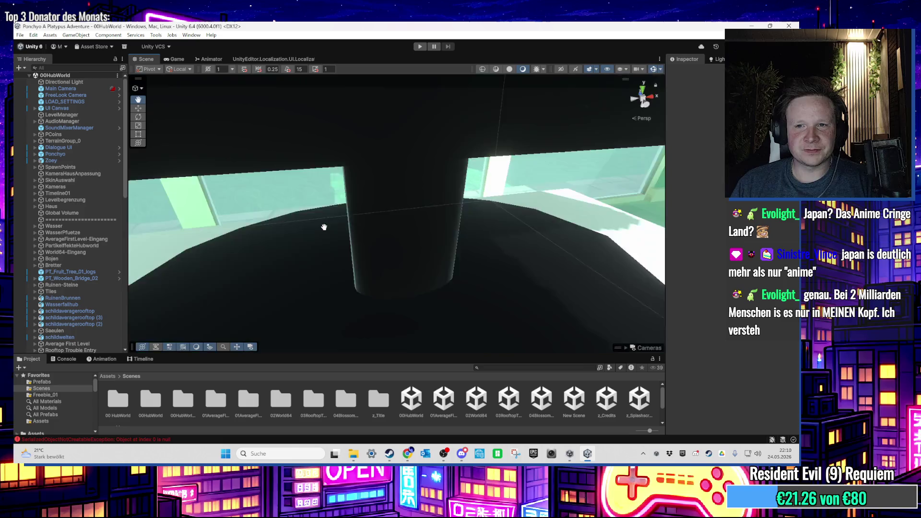
scroll(317, 227, "down", 4)
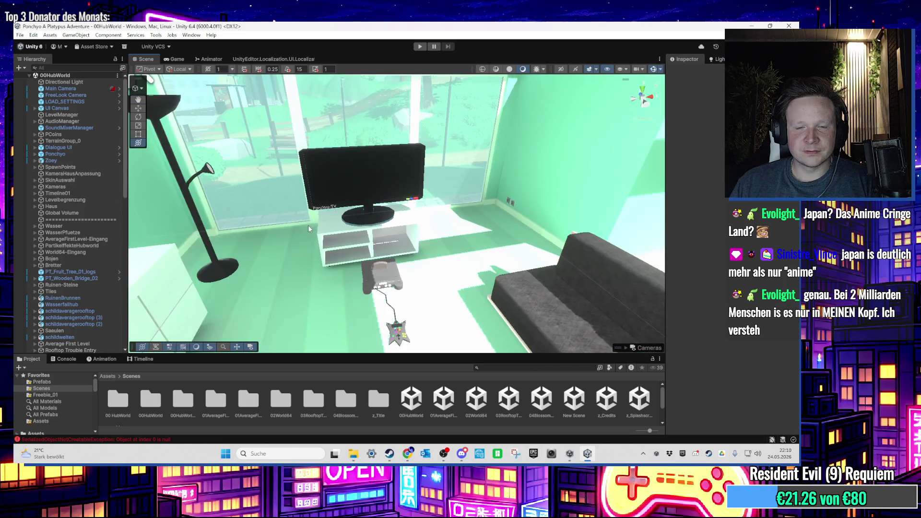
scroll(312, 228, "down", 5)
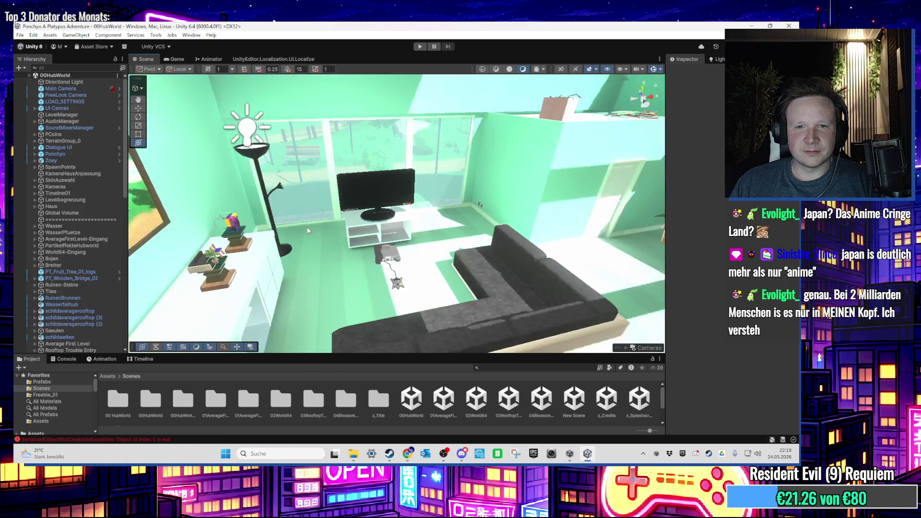
mouse_move(359, 225)
left_mouse_down()
mouse_move(281, 260)
mouse_move(278, 247)
left_mouse_up()
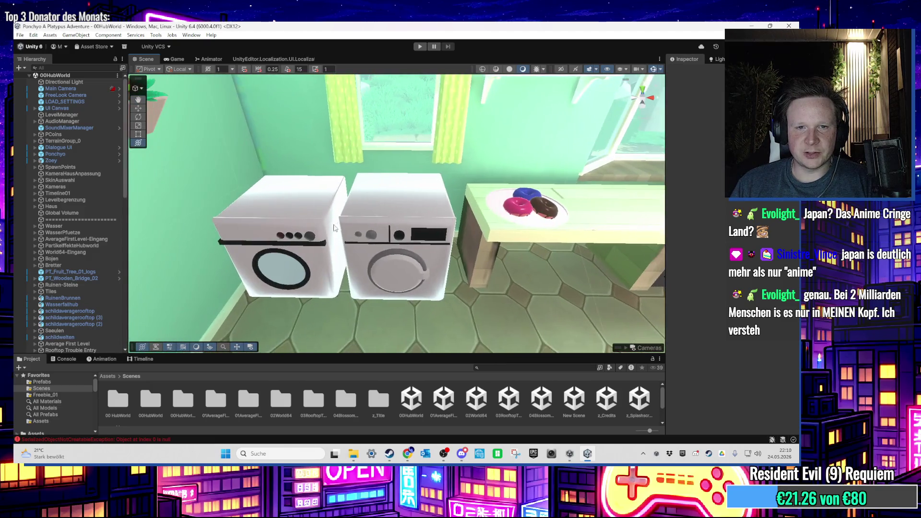
Select the left washing machine and locate its model file in Items/Models
left_click(319, 220)
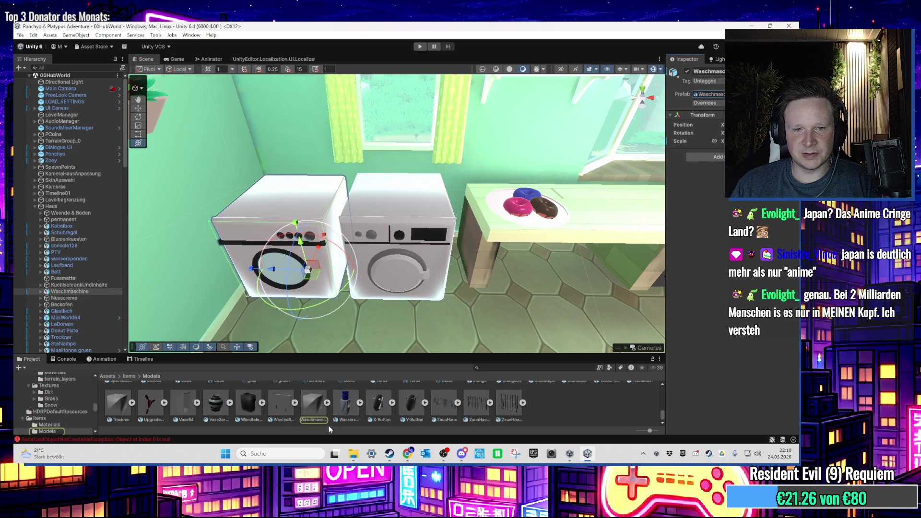
left_click(315, 403)
right_click(314, 403)
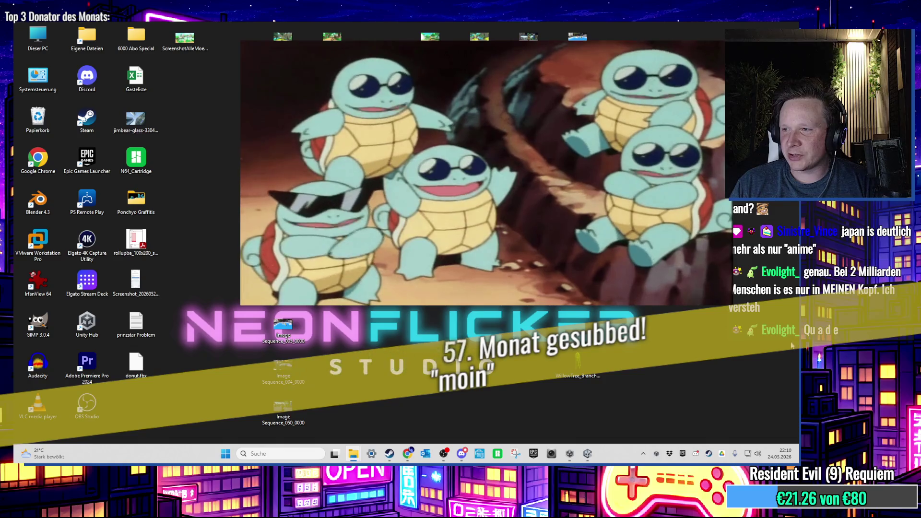
Copy Waschmaschine.fbx to the desktop with 'Hierher kopieren' and launch Blender 4.3
left_click_drag(136, 365, 403, 331)
left_click(418, 345)
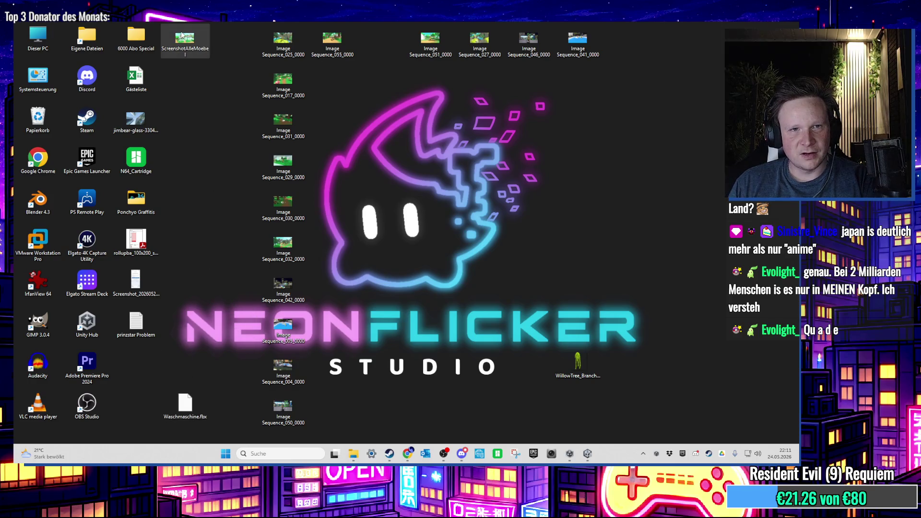
key("Return")
key("Escape")
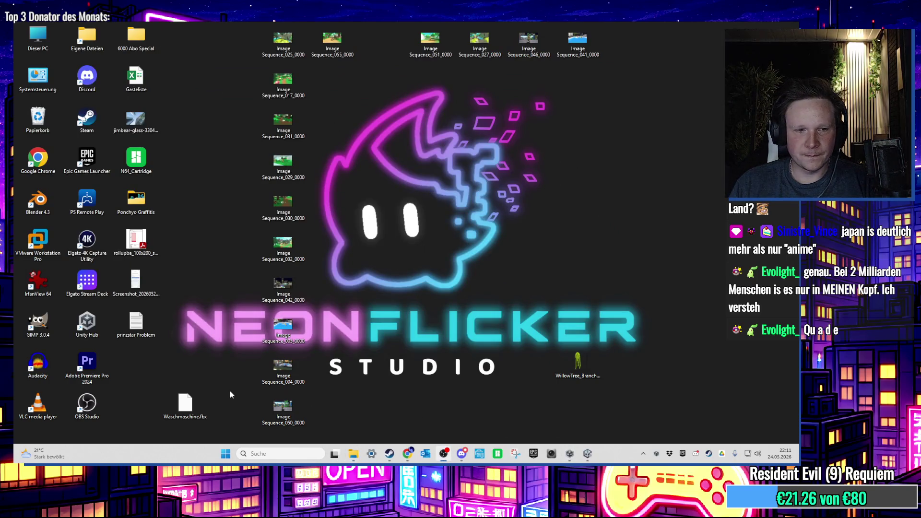
left_click(49, 212)
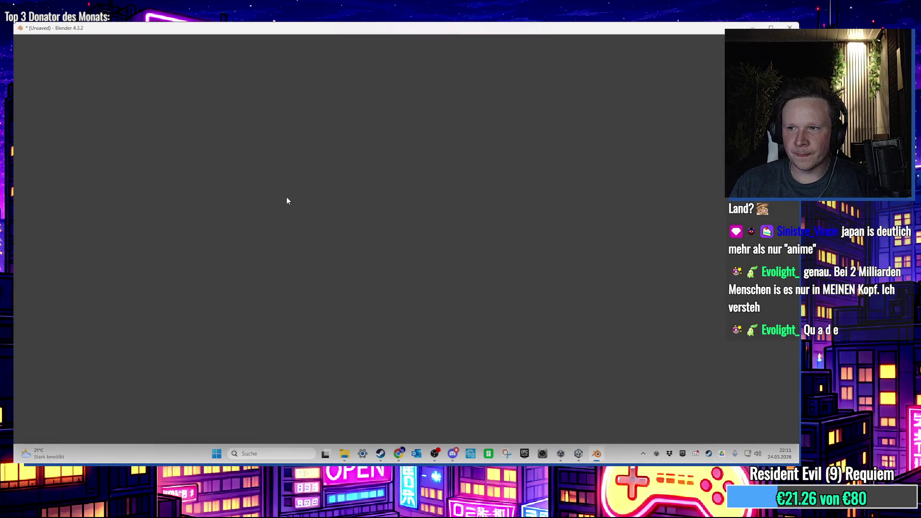
Dismiss the splash and import the washing-machine FBX via File > Import > FBX
left_click(272, 162)
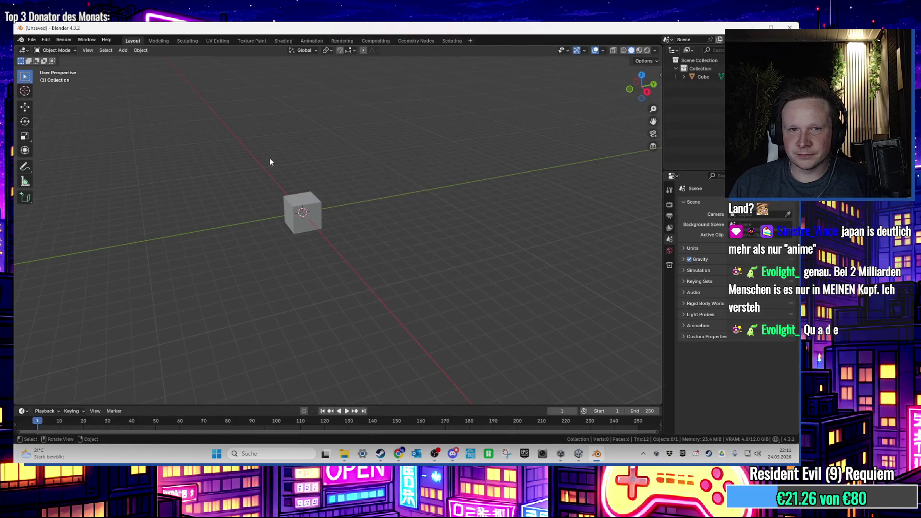
left_click(32, 40)
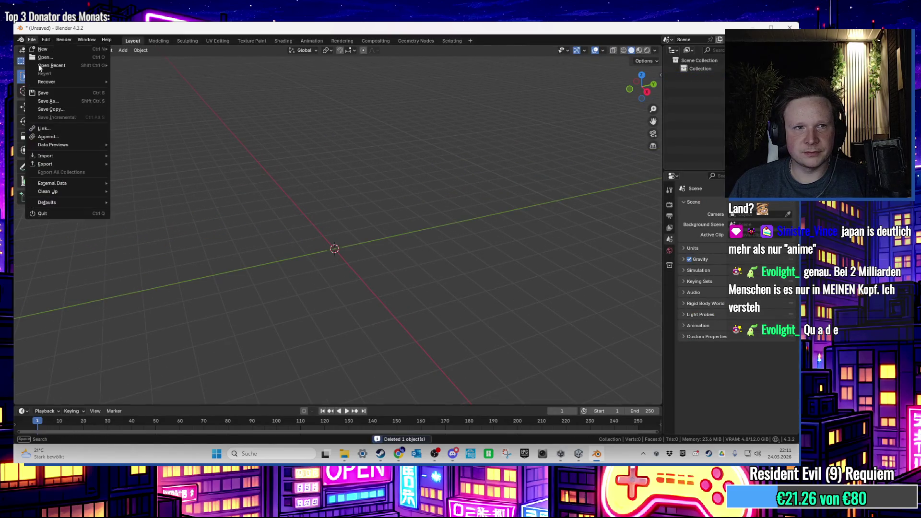
mouse_move(64, 157)
left_click(149, 221)
double_click(323, 213)
double_click(338, 217)
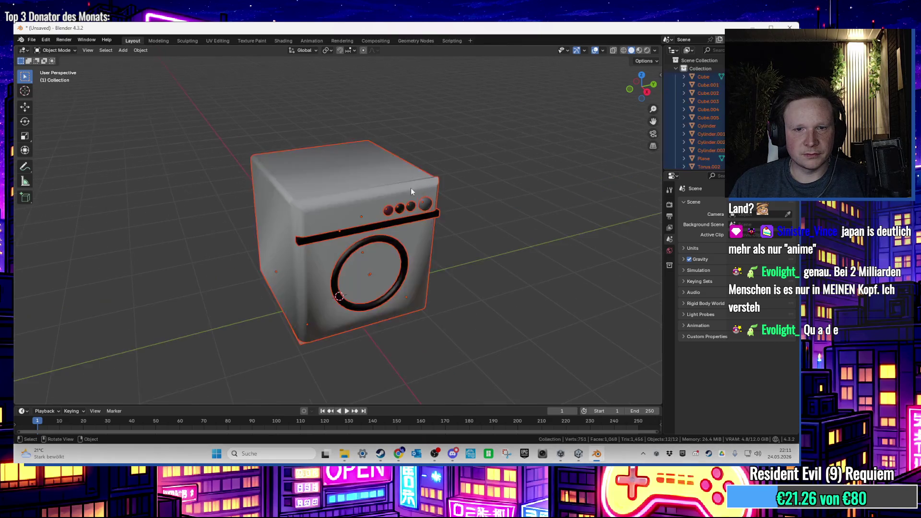
Inspect the machine's body cube mesh in Edit Mode, orbiting around it
scroll(362, 209, "up", 3)
left_click(362, 208)
key("Tab")
scroll(332, 182, "up", 2)
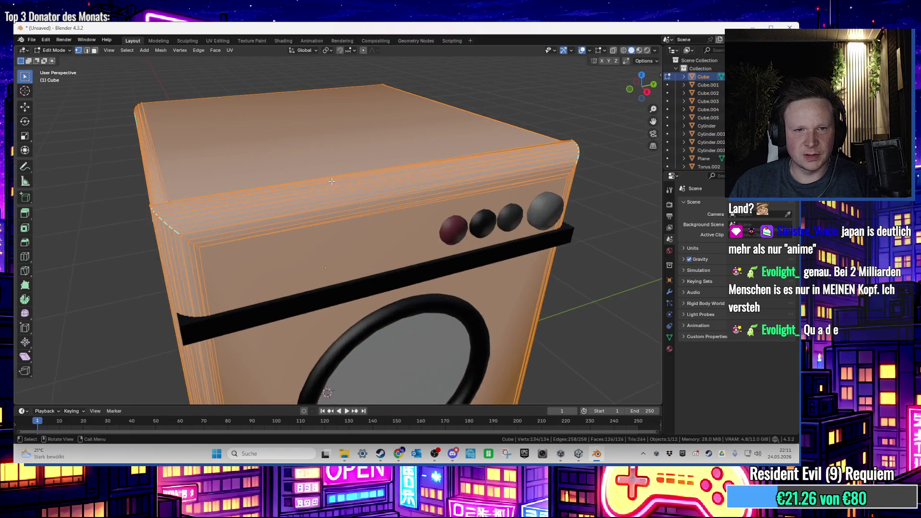
key("alt+a")
scroll(416, 167, "up", 4)
mouse_move(415, 168)
left_mouse_down()
mouse_move(435, 201)
mouse_move(465, 195)
mouse_move(299, 209)
mouse_move(288, 200)
mouse_move(393, 231)
mouse_move(415, 260)
mouse_move(359, 217)
mouse_move(349, 232)
mouse_move(241, 171)
mouse_move(482, 329)
mouse_move(438, 247)
left_mouse_up()
key("Tab")
Inspect the knob sphere and the plane inside the door ring, editing the plane's mesh
left_click(341, 217)
scroll(419, 172, "up", 1)
mouse_move(420, 172)
left_mouse_down()
mouse_move(421, 158)
mouse_move(381, 172)
mouse_move(348, 233)
left_mouse_up()
left_click(489, 163)
mouse_move(490, 163)
left_mouse_down()
mouse_move(447, 263)
mouse_move(494, 170)
mouse_move(533, 168)
mouse_move(416, 237)
left_mouse_up()
left_click(419, 238)
scroll(431, 212, "up", 3)
key("Tab")
key("Tab")
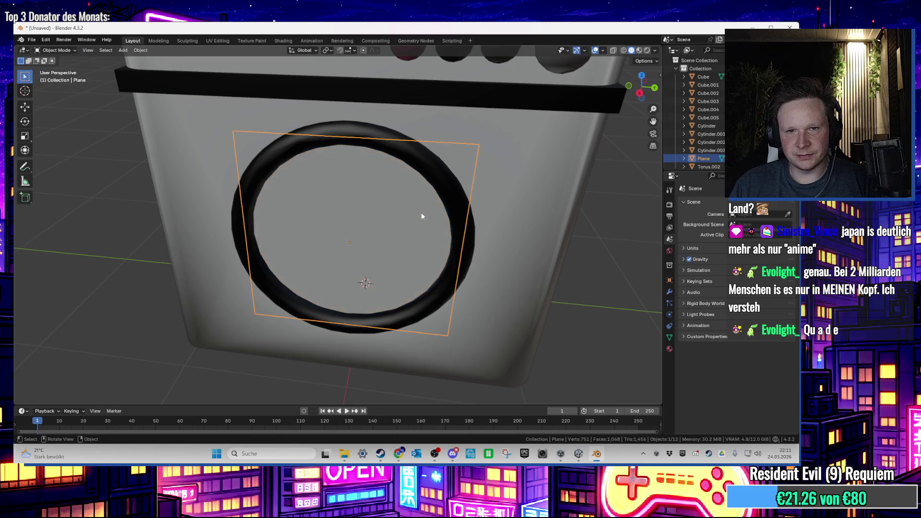
Inspect the door ring and the plane inside it from frontal and oblique views, leaving the ring unmoved
left_click(430, 174)
key("g")
left_click(403, 220)
mouse_move(403, 220)
left_mouse_down()
mouse_move(302, 259)
mouse_move(304, 184)
mouse_move(275, 185)
mouse_move(344, 193)
left_mouse_up()
scroll(373, 204, "up", 3)
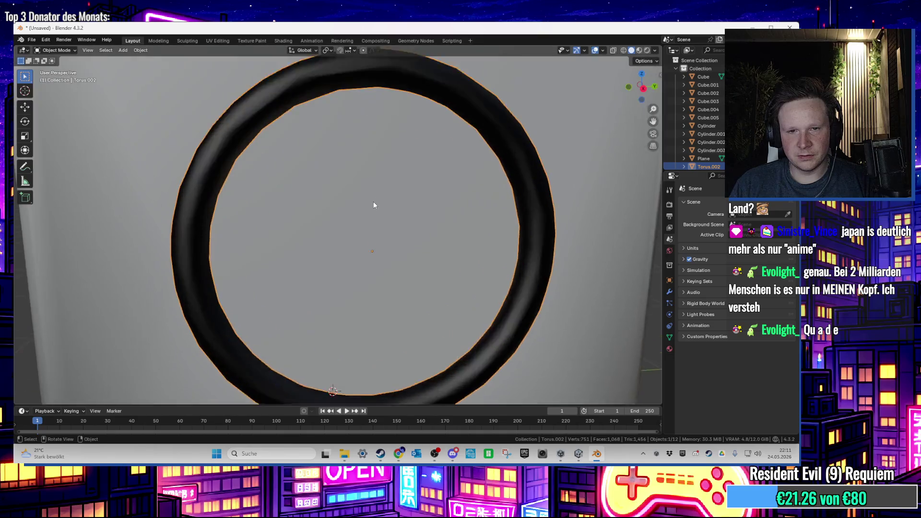
scroll(379, 223, "down", 5)
left_click(388, 230)
scroll(388, 227, "up", 2)
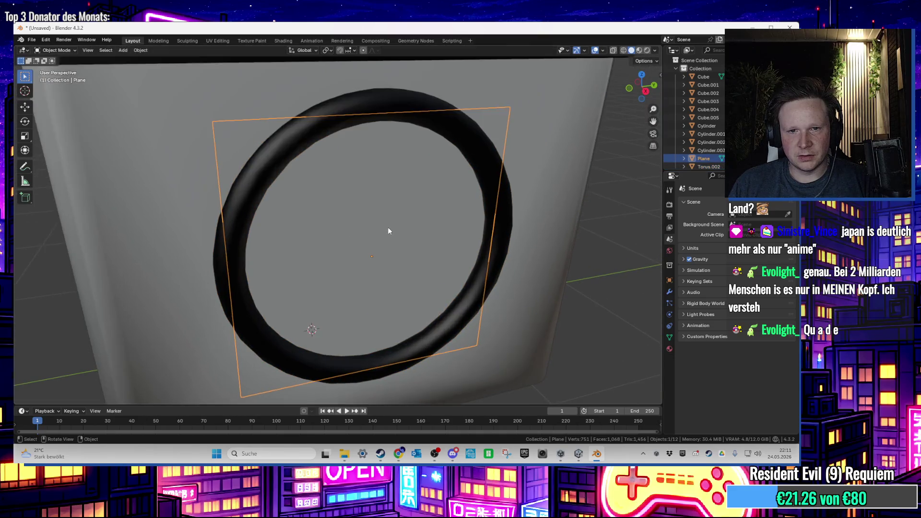
mouse_move(388, 227)
left_mouse_down()
mouse_move(362, 229)
mouse_move(365, 214)
left_mouse_up()
scroll(365, 217, "down", 1)
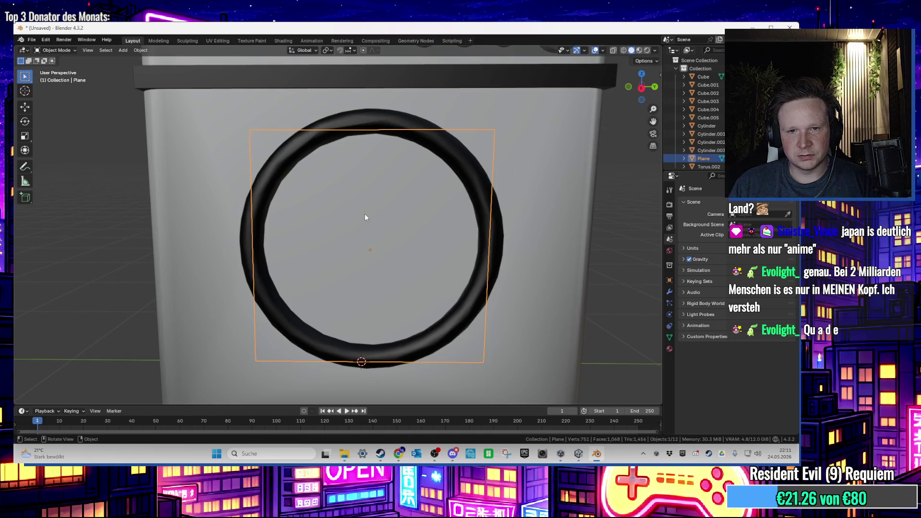
mouse_move(365, 217)
left_mouse_down()
mouse_move(393, 240)
mouse_move(352, 256)
left_mouse_up()
scroll(352, 256, "down", 3)
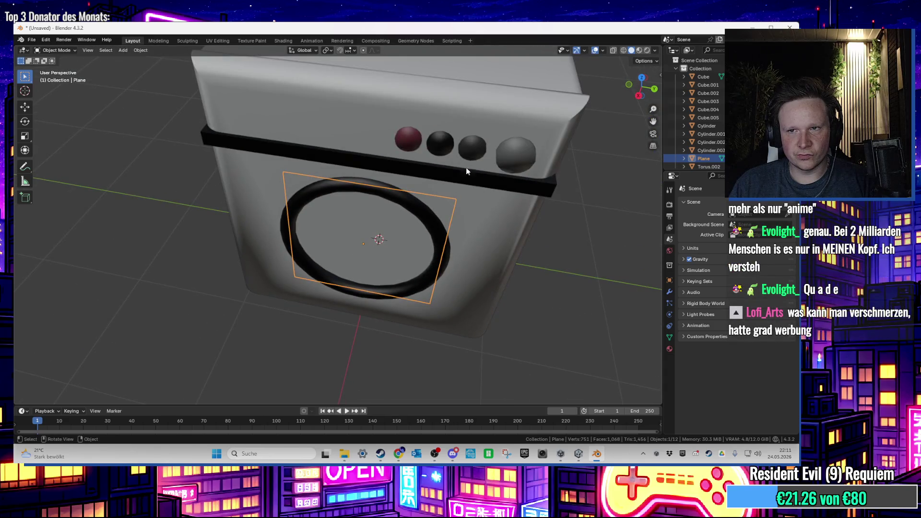
scroll(531, 204, "up", 4)
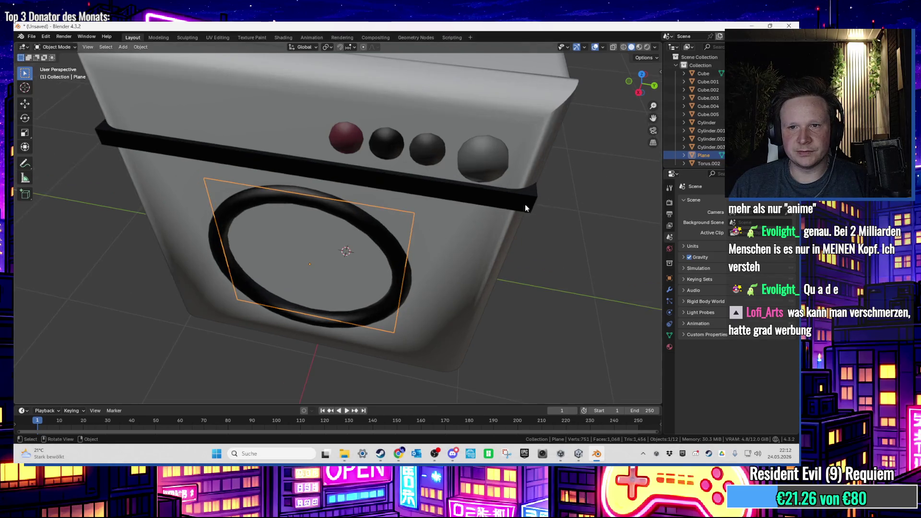
Delete the front face of the black strip (Cube.005) in face select mode
left_click(498, 199)
scroll(480, 164, "down", 3)
key("Tab")
mouse_move(517, 162)
left_mouse_down()
mouse_move(606, 202)
mouse_move(589, 194)
mouse_move(467, 200)
mouse_move(520, 210)
mouse_move(485, 209)
mouse_move(545, 208)
mouse_move(420, 183)
mouse_move(465, 182)
left_mouse_up()
key("Tab")
scroll(494, 202, "up", 4)
scroll(520, 210, "up", 2)
scroll(485, 198, "up", 2)
scroll(494, 206, "up", 1)
key("Tab")
key("3")
left_click(457, 179)
key("x")
left_click(451, 198)
scroll(460, 195, "up", 3)
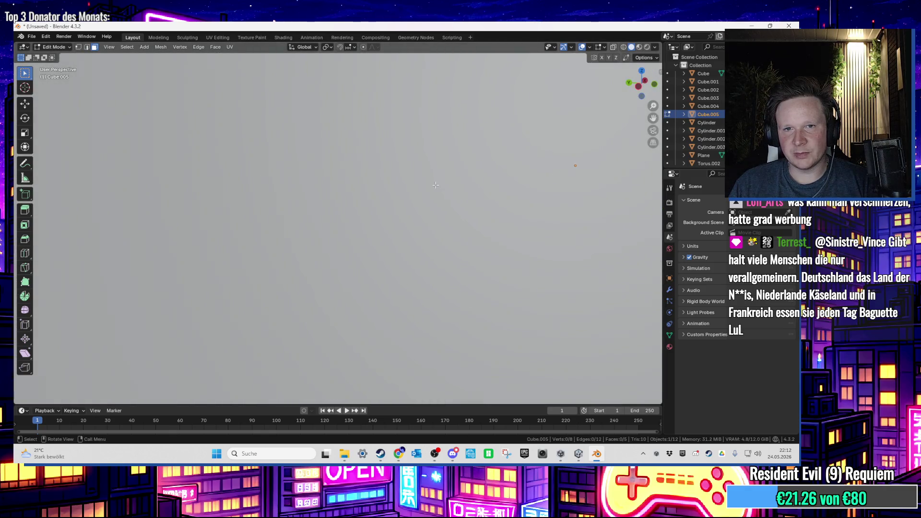
scroll(435, 185, "down", 4)
Hide the machine's main body cube to expose the inner parts, and select the white capsule button
left_click(454, 209)
scroll(454, 209, "up", 2)
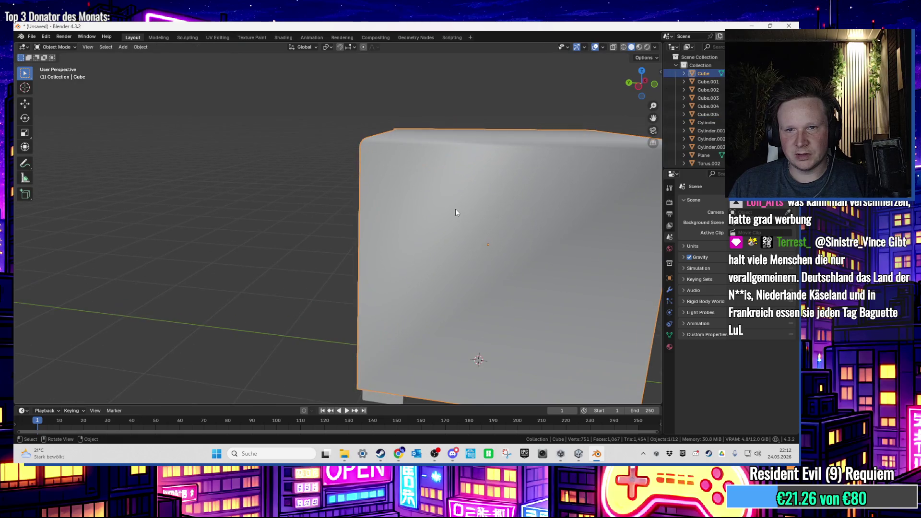
key("Delete")
scroll(459, 229, "up", 2)
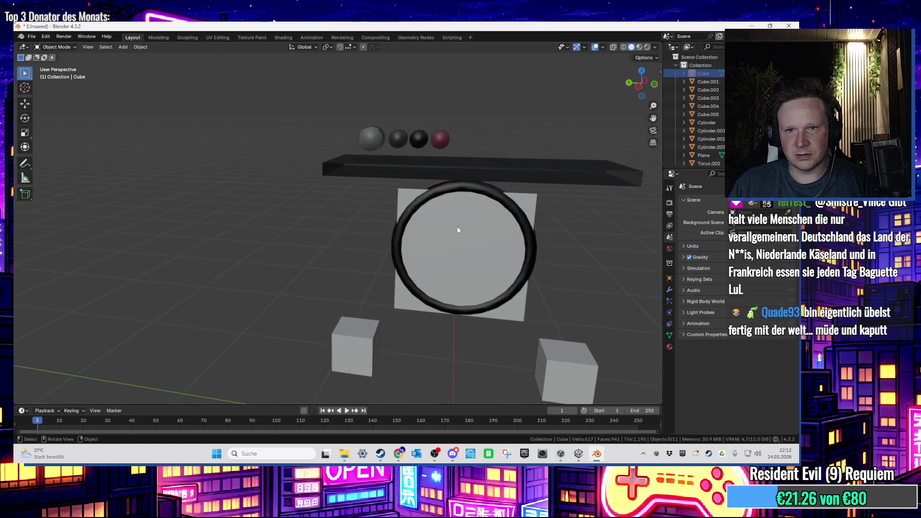
scroll(465, 198, "up", 3)
scroll(494, 269, "down", 4)
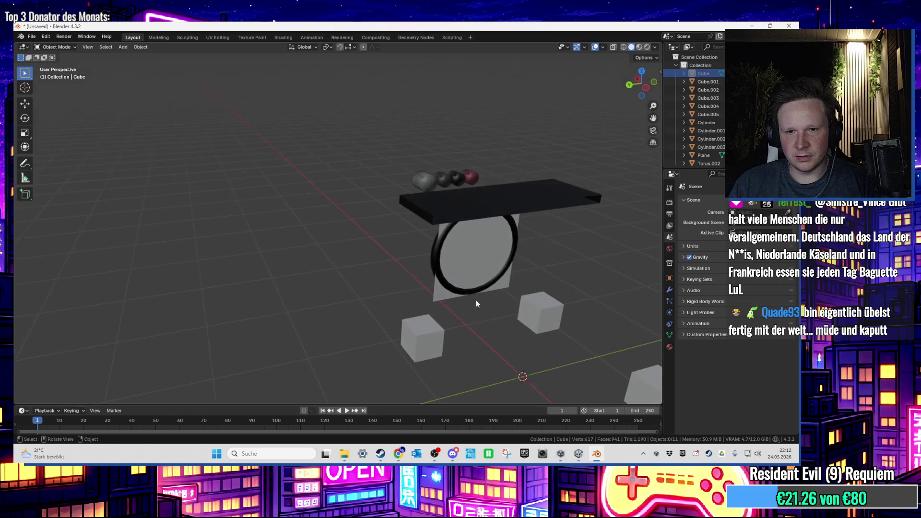
scroll(453, 177, "up", 3)
left_click(416, 261)
scroll(399, 249, "up", 5)
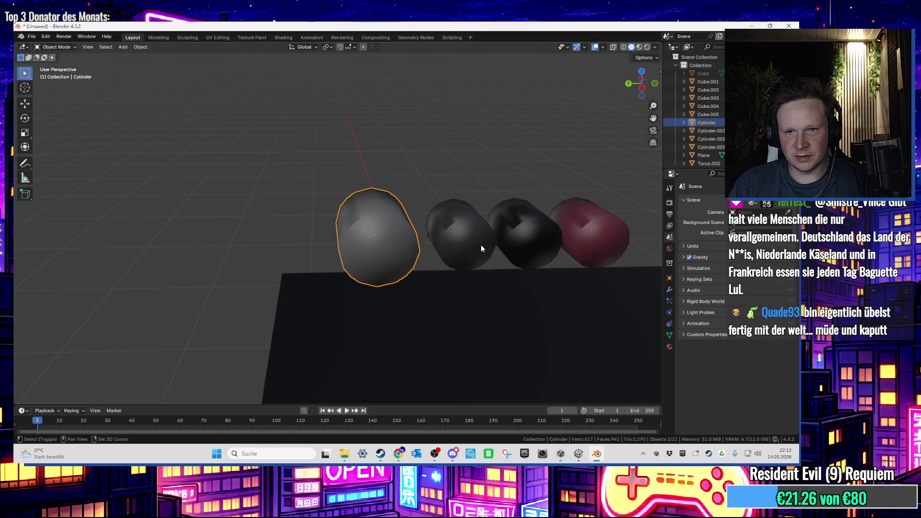
Delete the faces of the four selected button cylinders
key("Tab")
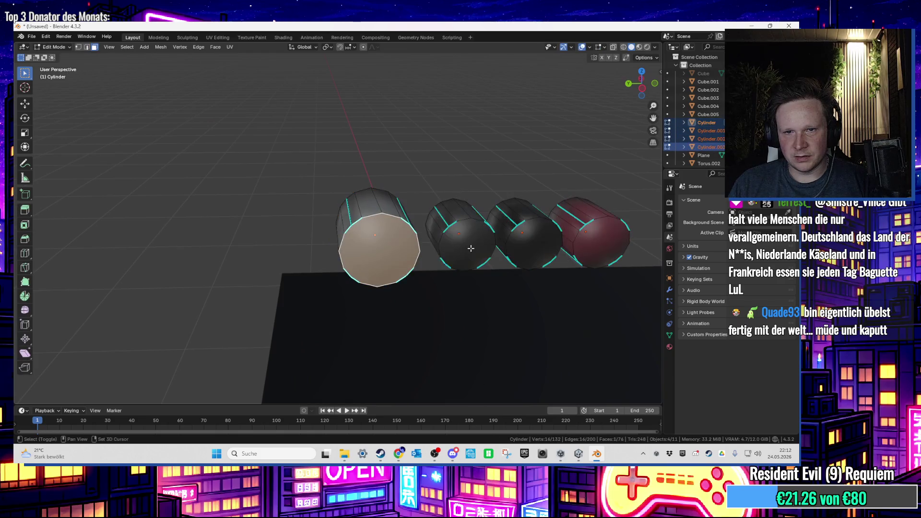
left_click(578, 246)
scroll(583, 202, "down", 6)
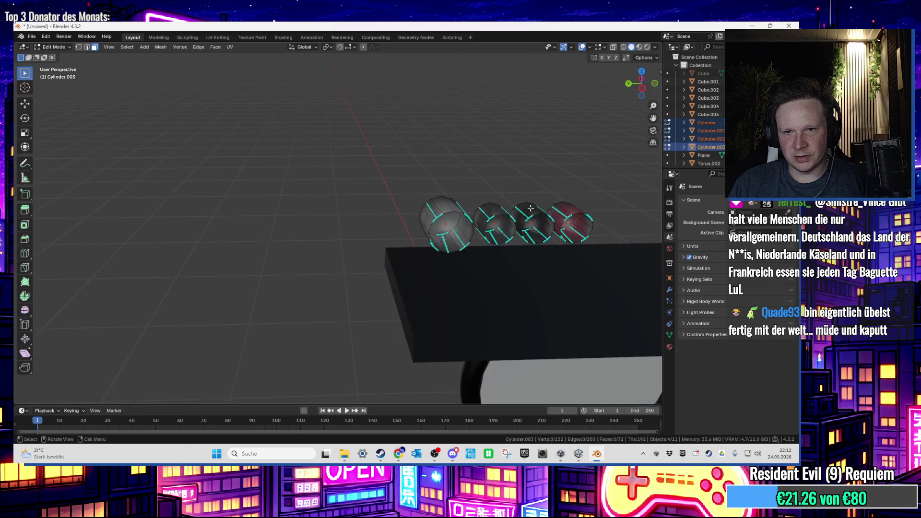
key("Tab")
Unhide the body, view the machine's front, and select one of the cube pieces beneath the ring
key("alt+h")
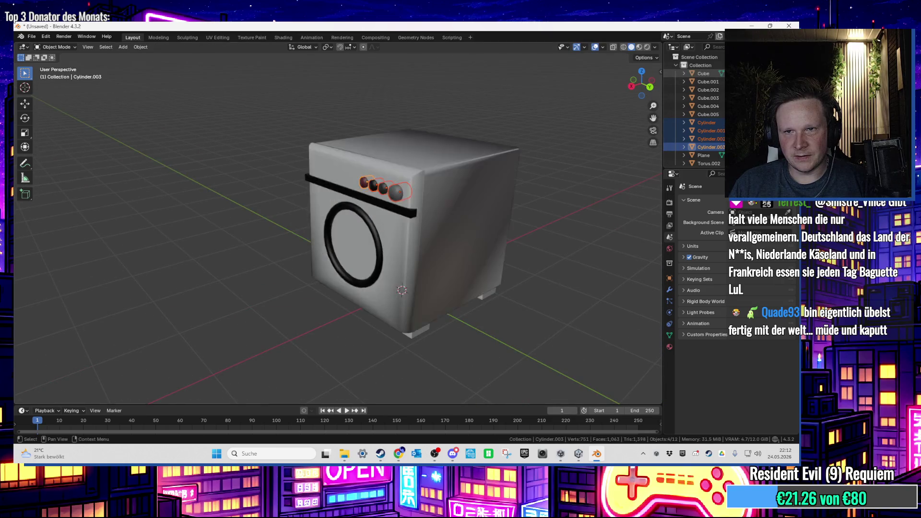
scroll(452, 187, "up", 4)
mouse_move(462, 181)
left_mouse_down()
mouse_move(416, 190)
mouse_move(427, 201)
mouse_move(378, 205)
left_mouse_up()
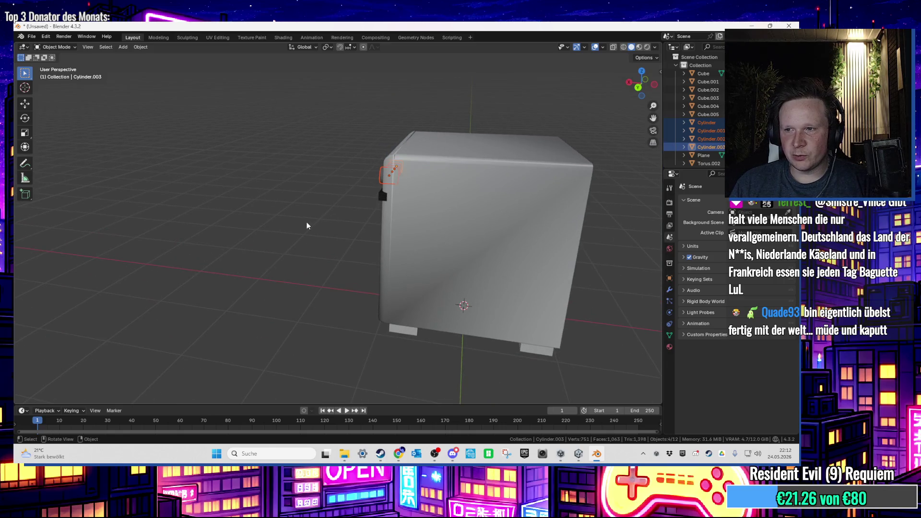
scroll(307, 224, "up", 4)
left_click(307, 225)
mouse_move(308, 226)
left_mouse_down()
mouse_move(368, 195)
mouse_move(376, 302)
mouse_move(346, 217)
mouse_move(347, 181)
mouse_move(372, 240)
mouse_move(435, 305)
left_mouse_up()
scroll(379, 254, "up", 3)
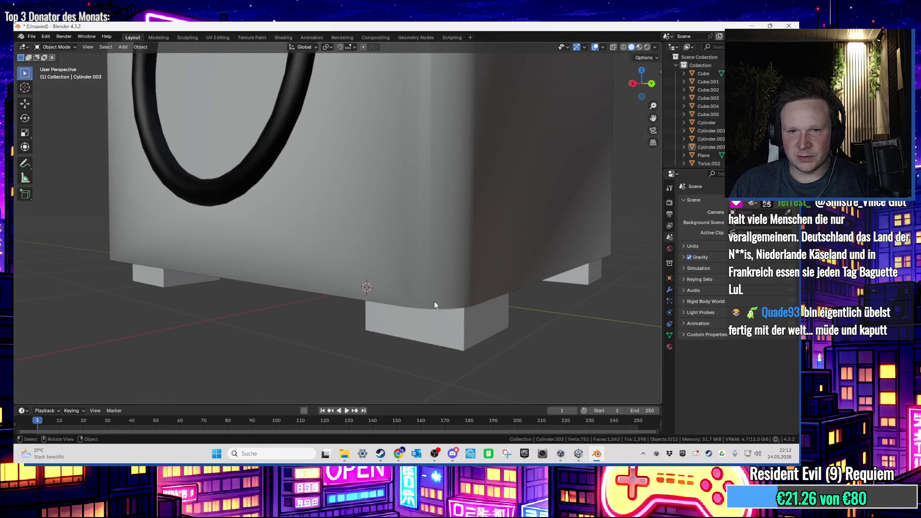
left_click(426, 318)
left_click(451, 245)
scroll(451, 240, "down", 5)
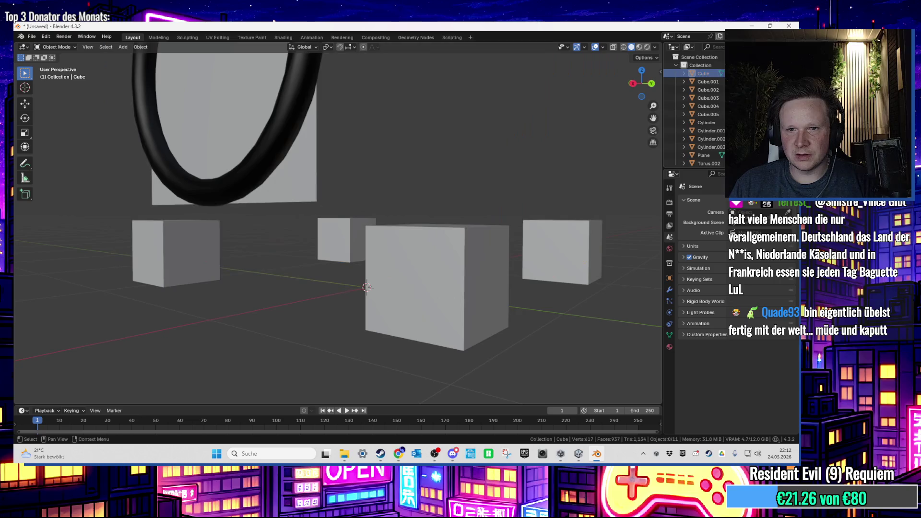
left_click(448, 212)
key("Tab")
key("Tab")
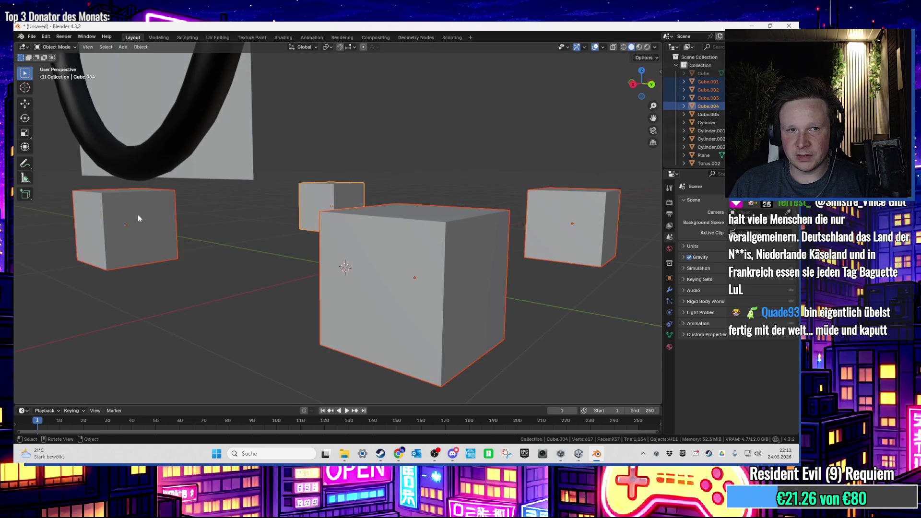
Delete the four foot cubes' top faces to leave open-topped boxes, then unhide the washer body
key("Tab")
key("alt+a")
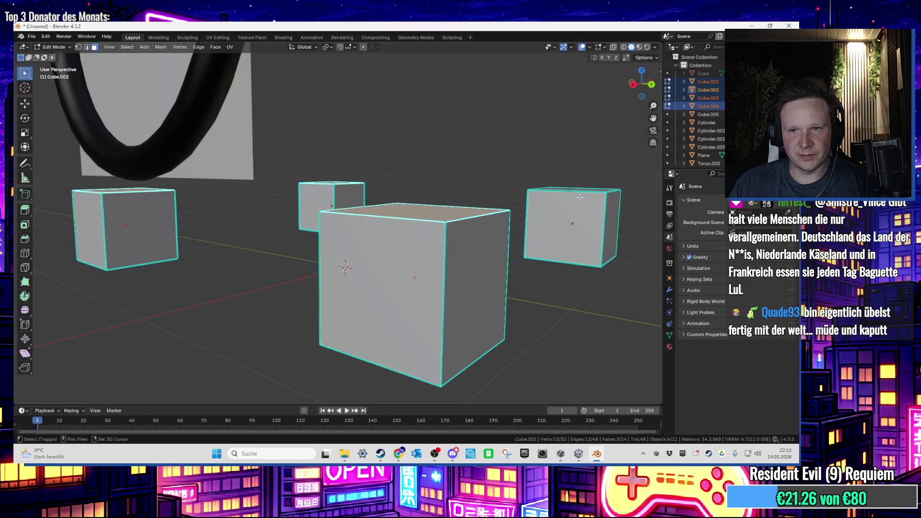
key("x")
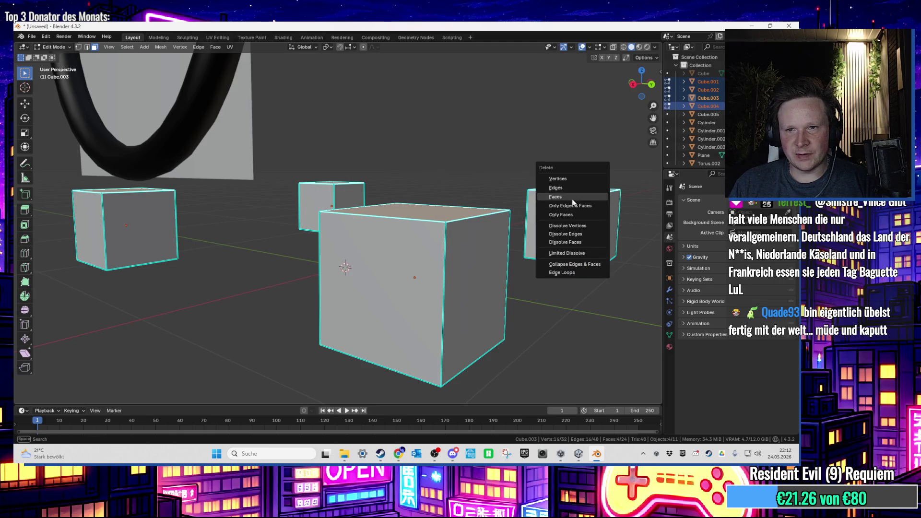
left_click(572, 197)
left_click_drag(561, 301, 572, 311)
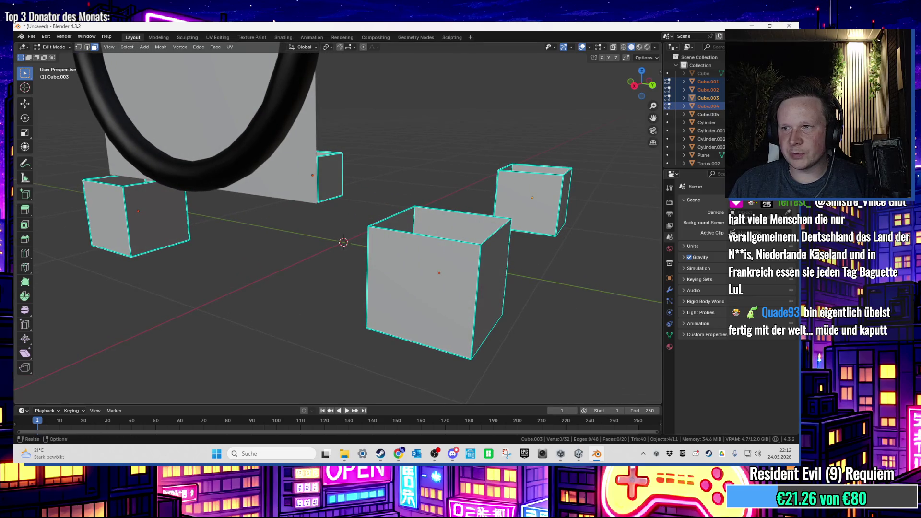
mouse_move(626, 239)
left_mouse_down()
mouse_move(595, 254)
mouse_move(564, 240)
left_mouse_up()
scroll(557, 240, "down", 5)
key("Tab")
key("alt+h")
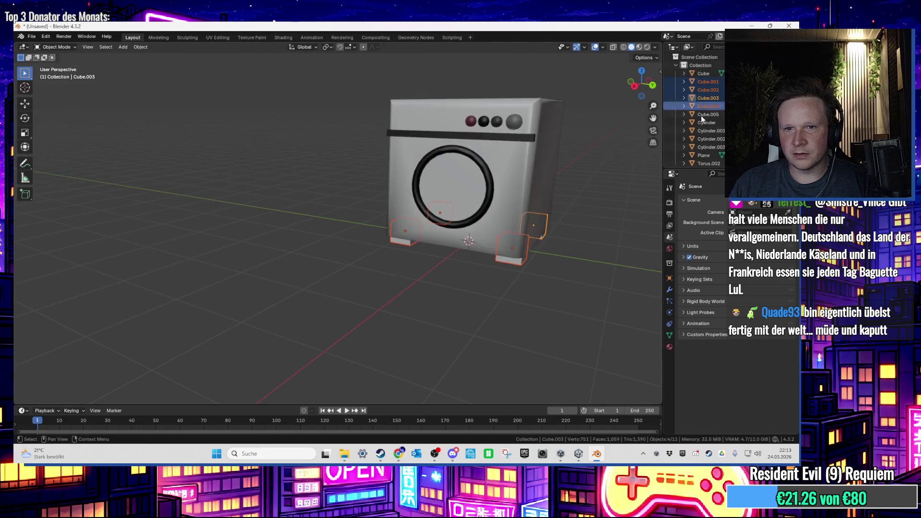
Select the washer body and the panel behind the door ring while inspecting the washer's front
left_click(552, 237)
scroll(557, 235, "up", 4)
key("Tab")
scroll(545, 244, "down", 3)
mouse_move(544, 245)
left_mouse_down()
mouse_move(528, 191)
mouse_move(500, 315)
left_mouse_up()
key("Tab")
scroll(500, 312, "up", 4)
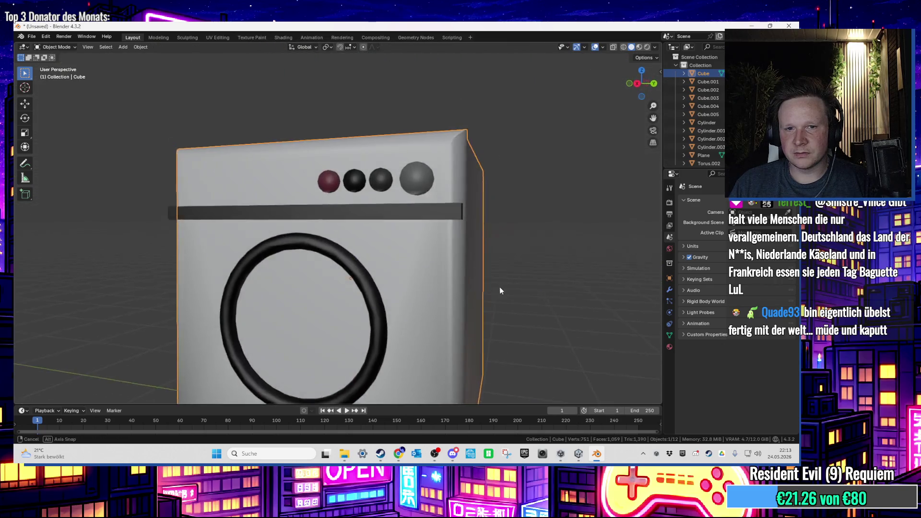
mouse_move(526, 285)
left_mouse_down()
mouse_move(551, 307)
mouse_move(479, 323)
mouse_move(453, 205)
mouse_move(442, 191)
mouse_move(415, 208)
left_mouse_up()
scroll(453, 206, "up", 5)
left_click(406, 206)
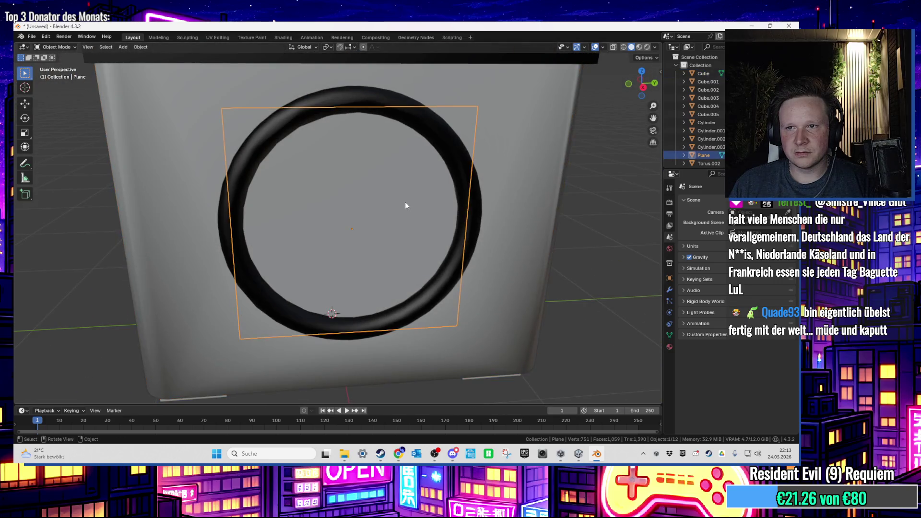
scroll(647, 108, "down", 3)
scroll(562, 139, "down", 2)
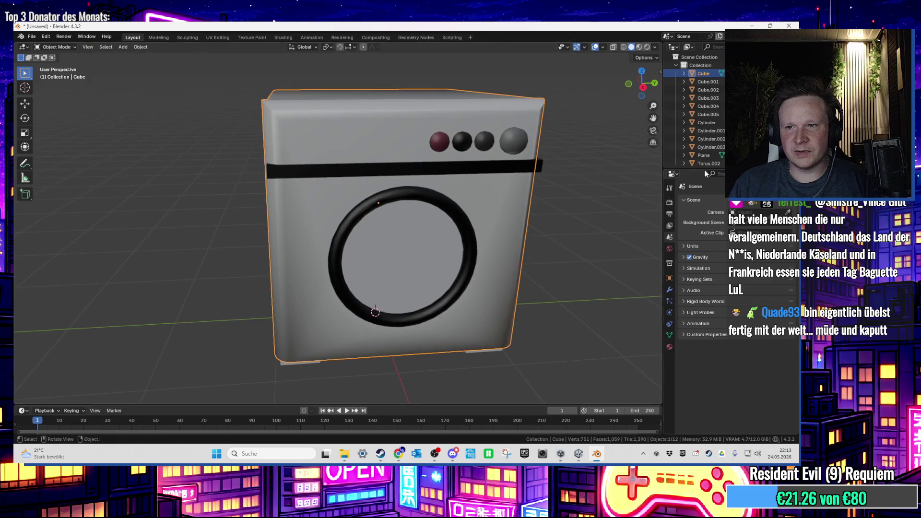
scroll(472, 217, "up", 5)
mouse_move(471, 217)
left_mouse_down()
mouse_move(555, 210)
mouse_move(451, 208)
mouse_move(436, 214)
mouse_move(430, 250)
left_mouse_up()
scroll(436, 214, "down", 3)
Reselect the washer body and angle the view to look into the door opening
left_click(706, 98)
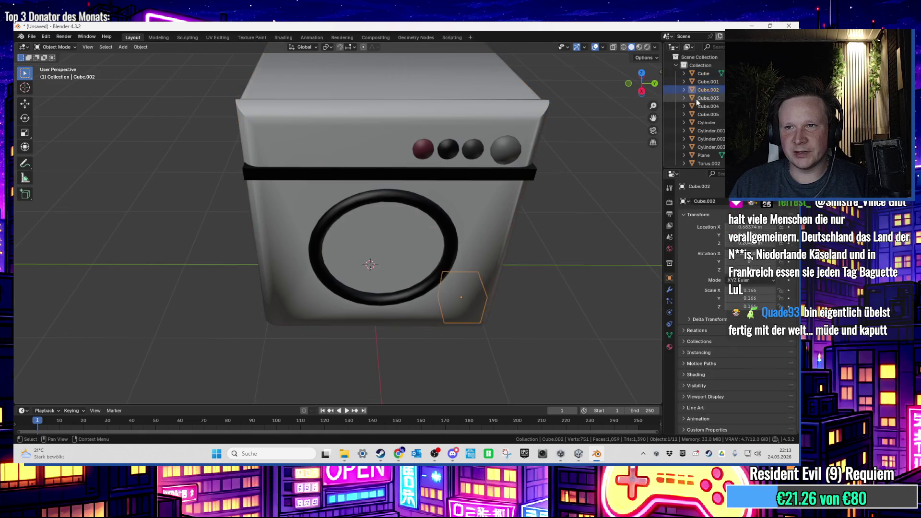
scroll(422, 243, "up", 3)
scroll(401, 144, "down", 2)
scroll(402, 144, "up", 2)
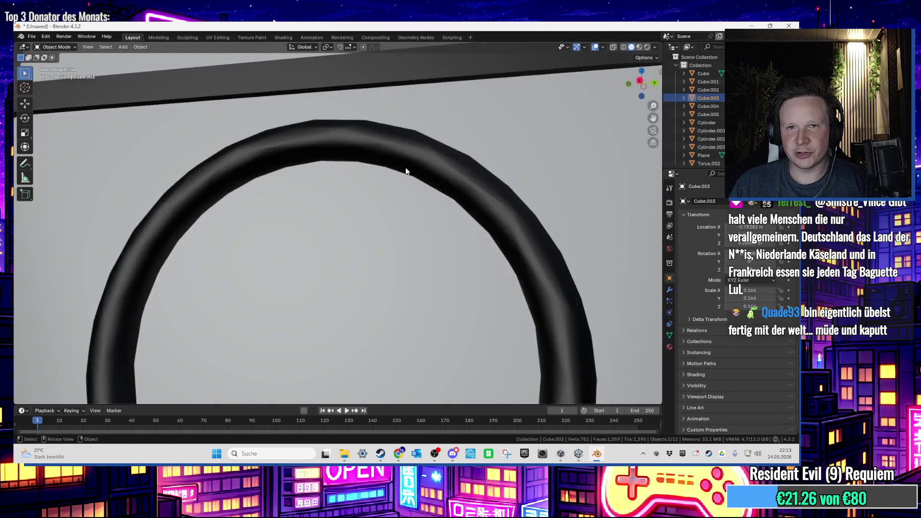
scroll(417, 208, "down", 2)
mouse_move(416, 208)
left_mouse_down()
mouse_move(433, 212)
mouse_move(405, 206)
left_mouse_up()
scroll(437, 217, "up", 3)
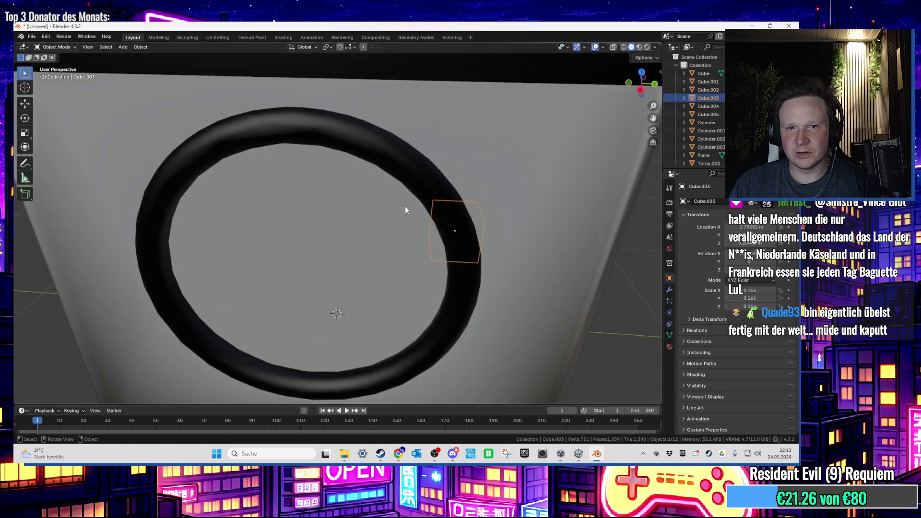
left_click(370, 226)
scroll(370, 226, "down", 3)
left_click(410, 219)
scroll(392, 225, "up", 5)
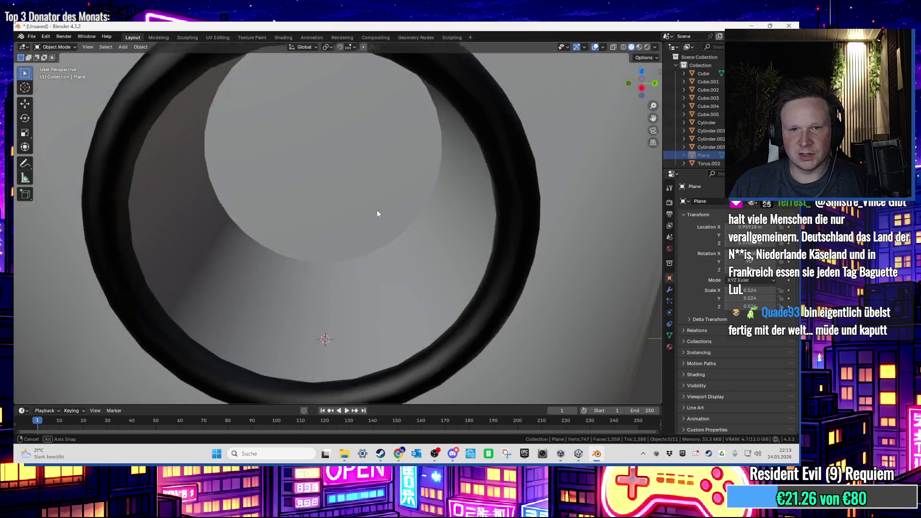
left_click_drag(416, 248, 454, 233)
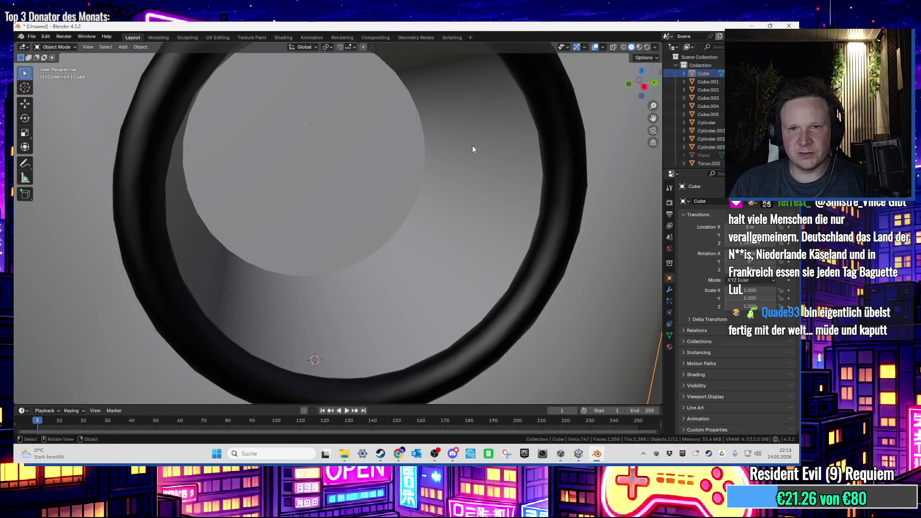
scroll(473, 149, "down", 2)
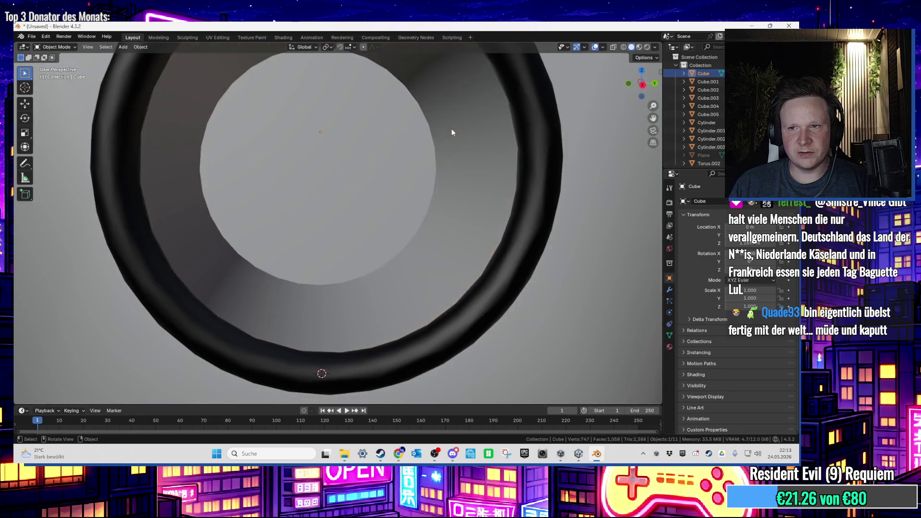
scroll(453, 131, "down", 5)
In Edit Mode, fill the drum's inner back edge loop with a new face
key("Tab")
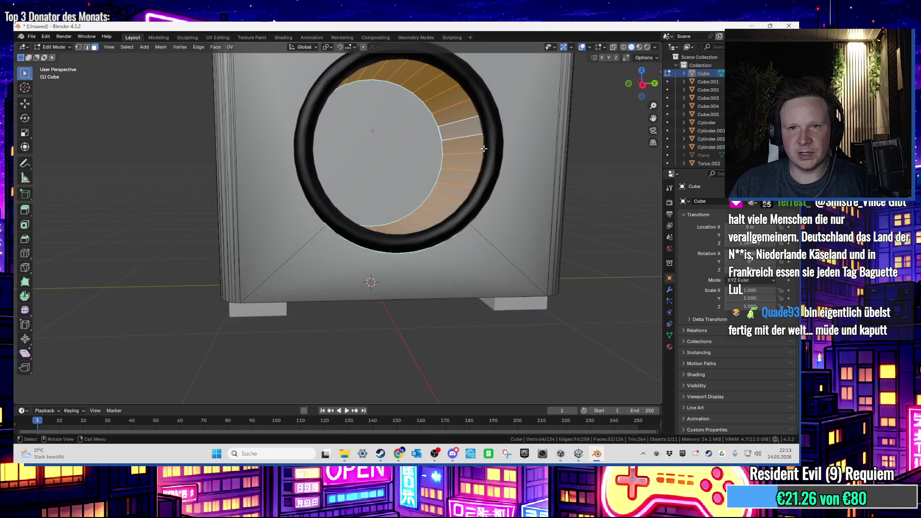
left_click_drag(485, 153, 475, 168)
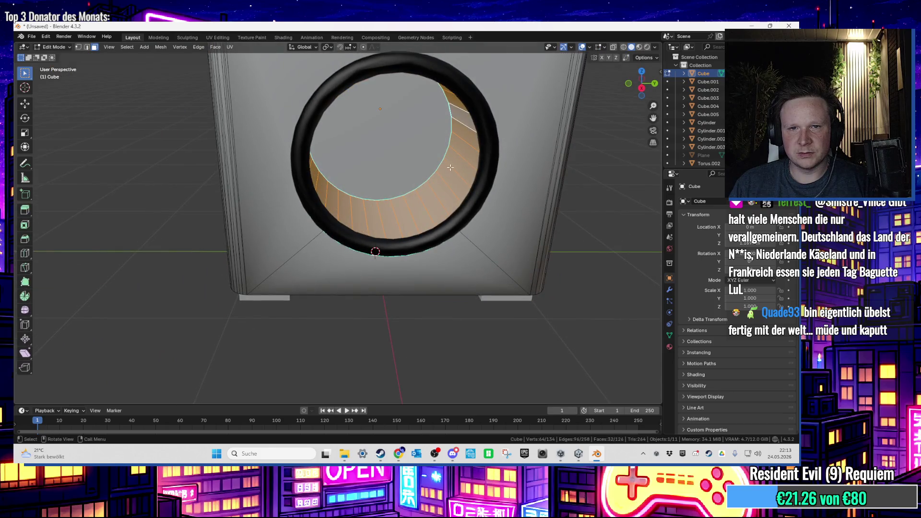
mouse_move(445, 203)
left_mouse_down()
mouse_move(348, 147)
mouse_move(356, 137)
left_mouse_up()
scroll(358, 137, "up", 3)
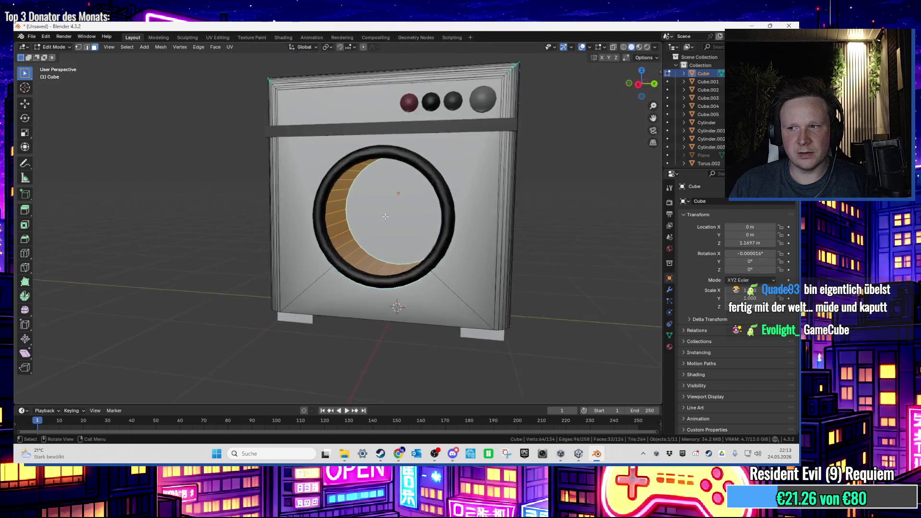
scroll(387, 218, "up", 5)
key("f")
left_click_drag(387, 217, 393, 206)
Add a second material slot with a new material named WaschmaschineInnen on the washer body
left_click(670, 347)
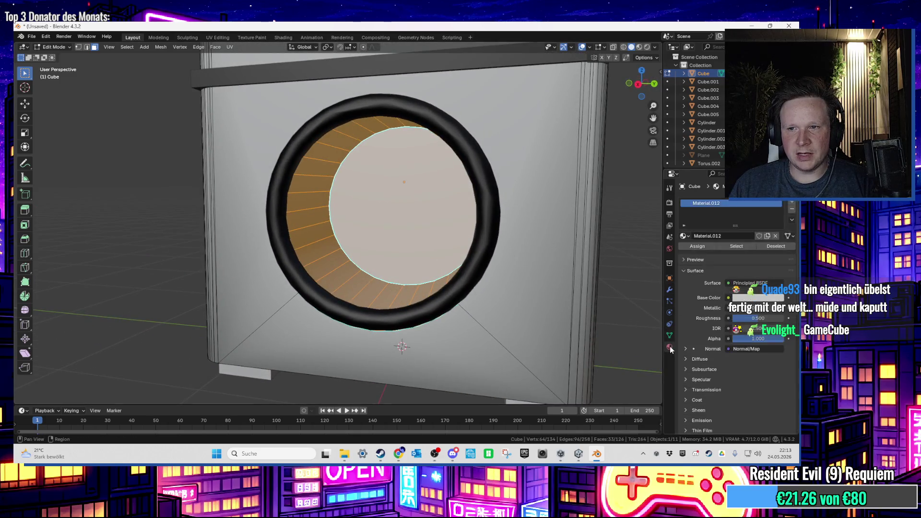
mouse_move(501, 226)
left_mouse_down()
mouse_move(537, 230)
mouse_move(480, 235)
mouse_move(490, 240)
left_mouse_up()
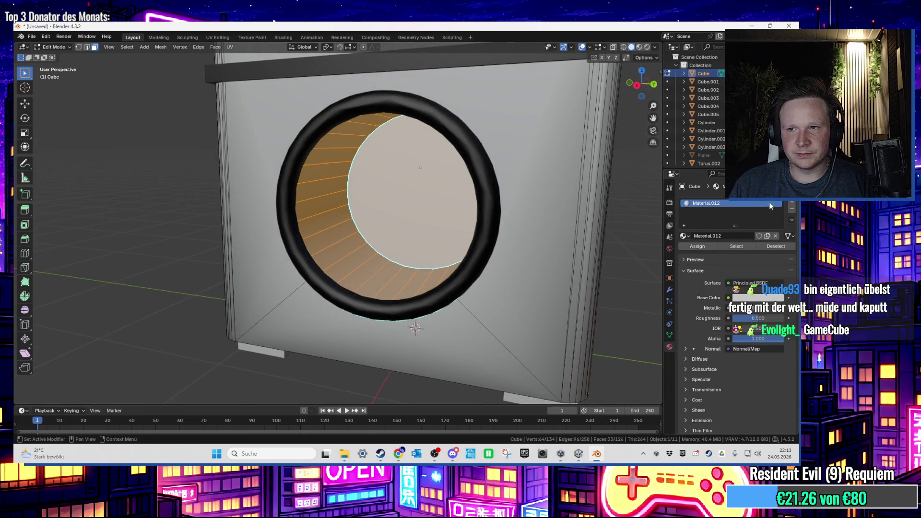
left_click(793, 203)
left_click(728, 252)
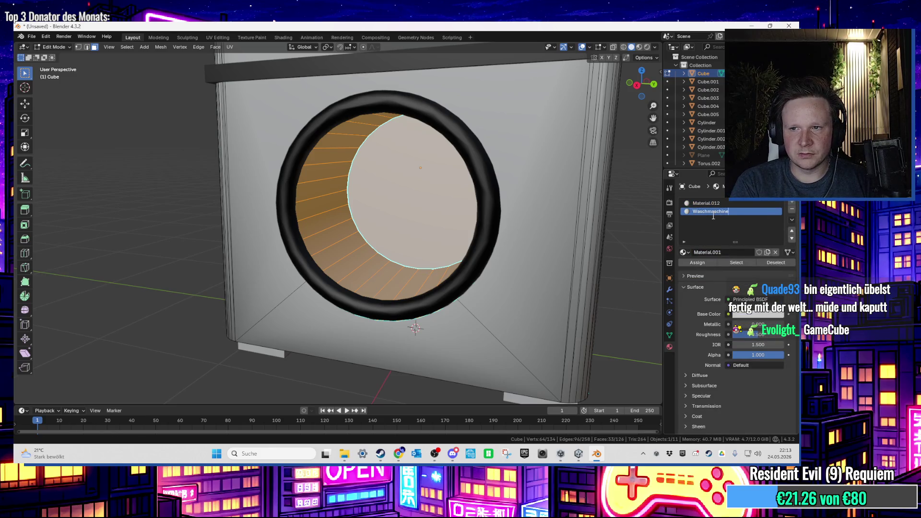
type("Inne")
key("Return")
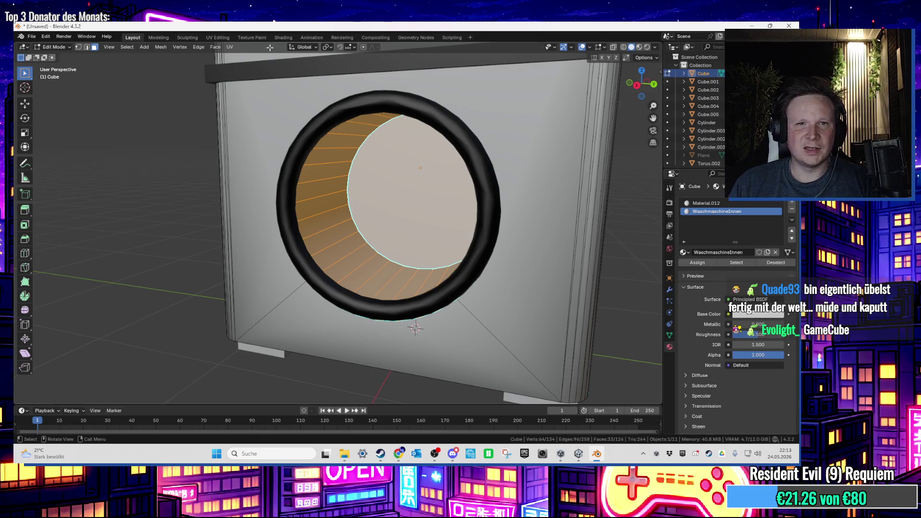
Unwrap the drum faces with Smart UV Project, then return to the Layout workspace
left_click(219, 38)
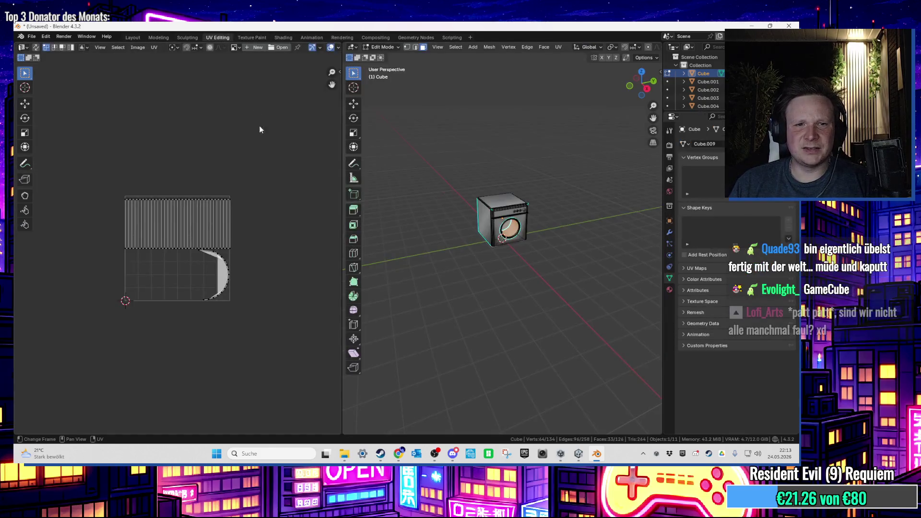
key("u")
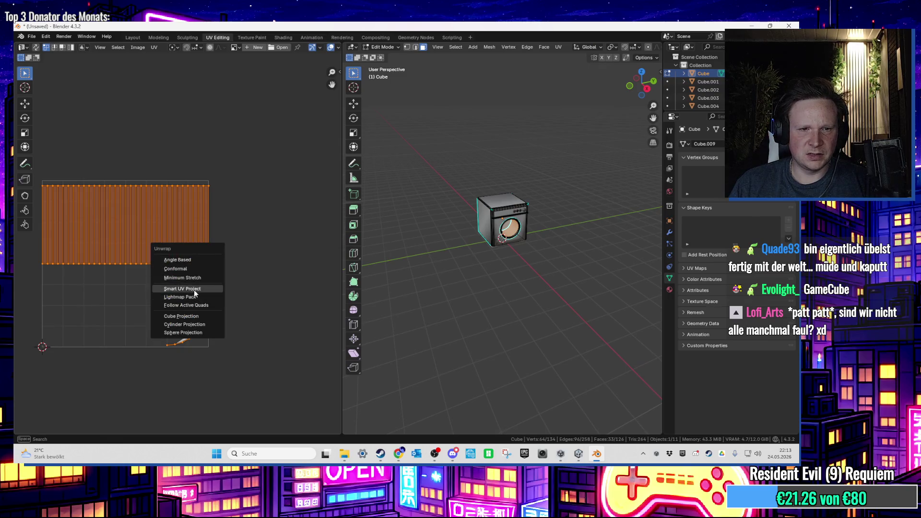
left_click(194, 289)
left_click(172, 367)
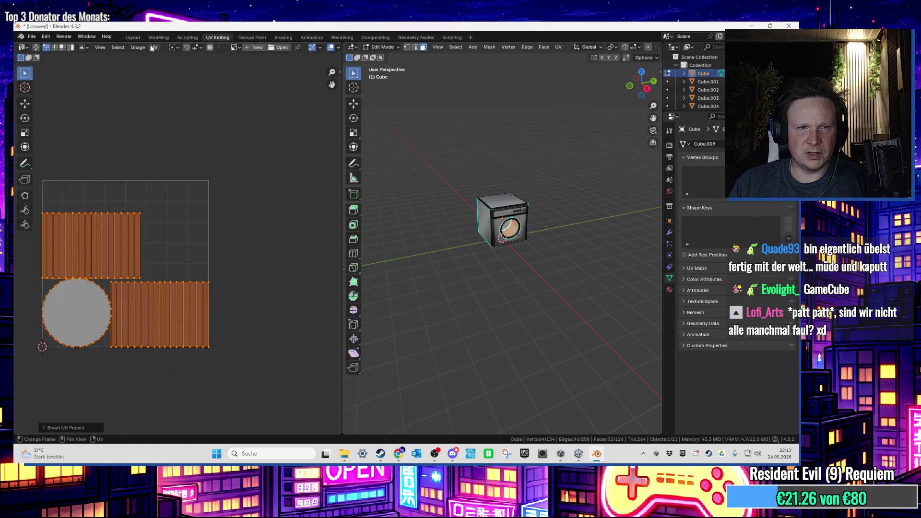
left_click(133, 37)
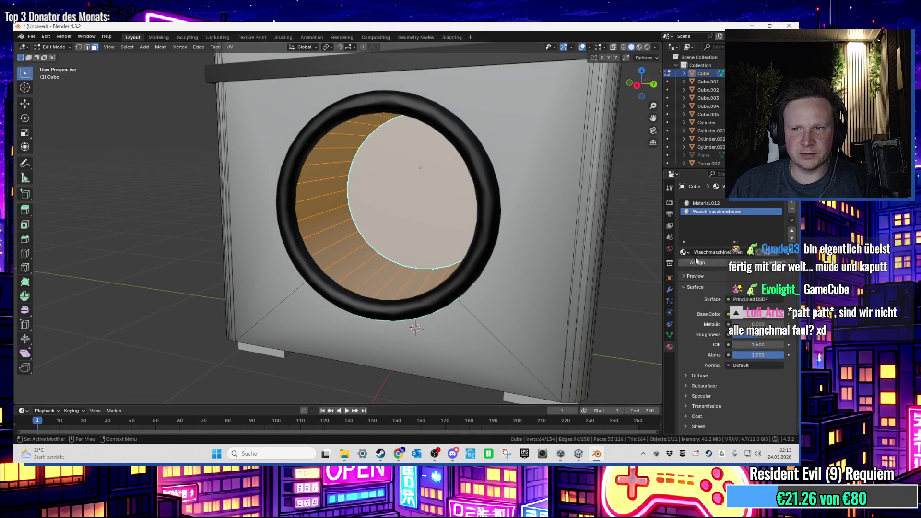
scroll(339, 211, "down", 10)
left_click(339, 211)
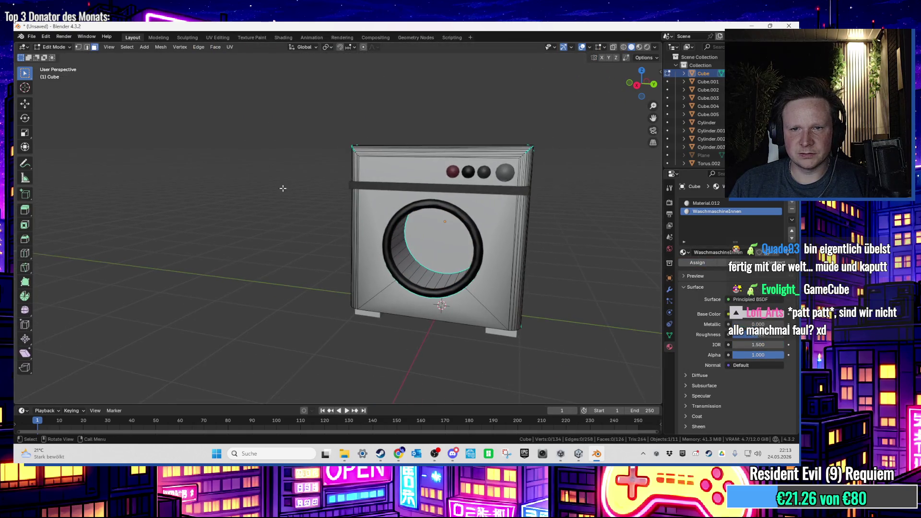
left_click(31, 37)
Export the washing machine as FBX over Desktop/Waschmaschine.fbx, then bring Unity to the front
mouse_move(62, 171)
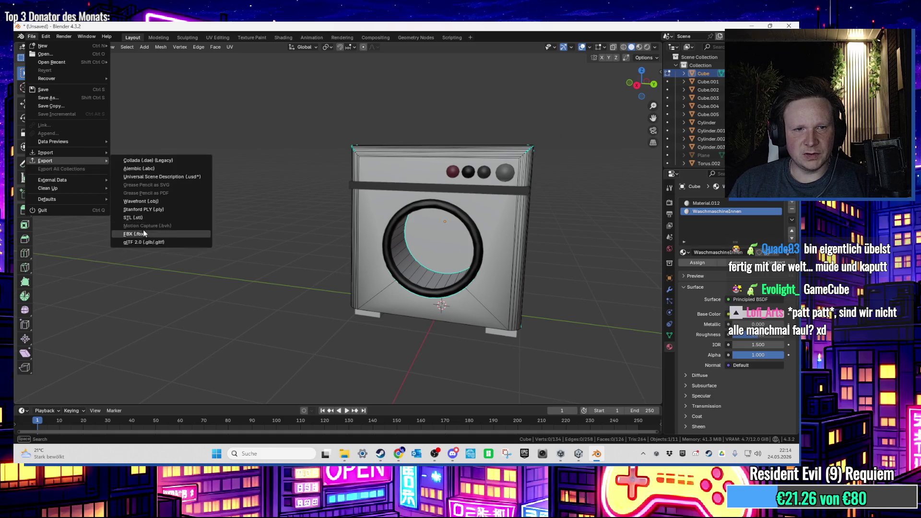
left_click(144, 219)
left_click(230, 169)
double_click(323, 211)
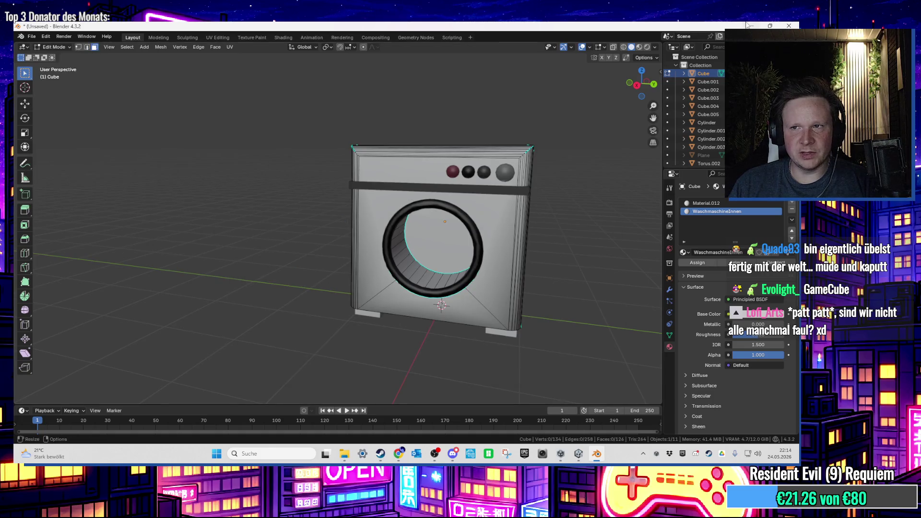
left_click(752, 25)
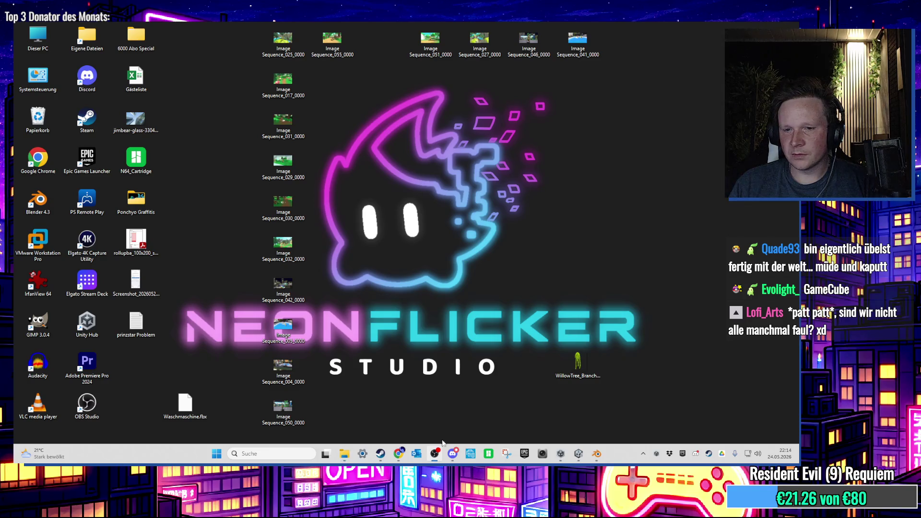
left_click(561, 454)
Frame the dryer and orbit and zoom the Scene view to compare it with the re-exported washing machine
left_click(579, 454)
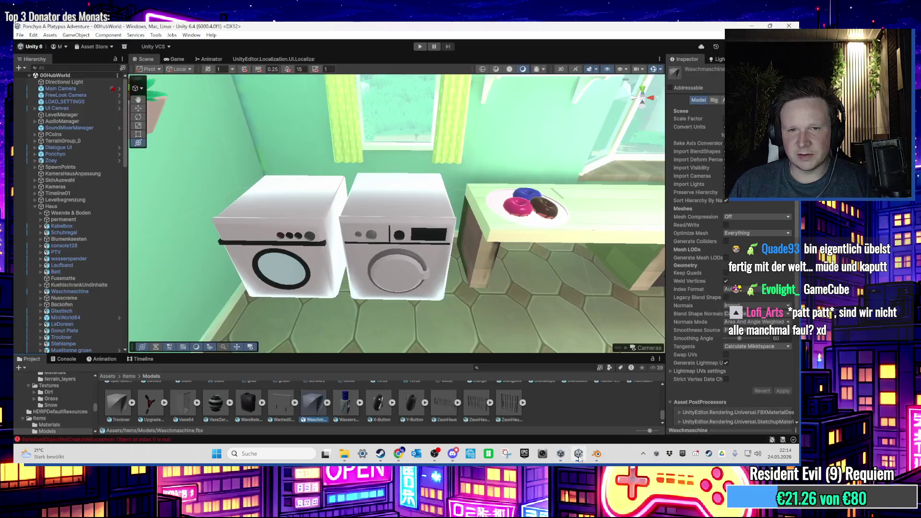
left_click_drag(294, 262, 350, 182)
scroll(351, 189, "down", 5)
left_click(329, 201)
key("f")
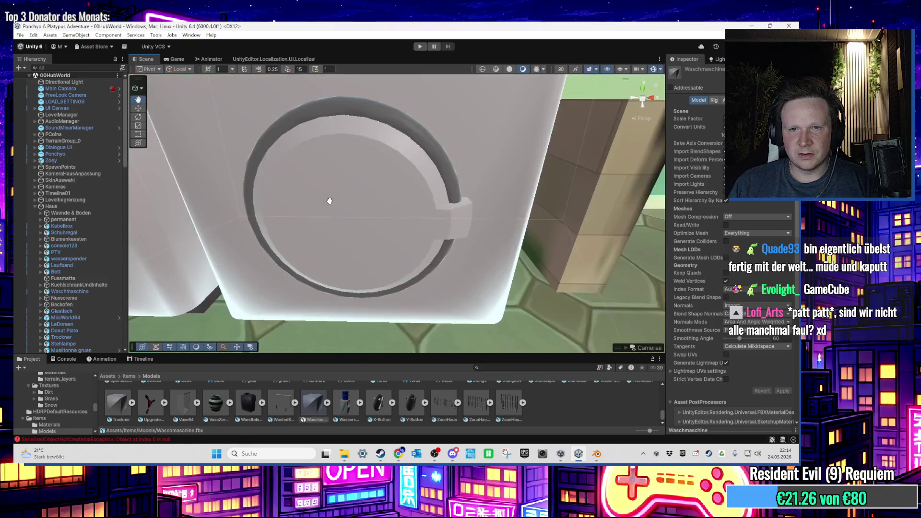
scroll(329, 204, "down", 5)
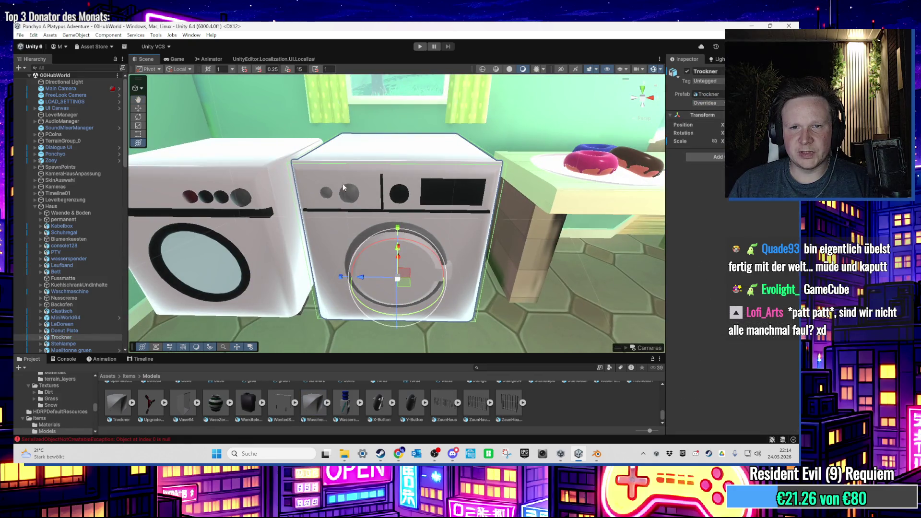
scroll(347, 183, "up", 3)
scroll(337, 259, "down", 5)
scroll(291, 216, "down", 3)
scroll(295, 235, "up", 10)
scroll(300, 252, "down", 8)
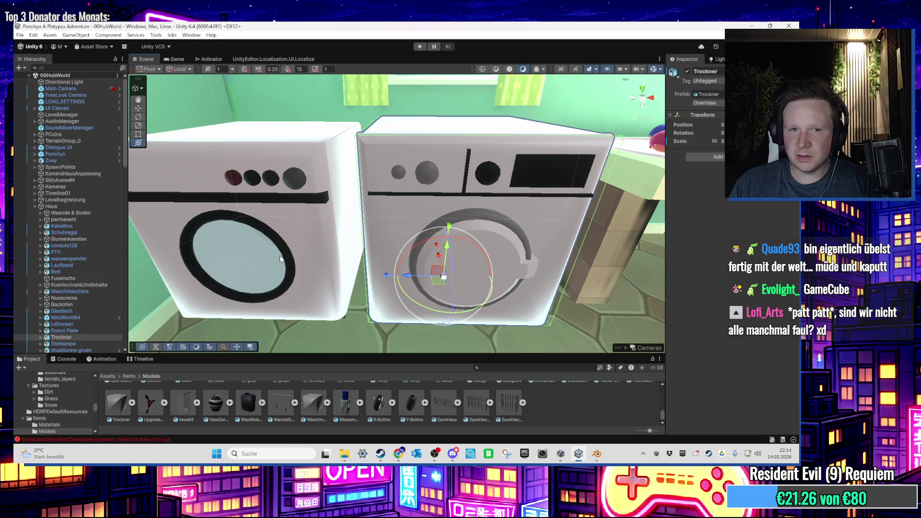
scroll(267, 260, "up", 8)
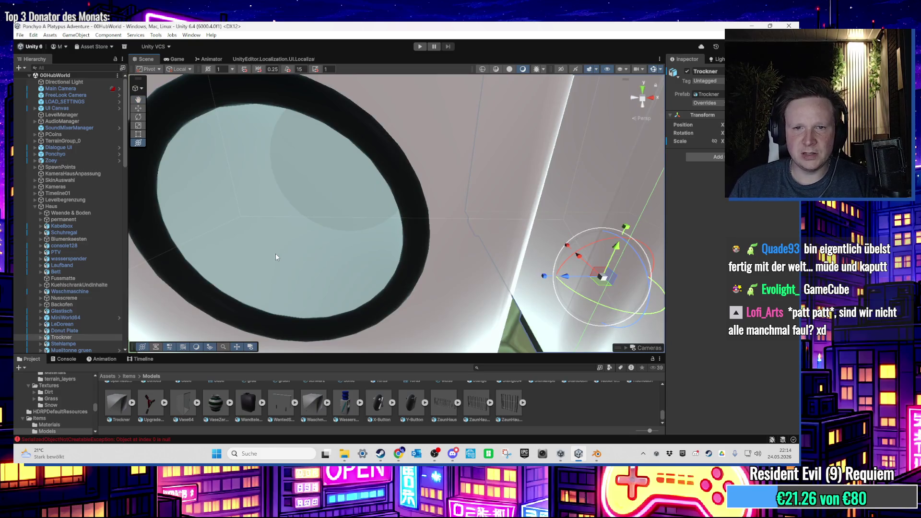
scroll(276, 257, "down", 8)
scroll(291, 253, "up", 4)
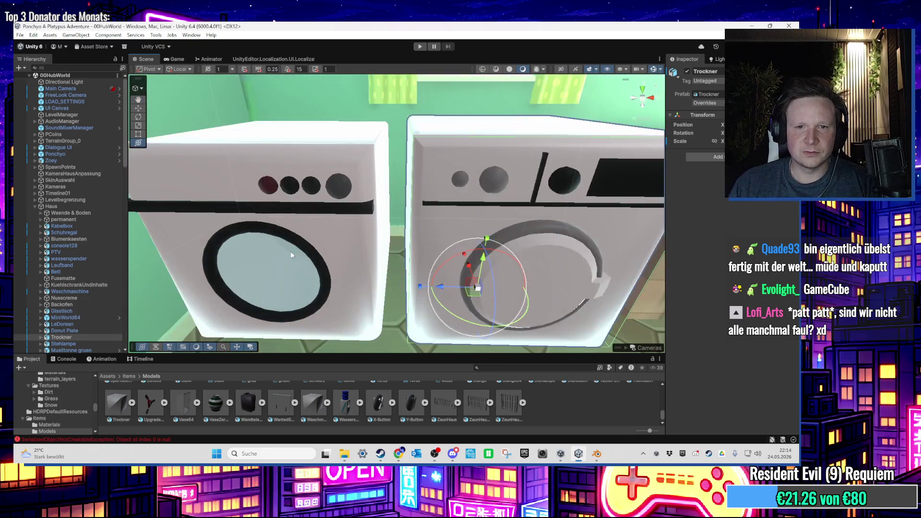
left_click_drag(428, 281, 396, 237)
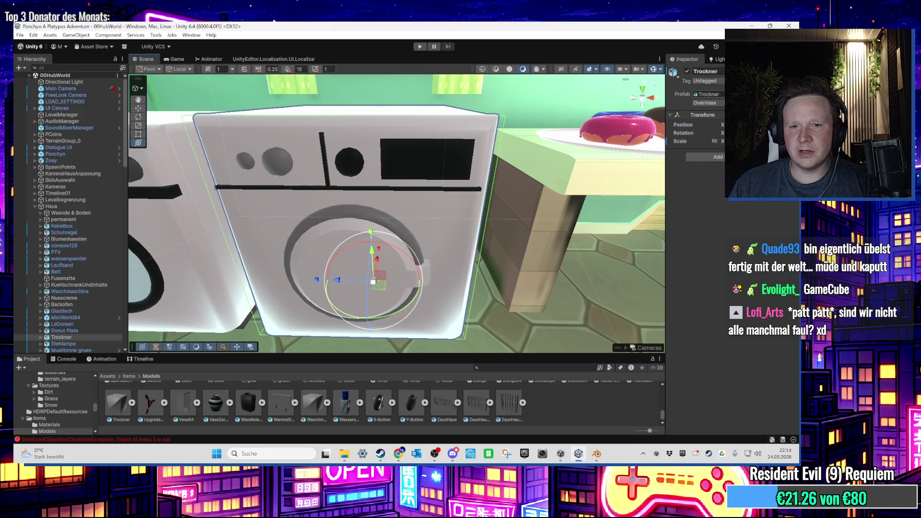
Select the Trockner object, ping its model asset in Project, and show it in Explorer
left_click(109, 411)
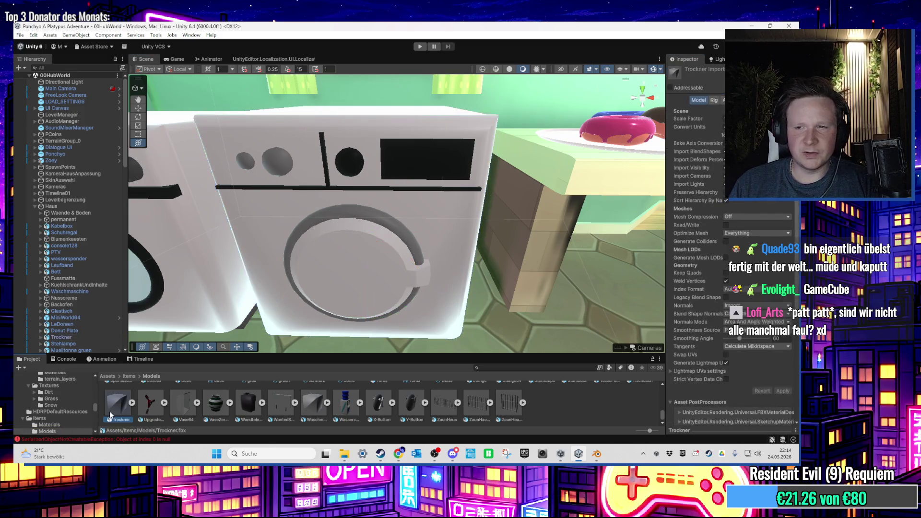
left_click(438, 236)
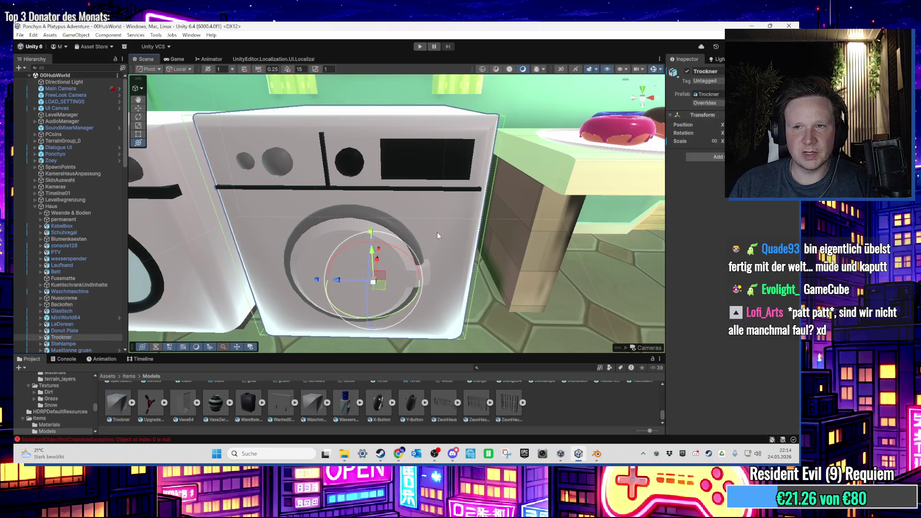
left_click(436, 233)
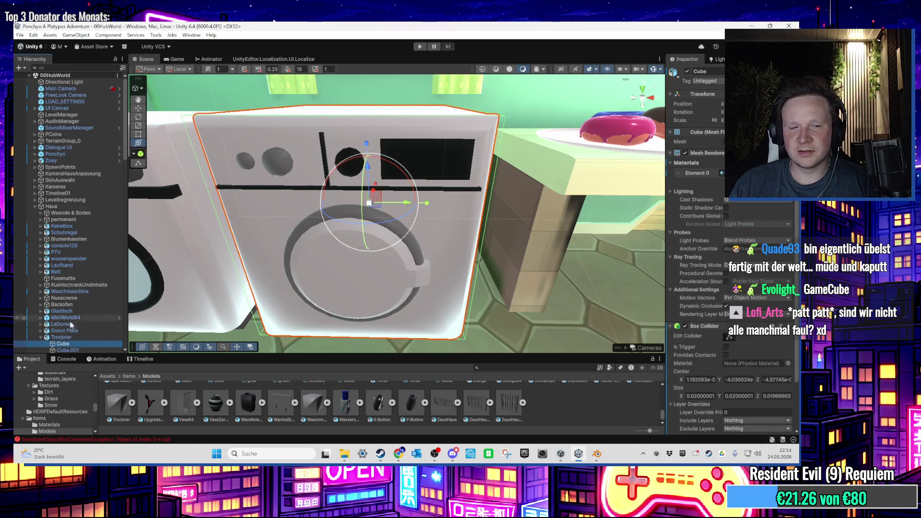
key("Left")
left_click(714, 95)
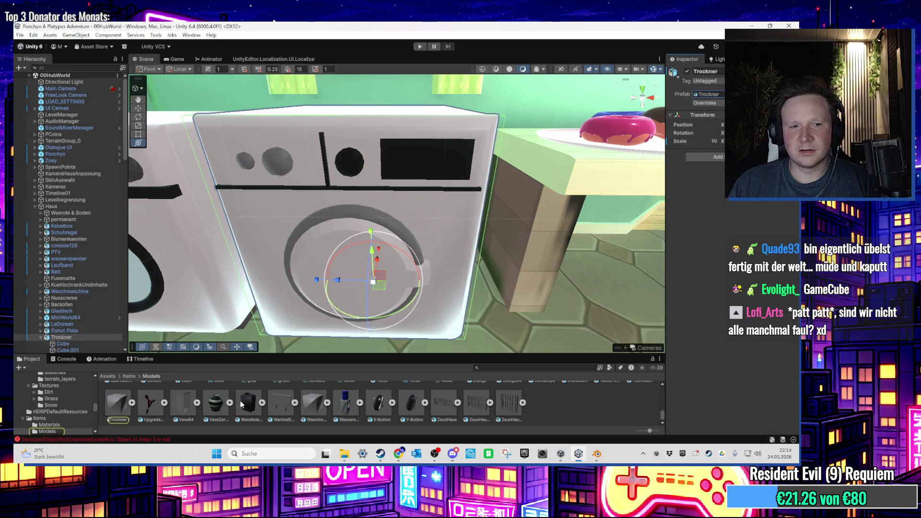
right_click(114, 413)
left_click(191, 176)
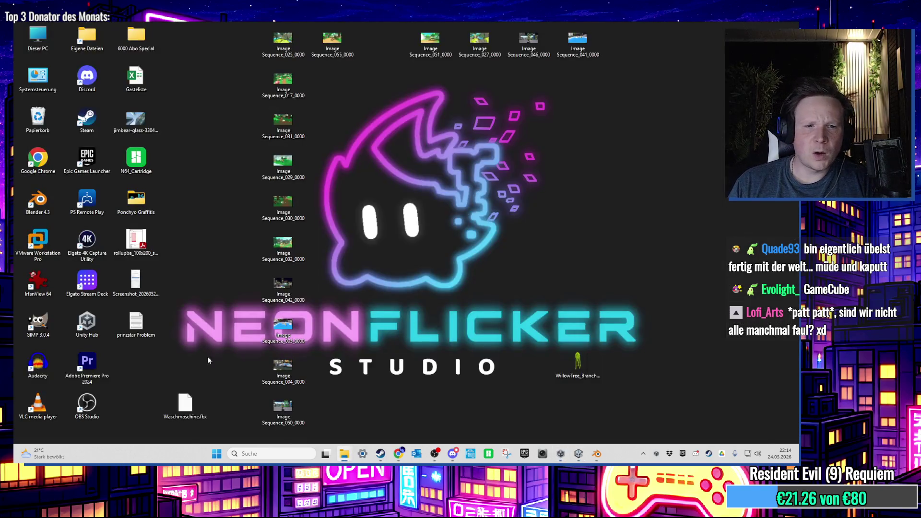
Back in Blender, select all and delete every old washing machine object
right_click(204, 370)
key("Escape")
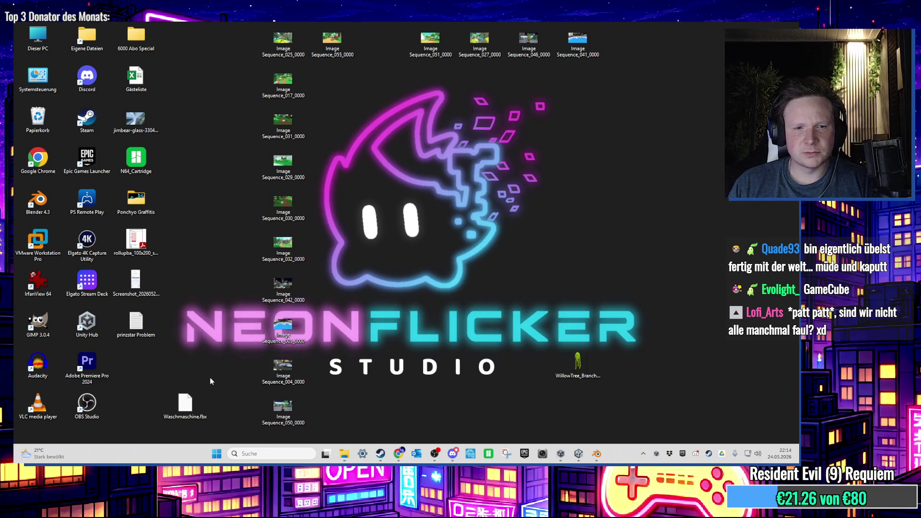
left_click(597, 454)
left_click(482, 240)
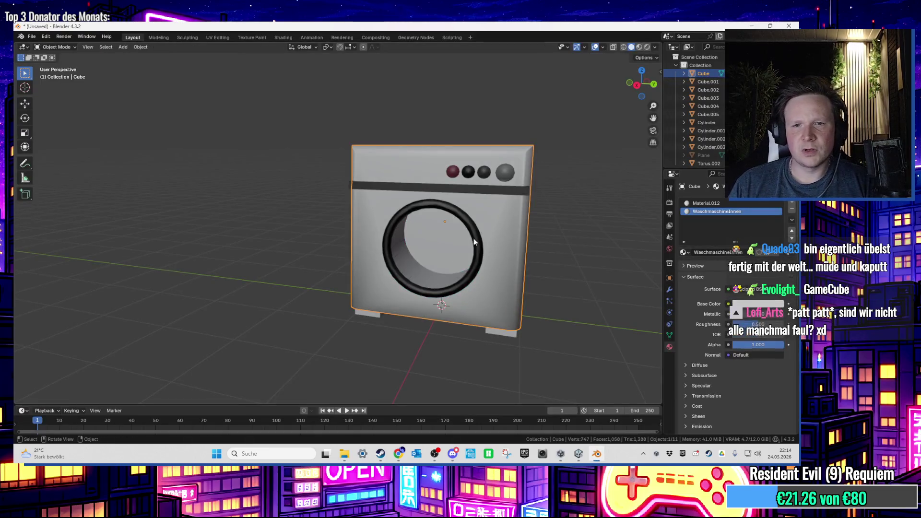
key("x")
key("a")
key("x")
left_click(563, 114)
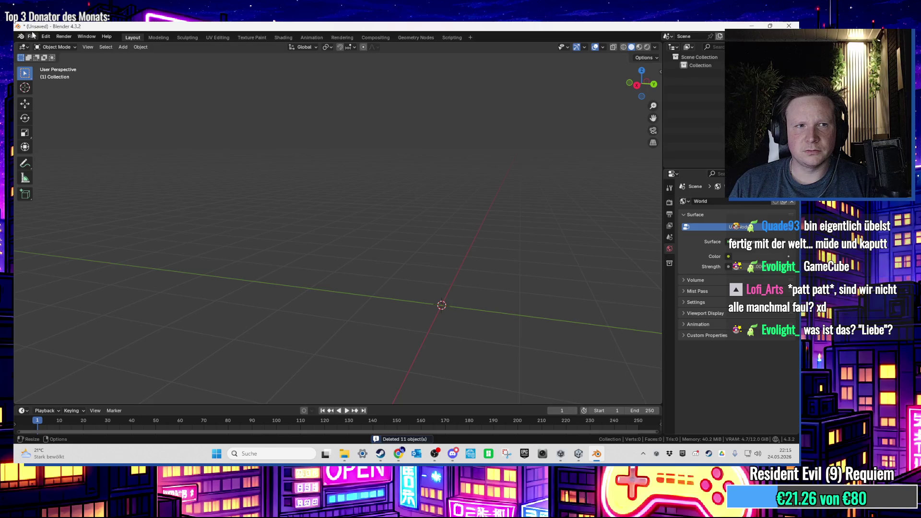
Import Waschmaschine.fbx from the Desktop as an FBX file
left_click(32, 34)
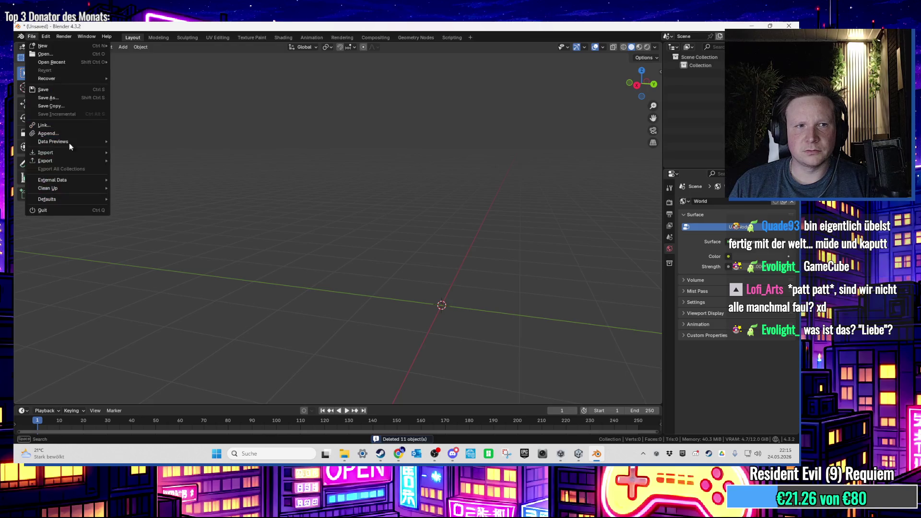
left_click(32, 37)
mouse_move(53, 152)
left_click(144, 227)
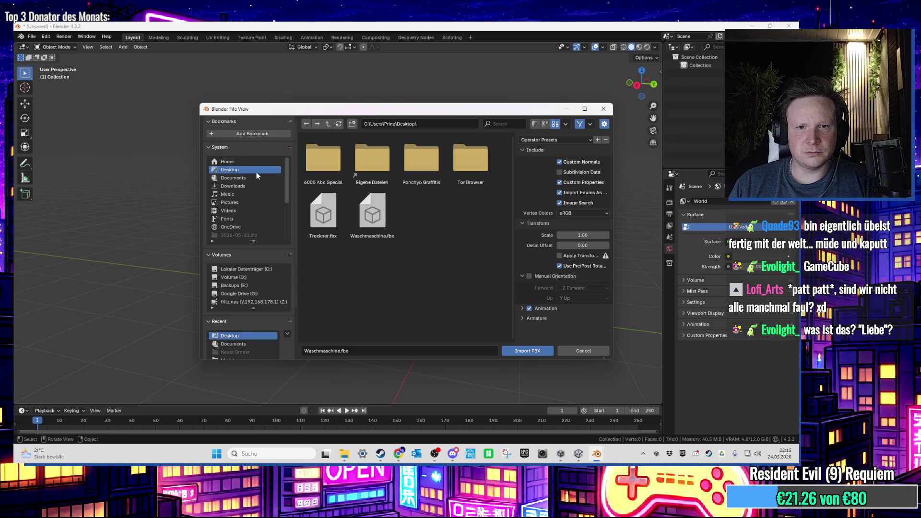
double_click(370, 213)
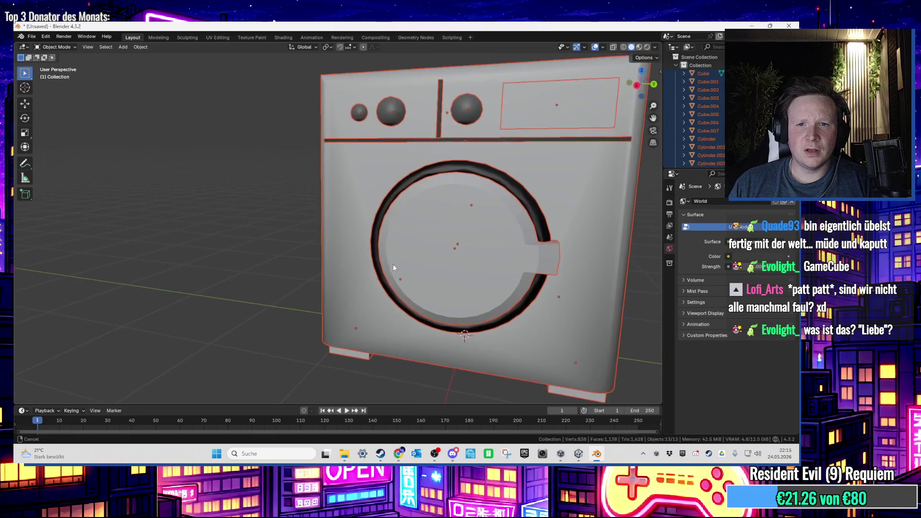
Orbit to a side angle of the imported machine and select its outer body
scroll(486, 258, "up", 1)
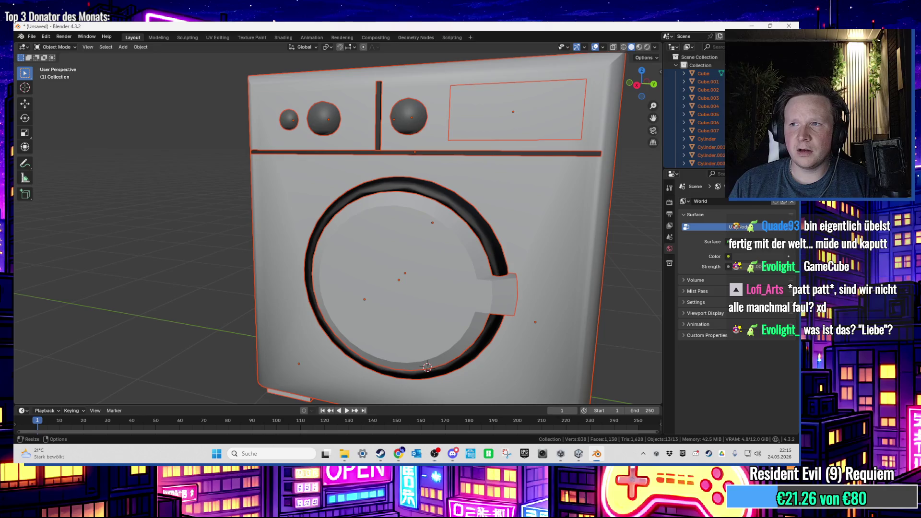
scroll(631, 263, "up", 1)
left_click(639, 244)
mouse_move(624, 245)
left_mouse_down()
mouse_move(505, 296)
mouse_move(540, 256)
mouse_move(572, 247)
mouse_move(439, 214)
mouse_move(479, 214)
mouse_move(402, 267)
mouse_move(277, 319)
left_mouse_up()
left_click(277, 318)
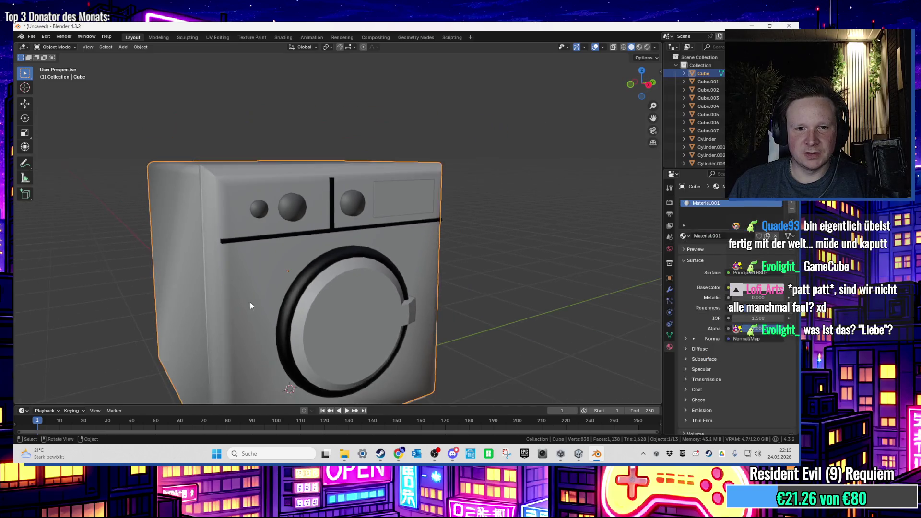
Hide the outer body Cube and try selecting the plate, panel and spheres behind it
scroll(251, 309, "up", 2)
key("h")
mouse_move(411, 298)
left_mouse_down()
mouse_move(438, 301)
mouse_move(295, 292)
left_mouse_up()
left_click(298, 292)
key("Tab")
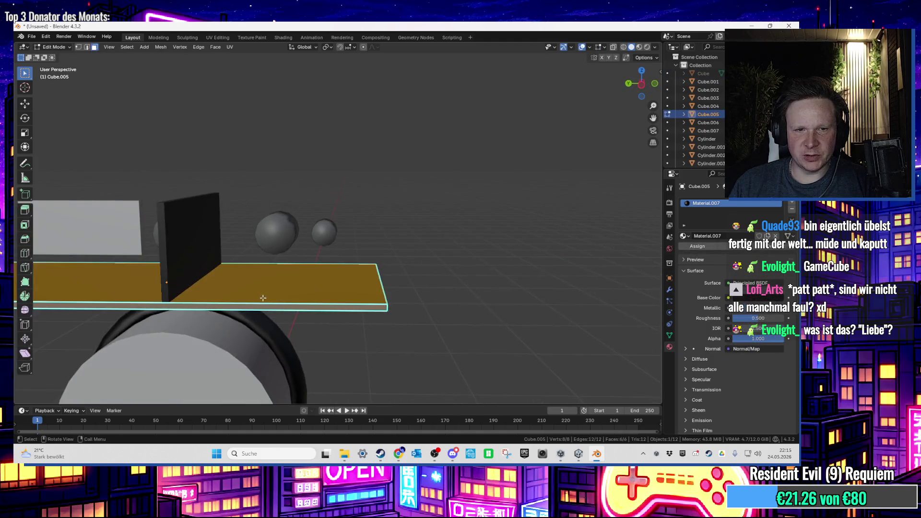
scroll(262, 298, "down", 3)
key("Tab")
left_click(315, 280, "shift")
left_click(387, 235, "shift")
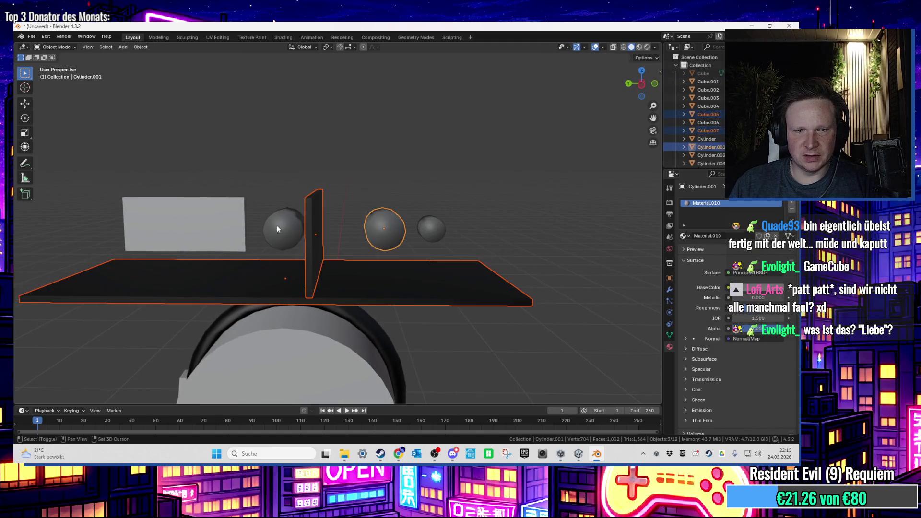
left_click(431, 229, "shift")
left_click(431, 229)
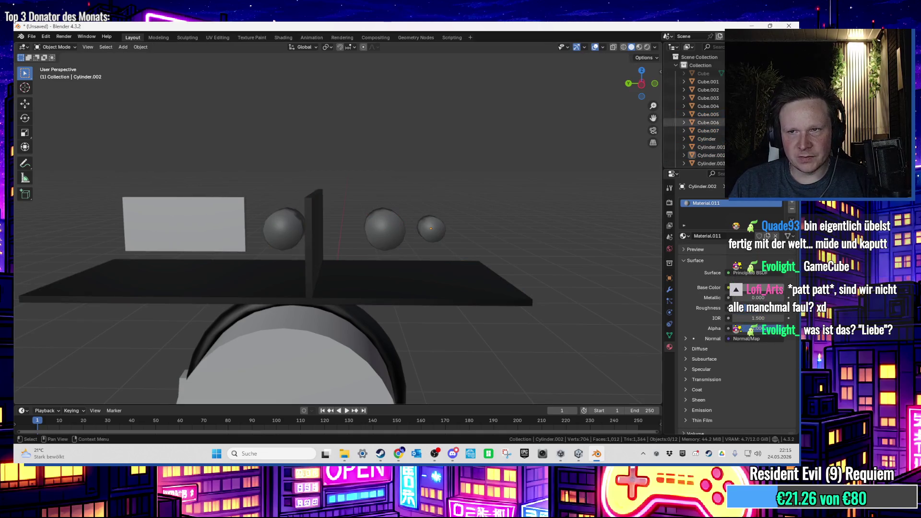
key("alt+h")
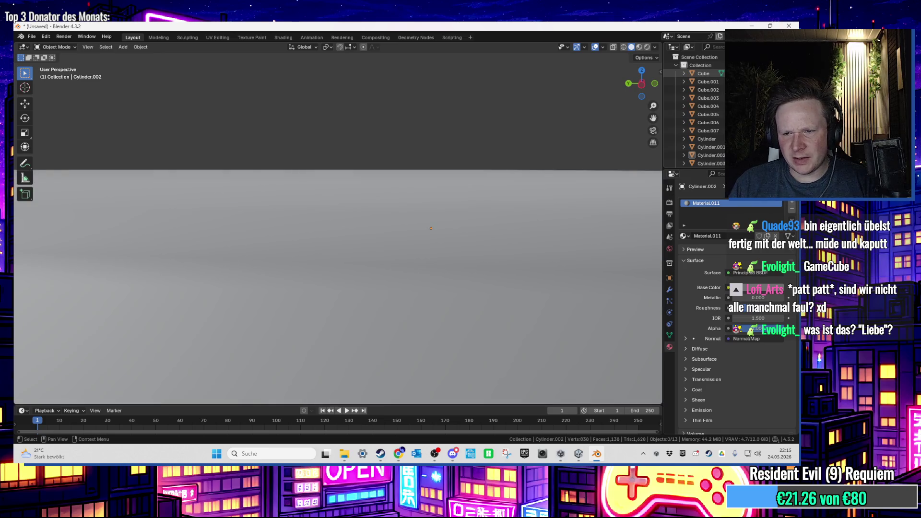
key("ctrl+z")
Select the six front parts: plate Cube.005, pillar, three spheres and white panel
scroll(307, 274, "up", 2)
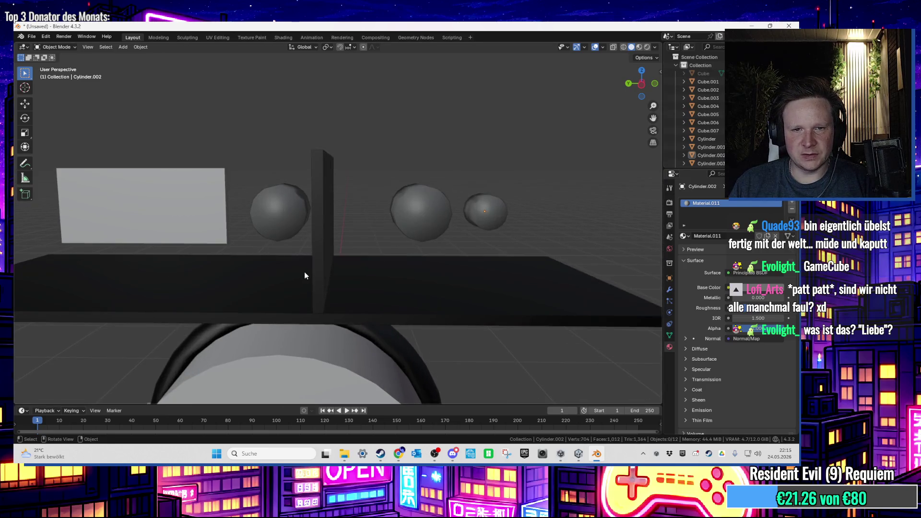
left_click(318, 277)
left_click(320, 250, "shift")
left_click(288, 222, "shift")
left_click(401, 212, "shift")
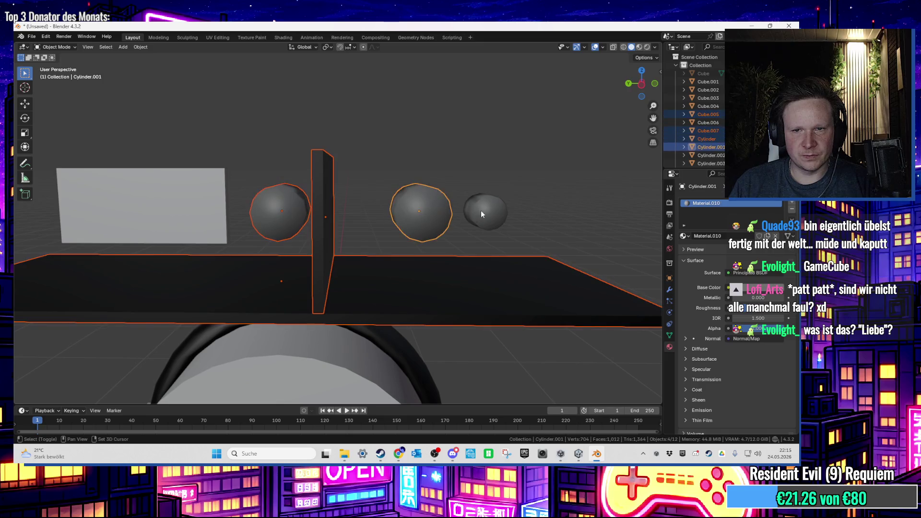
left_click(481, 211, "shift")
left_click(178, 220, "shift")
In Edit Mode, delete the inner faces of the sphere, bar, pillar and both cylinder caps
key("Tab")
key("alt+a")
left_click(267, 215, "shift")
left_click(241, 315, "shift")
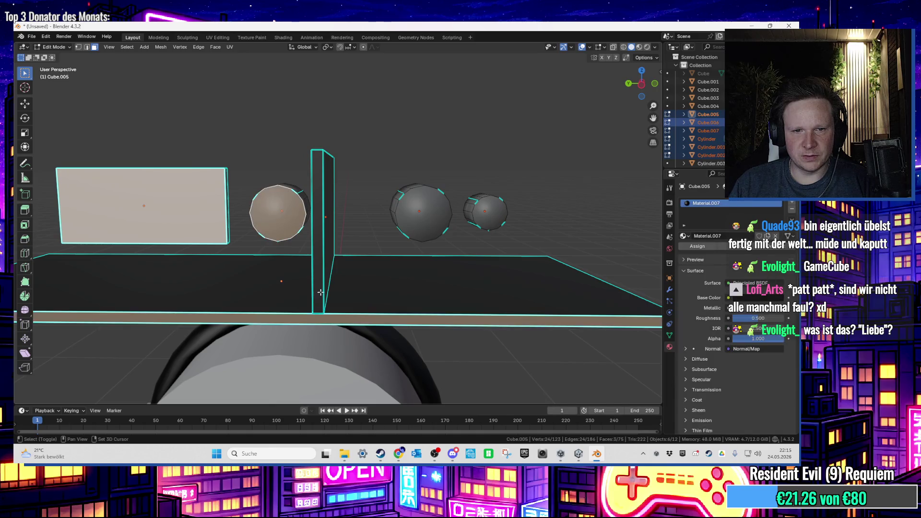
left_click(318, 230, "shift")
left_click(421, 214, "shift")
left_click(494, 219, "shift")
right_click(495, 218)
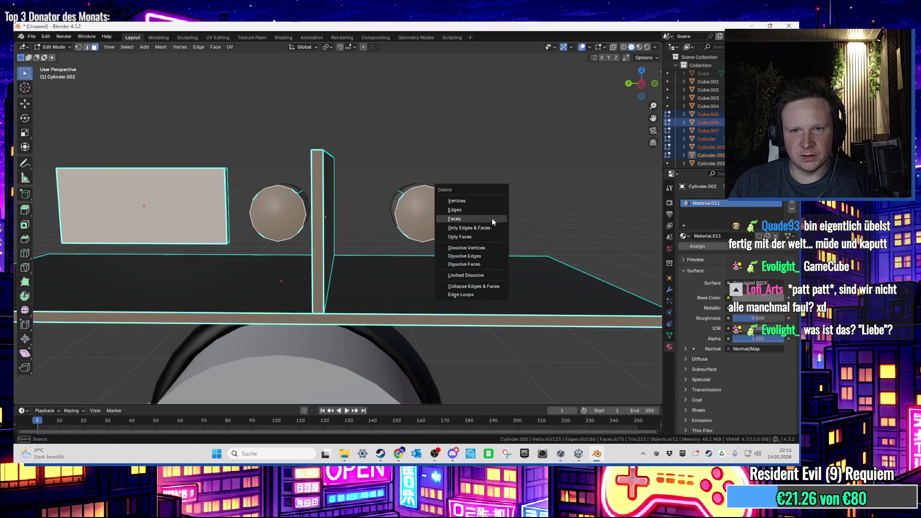
left_click(495, 221)
key("Tab")
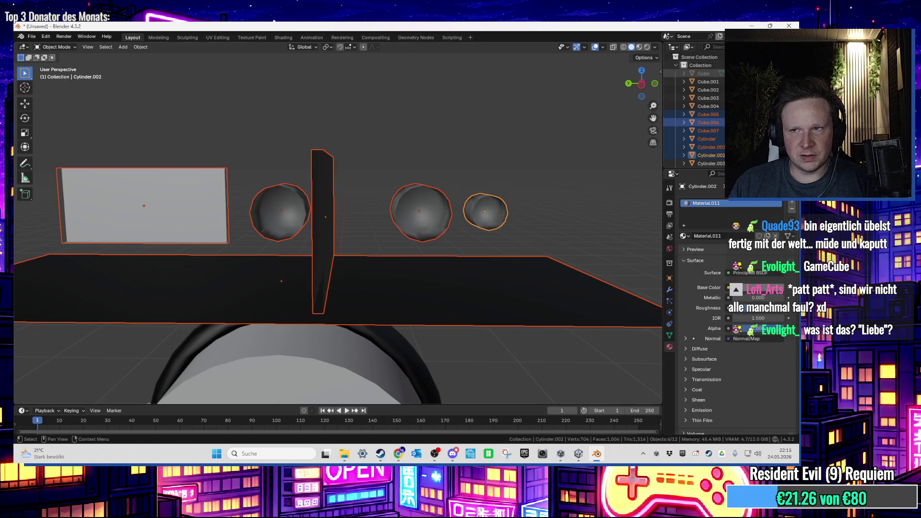
Unhide the machine body and select it
key("alt+h")
left_click(464, 129)
scroll(446, 150, "down", 8)
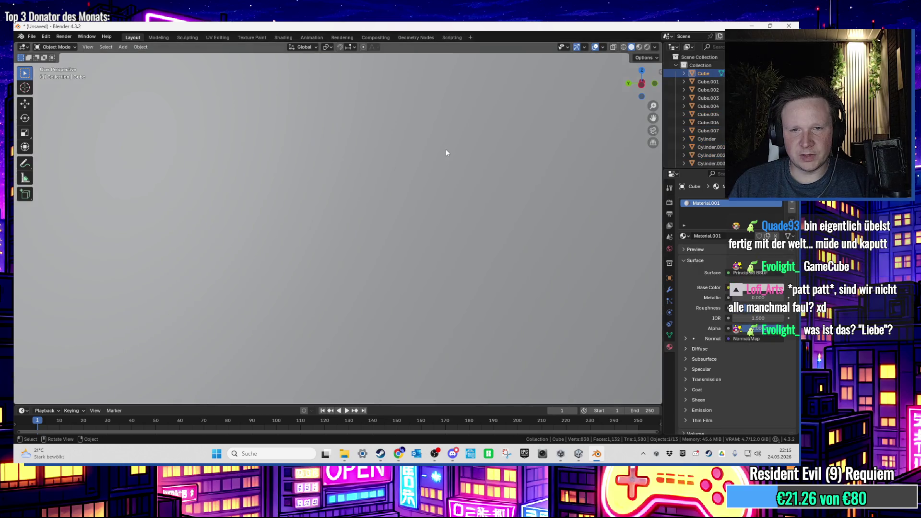
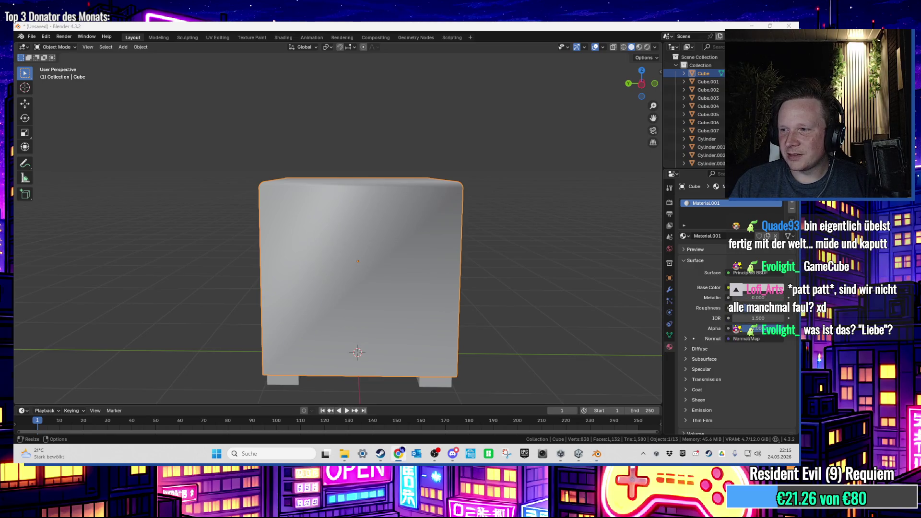
Show the whole scene, select the four foot cubes and enter Edit Mode
key("alt+Tab")
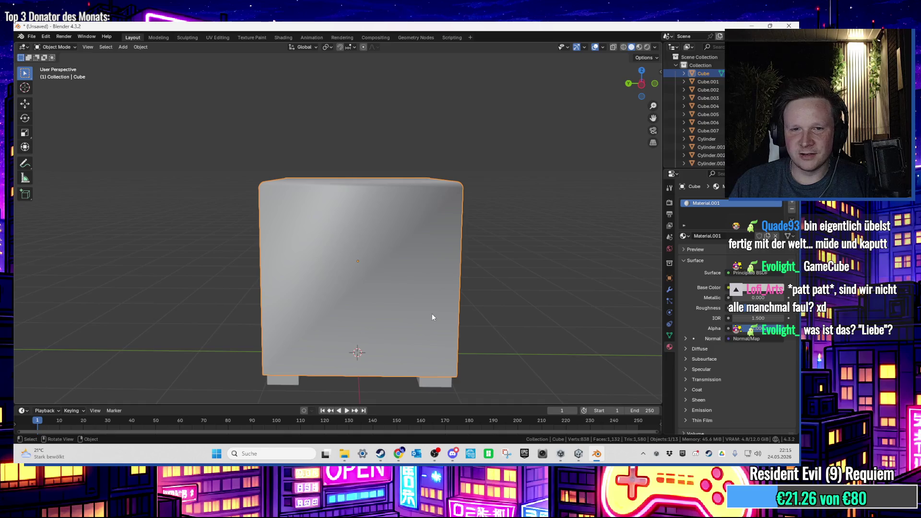
key("Tab")
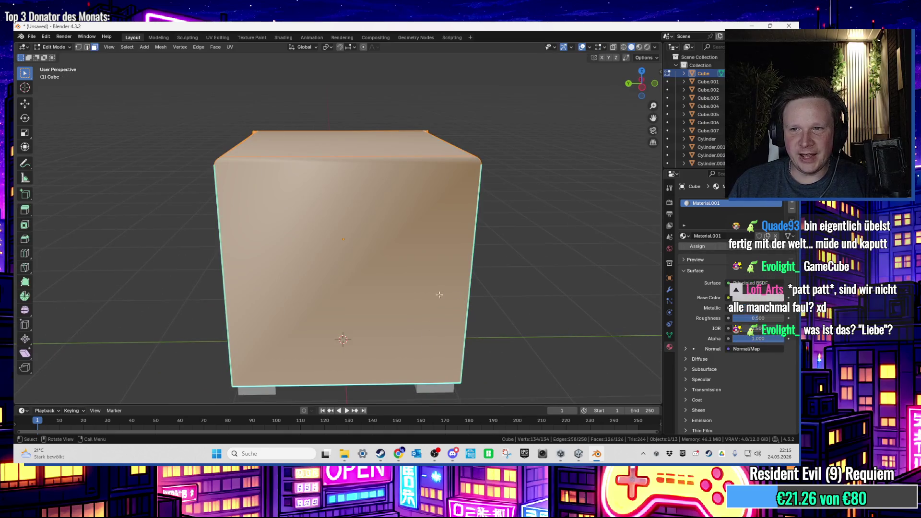
key("Tab")
key("KP_Divide")
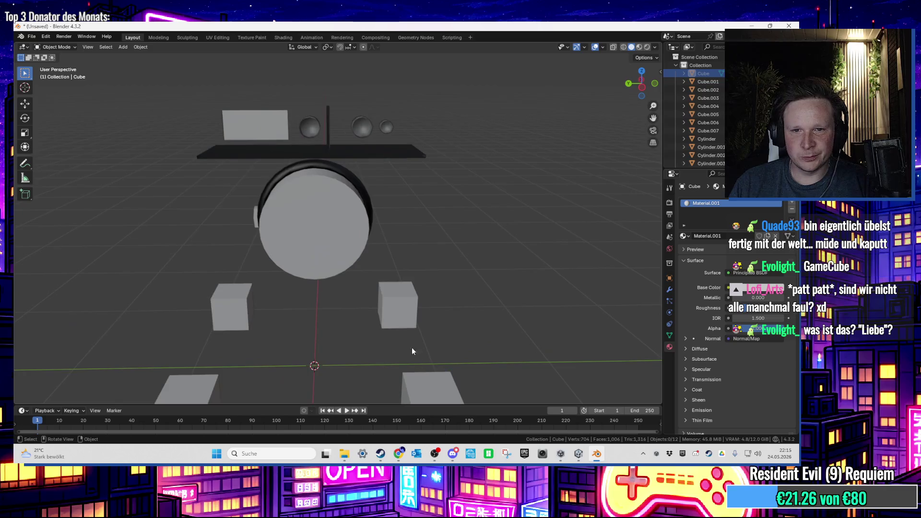
left_click(399, 320)
scroll(388, 341, "up", 2)
left_click(247, 257, "shift")
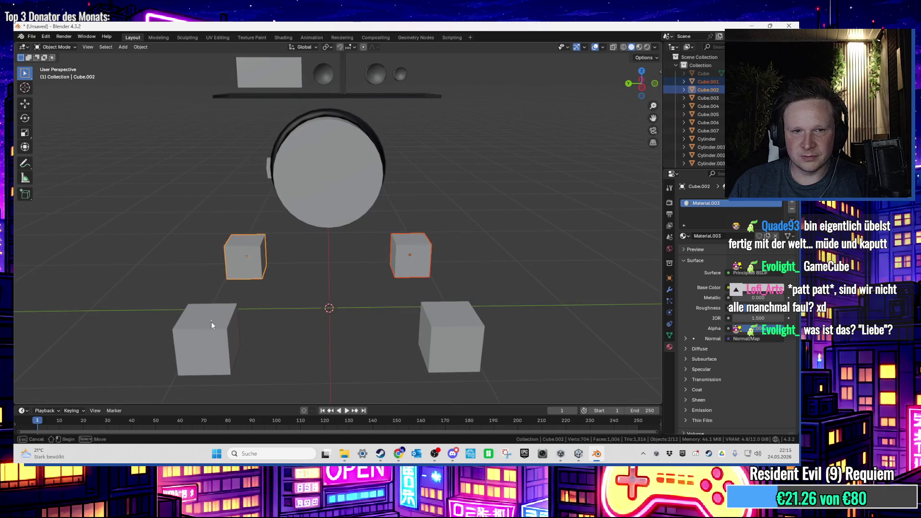
left_click(439, 344, "shift")
key("Tab")
key("Tab")
left_click(221, 342, "shift")
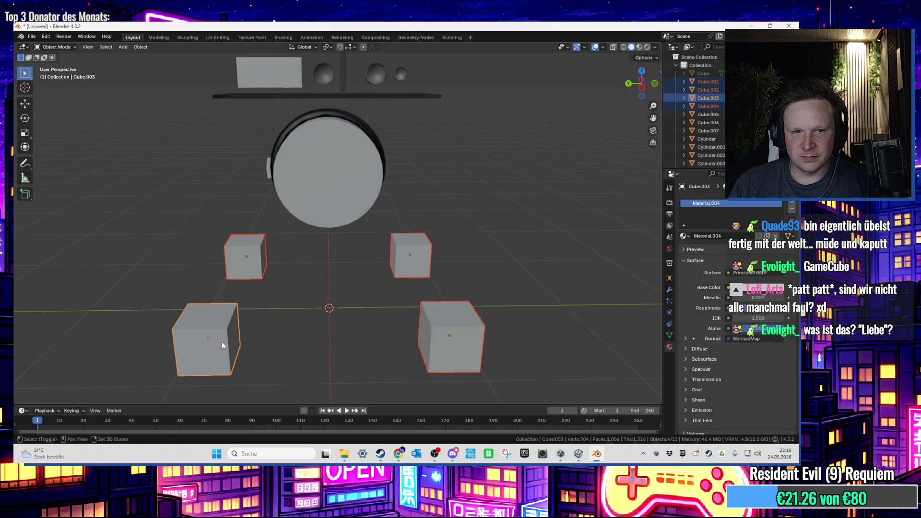
key("Tab")
Delete the top faces of the four foot cubes and leave Edit Mode
left_click(218, 327)
left_click(246, 238, "shift")
left_click(416, 238, "shift")
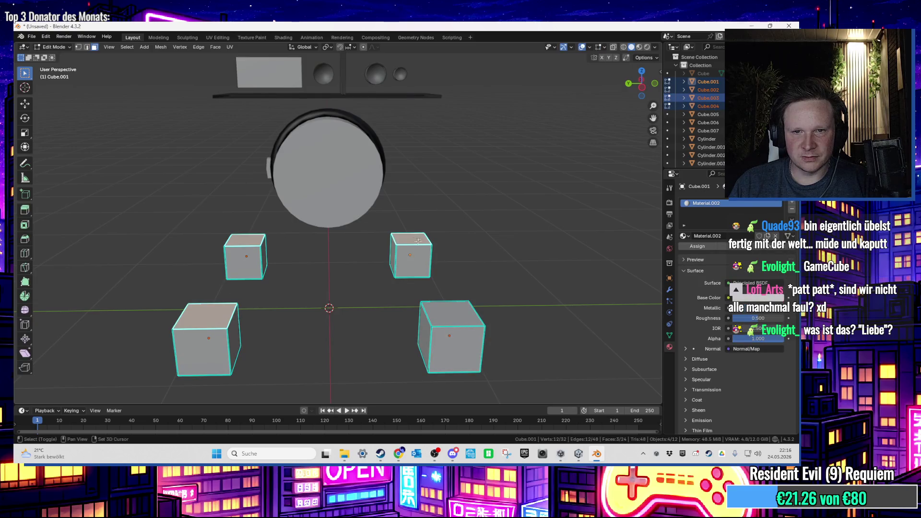
left_click(447, 323, "shift")
key("x")
left_click(443, 317)
mouse_move(447, 312)
left_mouse_down()
mouse_move(427, 261)
mouse_move(479, 267)
mouse_move(404, 271)
mouse_move(431, 236)
left_mouse_up()
left_click_drag(493, 247, 480, 300)
key("Tab")
Unhide the washing-machine body and look through the File menu's export formats
left_click(787, 73)
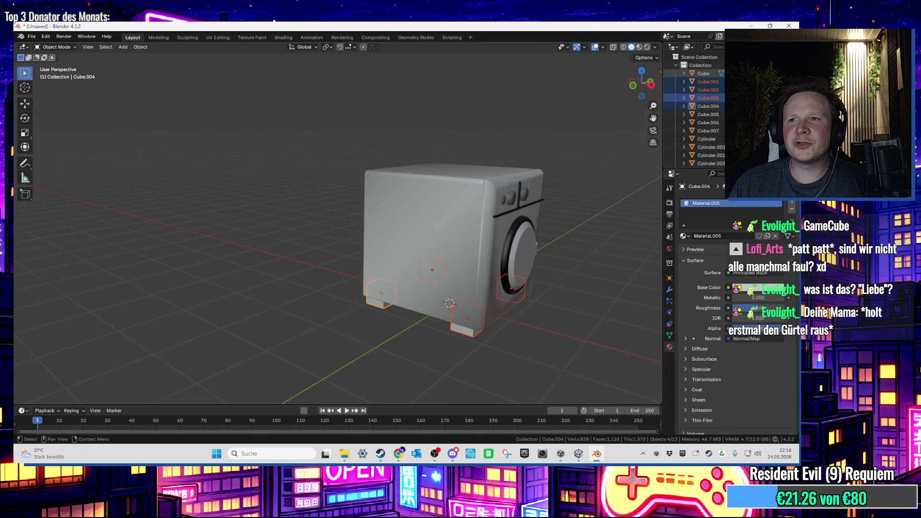
mouse_move(503, 219)
left_mouse_down()
mouse_move(492, 250)
mouse_move(461, 243)
left_mouse_up()
scroll(461, 245, "down", 5)
left_click(419, 255)
mouse_move(421, 272)
left_mouse_down()
mouse_move(293, 241)
mouse_move(259, 217)
mouse_move(376, 264)
left_mouse_up()
scroll(258, 217, "up", 4)
scroll(375, 264, "up", 4)
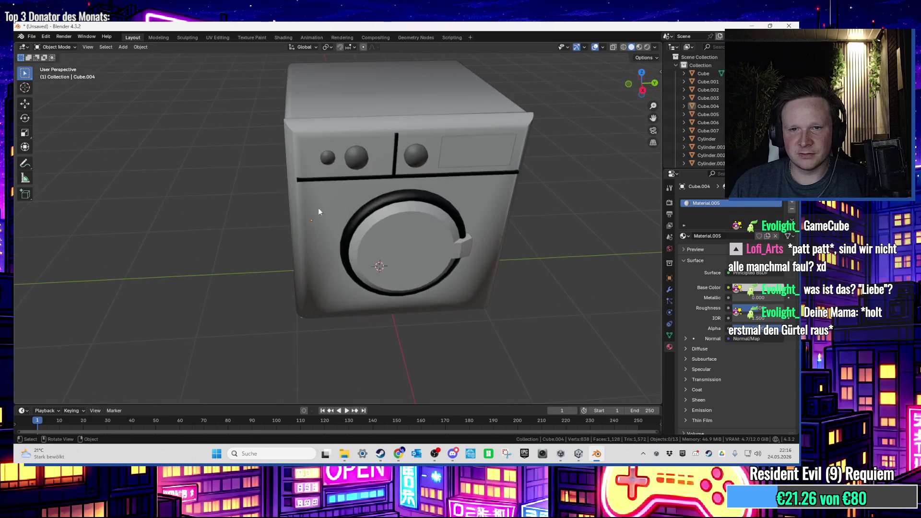
left_click(32, 37)
mouse_move(84, 161)
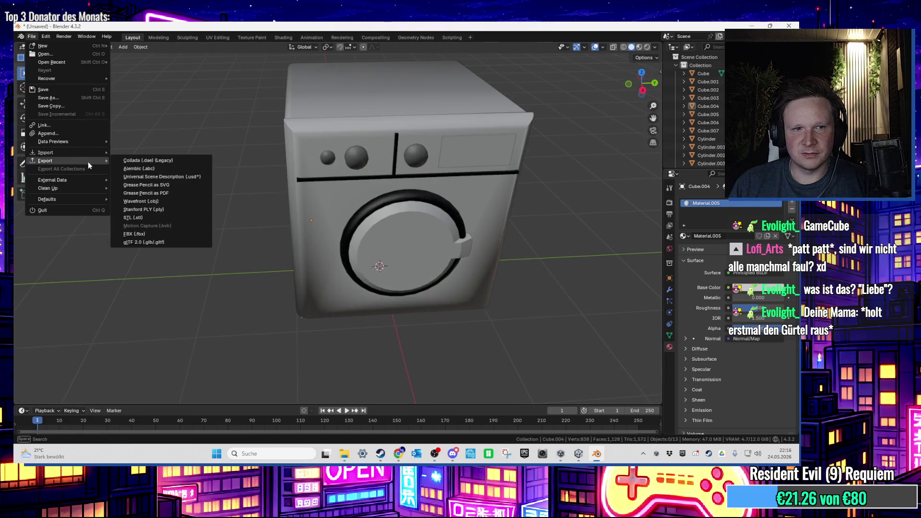
scroll(387, 263, "up", 5)
Hide the washer's round door and select the washing-machine body
mouse_move(386, 232)
left_mouse_down()
mouse_move(399, 231)
mouse_move(179, 237)
mouse_move(294, 221)
left_mouse_up()
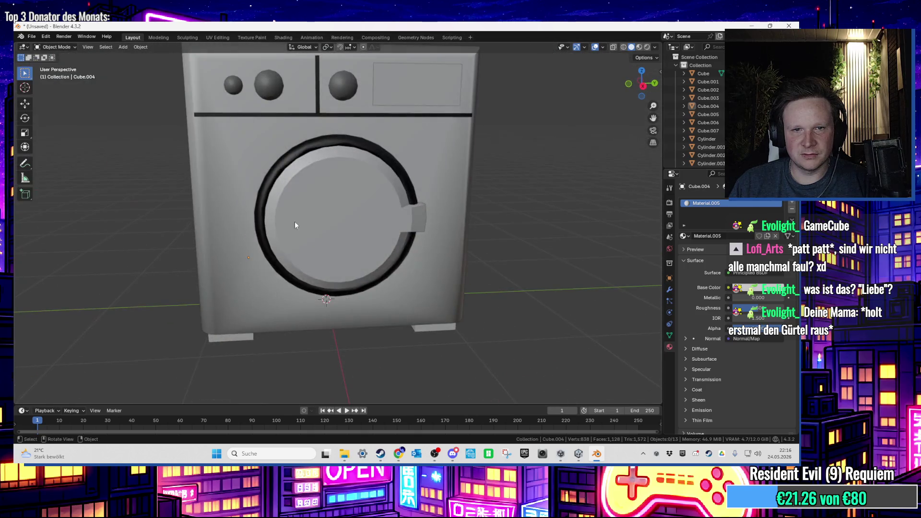
left_click(326, 211)
key("h")
scroll(336, 223, "up", 5)
left_click(368, 262)
In Edit Mode, select the drum's inner ring and back disc faces
key("Tab")
mouse_move(367, 262)
left_mouse_down()
mouse_move(372, 272)
mouse_move(290, 284)
left_mouse_up()
left_click(290, 284, "alt")
left_click(312, 237, "shift")
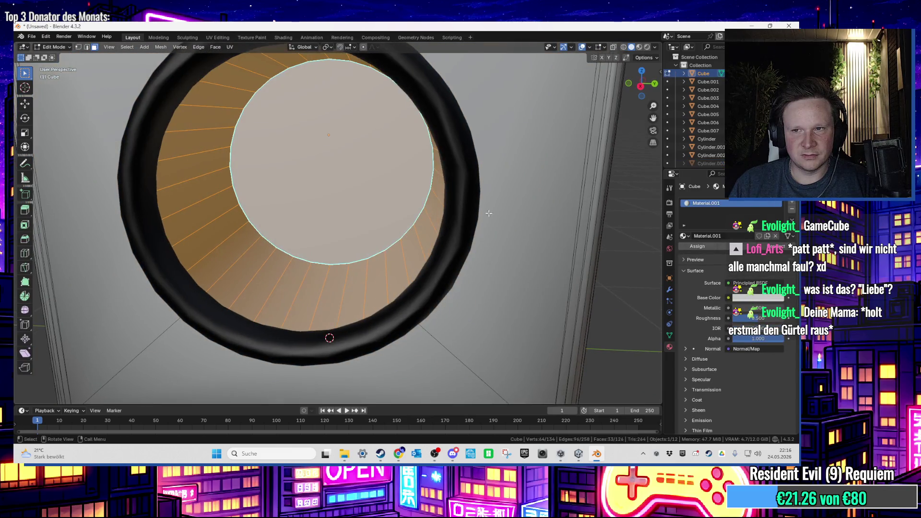
Add a second material slot with a new material named InnenTrockner
left_click(792, 206)
left_click(720, 253)
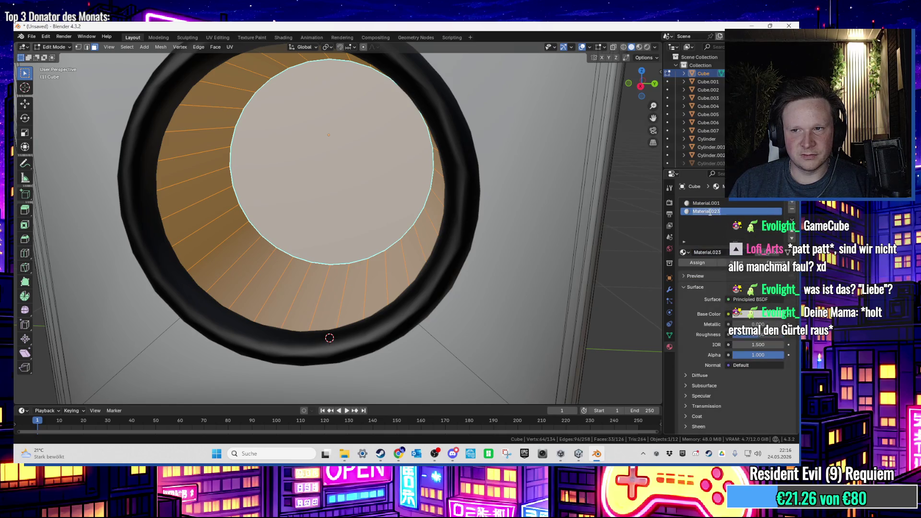
type("InnenTro")
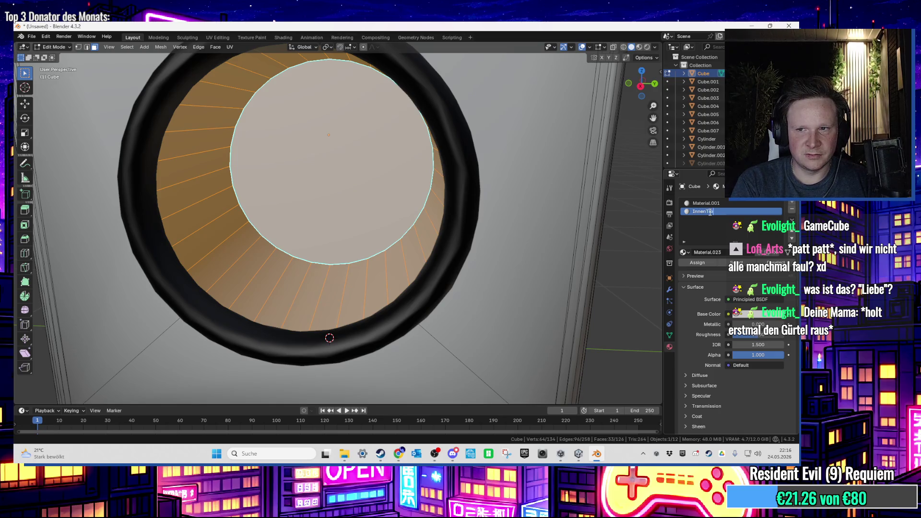
type("ckner")
key("Return")
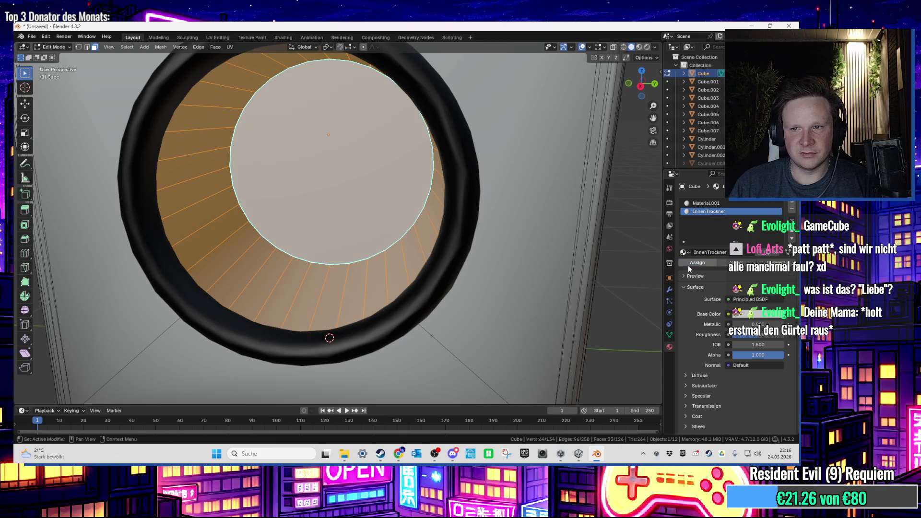
left_click(227, 38)
Smart UV Project all drum faces into islands, then go back to the Layout workspace
key("a")
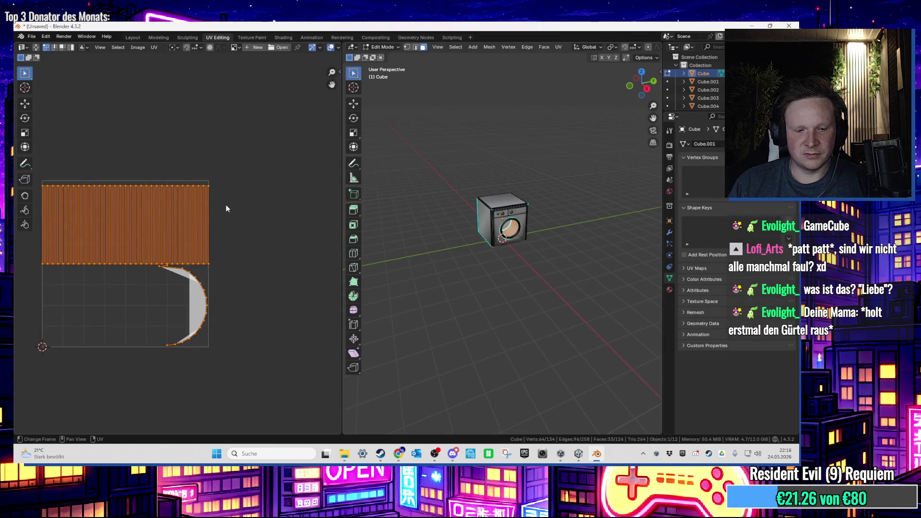
key("u")
left_click(214, 205)
left_click(202, 286)
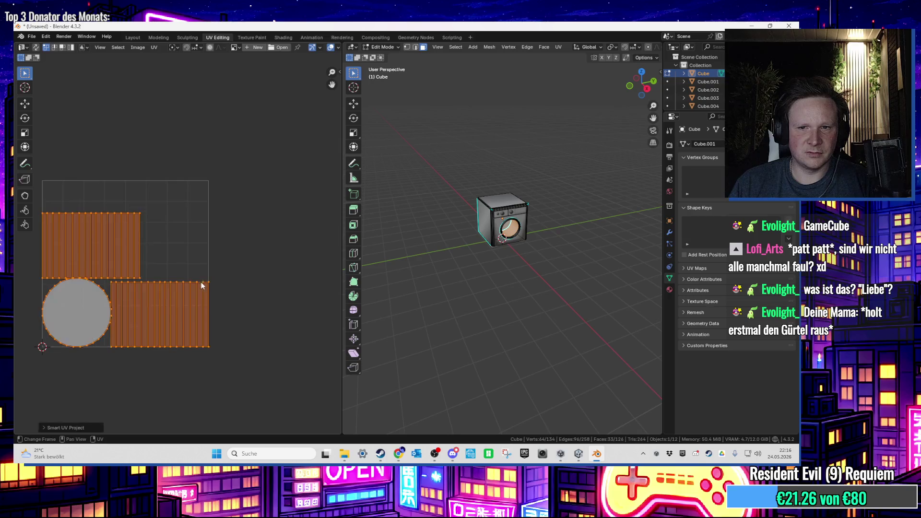
scroll(436, 176, "up", 2)
scroll(435, 177, "up", 5)
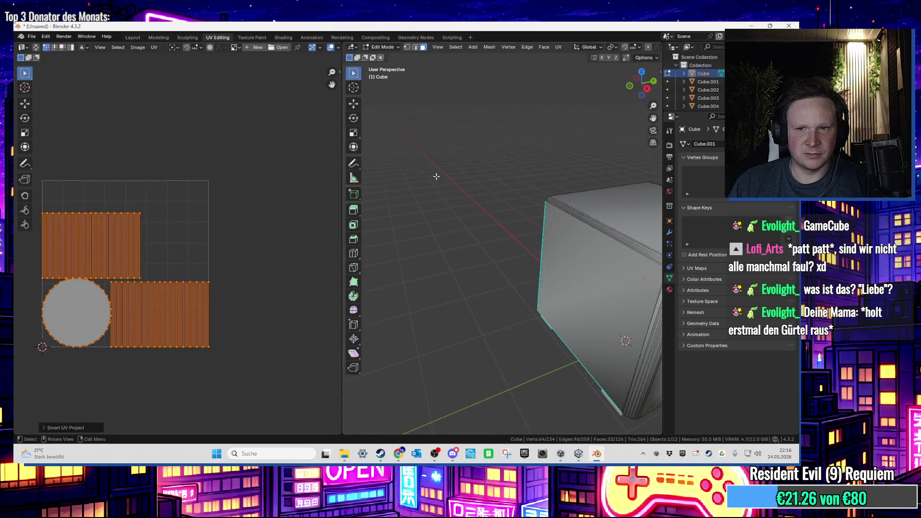
scroll(436, 176, "down", 5)
left_click_drag(526, 222, 526, 222)
scroll(527, 222, "up", 4)
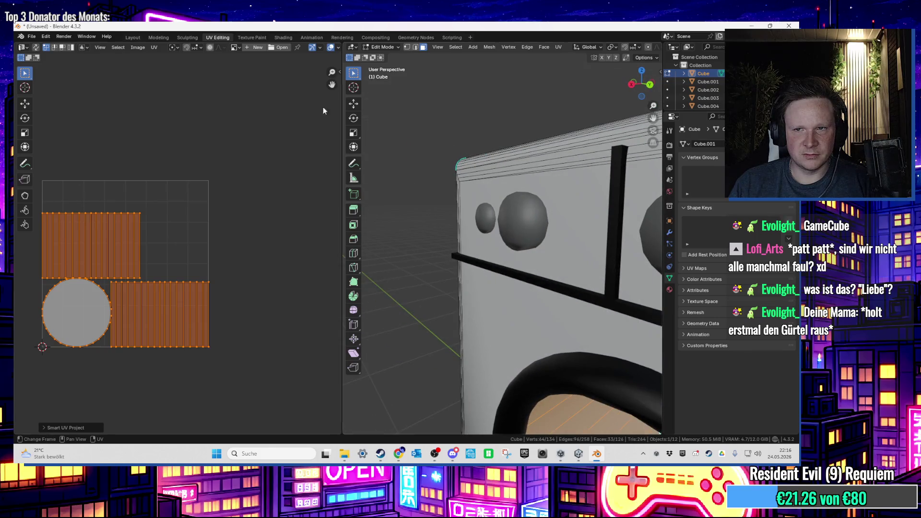
left_click(133, 37)
scroll(462, 219, "down", 5)
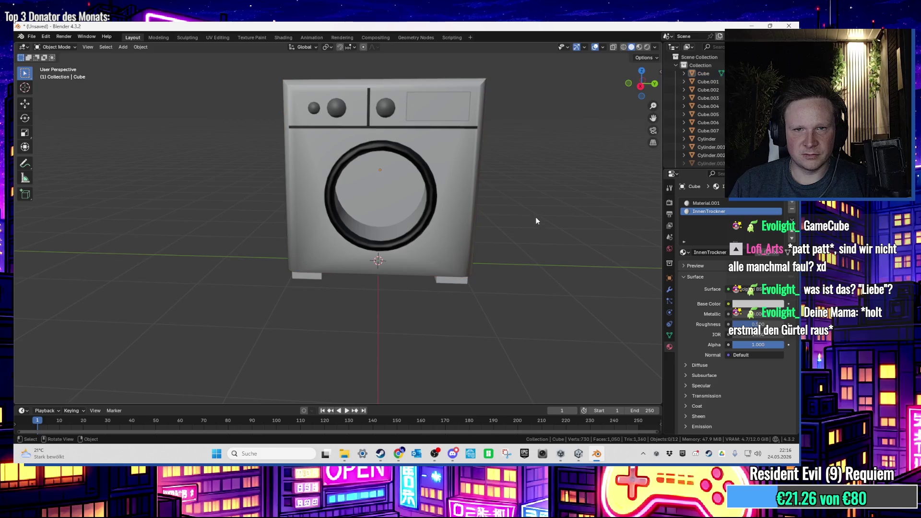
Export the washing machine as FBX over Trockner.fbx on the Desktop, then show the desktop
scroll(452, 219, "up", 2)
scroll(448, 162, "up", 3)
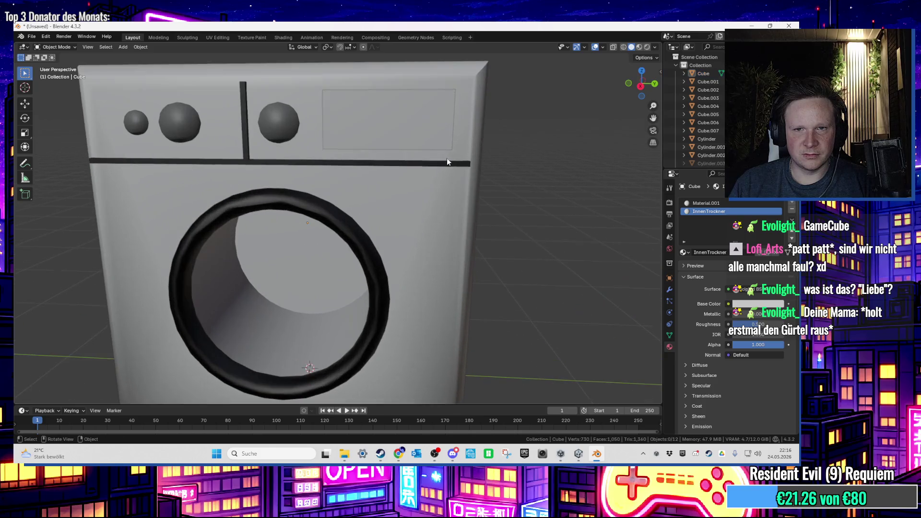
left_click(36, 35)
mouse_move(74, 163)
left_click(159, 237)
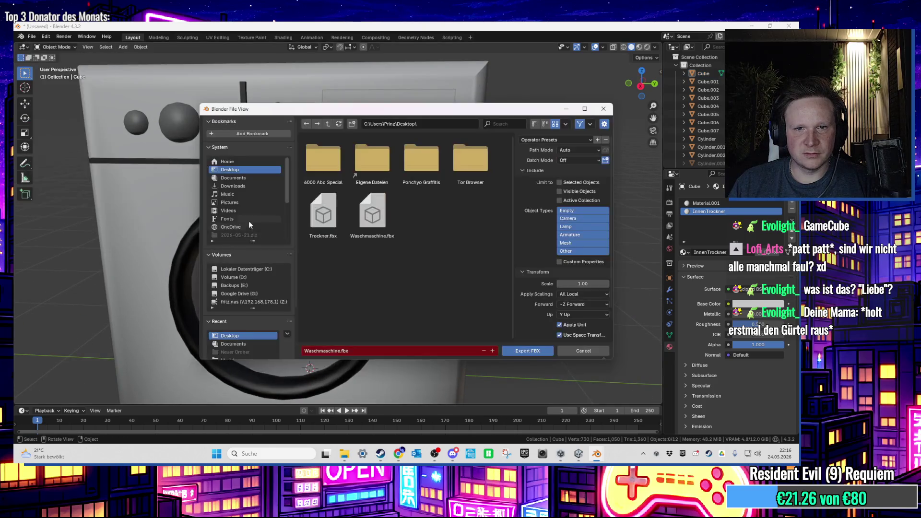
left_click(305, 227)
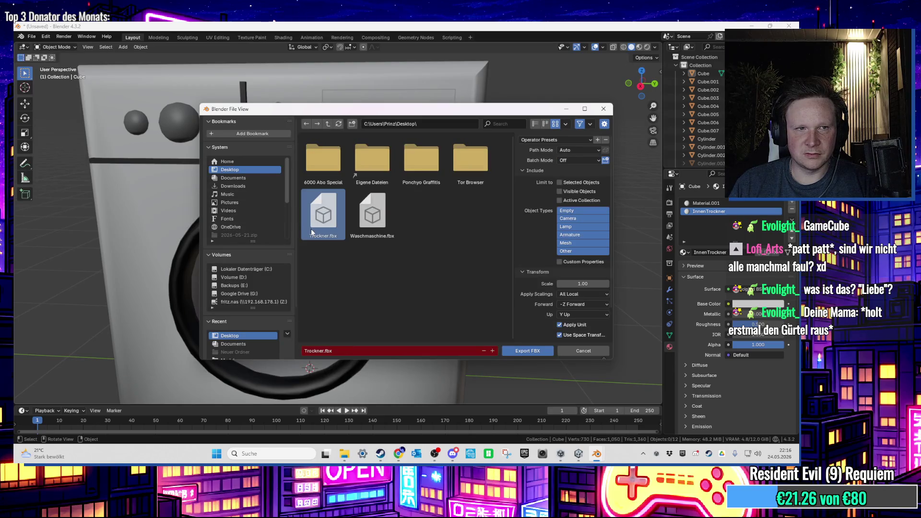
double_click(311, 229)
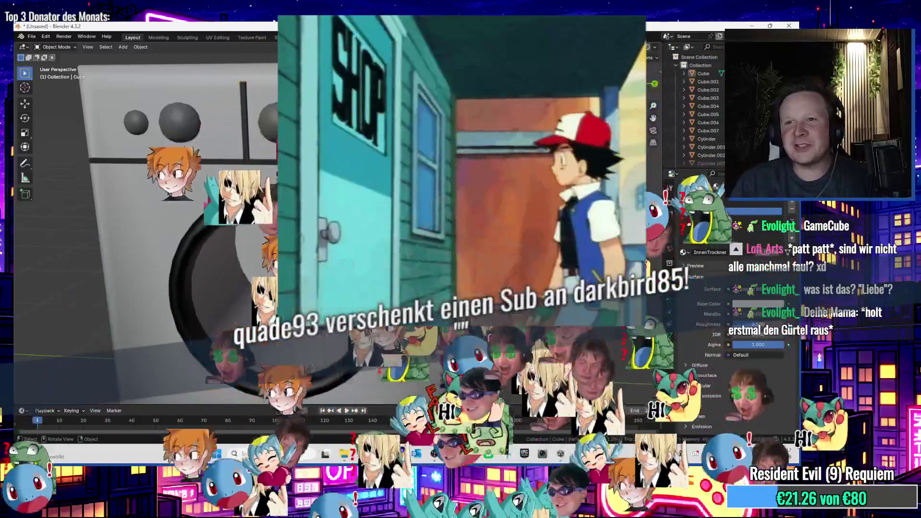
key("super+d")
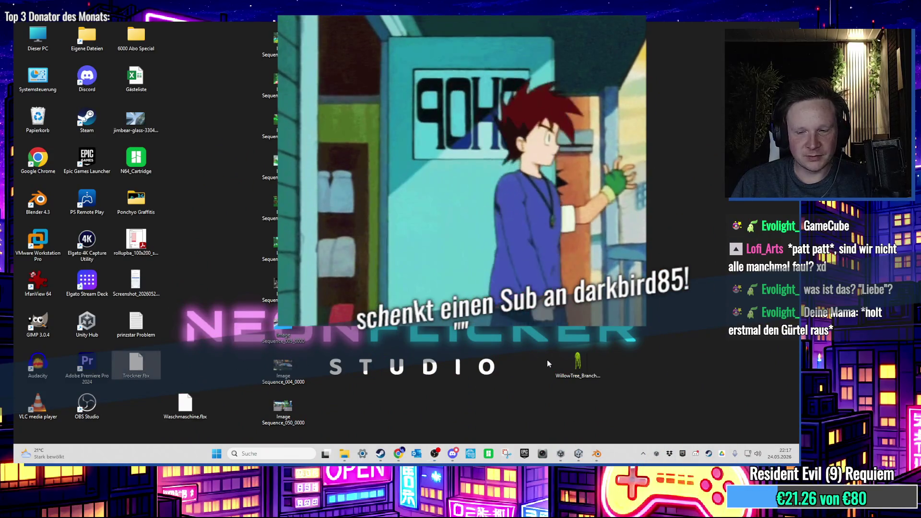
Bring up the Unity editor with the Trockner washing machine in the house scene
left_click(579, 453)
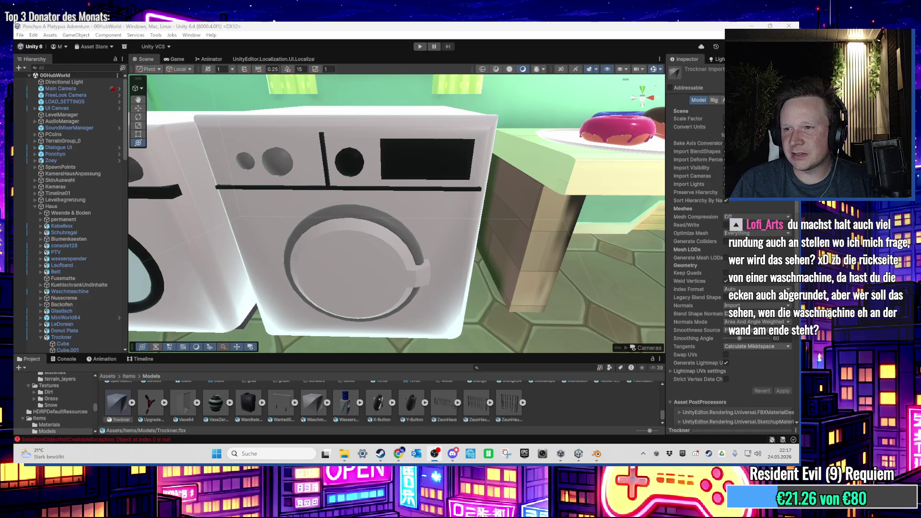
mouse_move(278, 165)
left_mouse_down()
mouse_move(344, 218)
mouse_move(293, 248)
mouse_move(350, 189)
mouse_move(405, 158)
mouse_move(408, 179)
mouse_move(420, 165)
mouse_move(407, 205)
mouse_move(335, 214)
mouse_move(499, 200)
mouse_move(459, 225)
mouse_move(476, 295)
mouse_move(449, 252)
mouse_move(475, 201)
mouse_move(440, 185)
mouse_move(439, 220)
mouse_move(447, 220)
mouse_move(435, 258)
mouse_move(361, 84)
mouse_move(363, 127)
mouse_move(431, 177)
mouse_move(439, 200)
mouse_move(451, 145)
mouse_move(422, 303)
mouse_move(370, 183)
left_mouse_up()
left_click(370, 182)
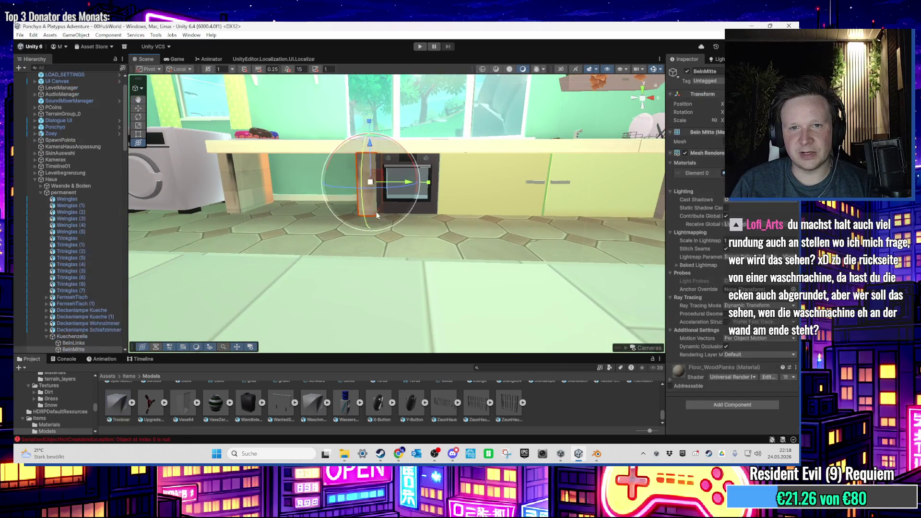
scroll(376, 211, "up", 5)
scroll(414, 250, "up", 5)
scroll(415, 250, "down", 5)
mouse_move(415, 250)
left_mouse_down()
mouse_move(414, 182)
mouse_move(406, 172)
mouse_move(416, 197)
mouse_move(408, 203)
left_mouse_up()
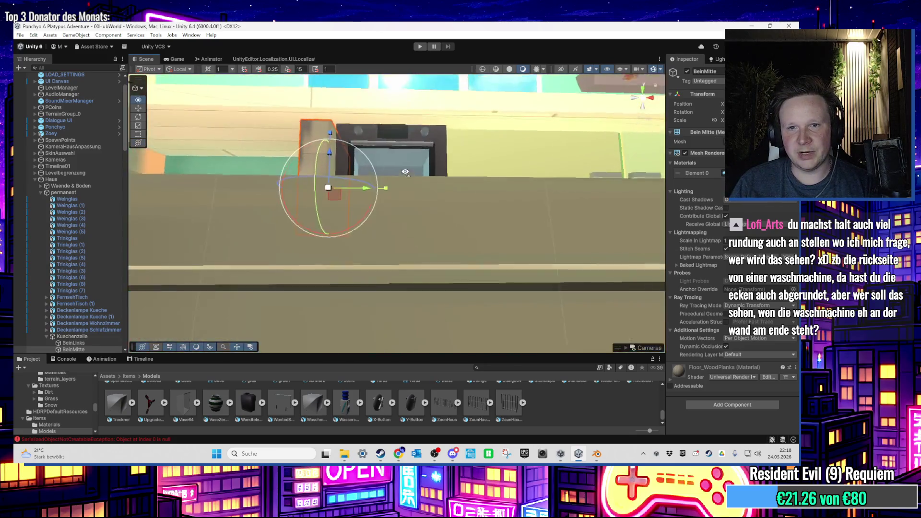
left_click(417, 198)
scroll(416, 187, "up", 3)
scroll(408, 203, "down", 5)
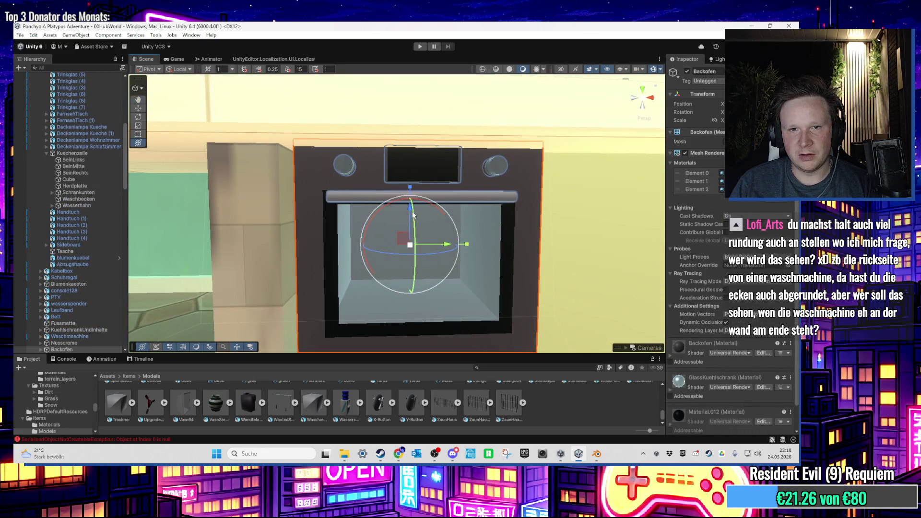
left_click_drag(410, 209, 406, 199)
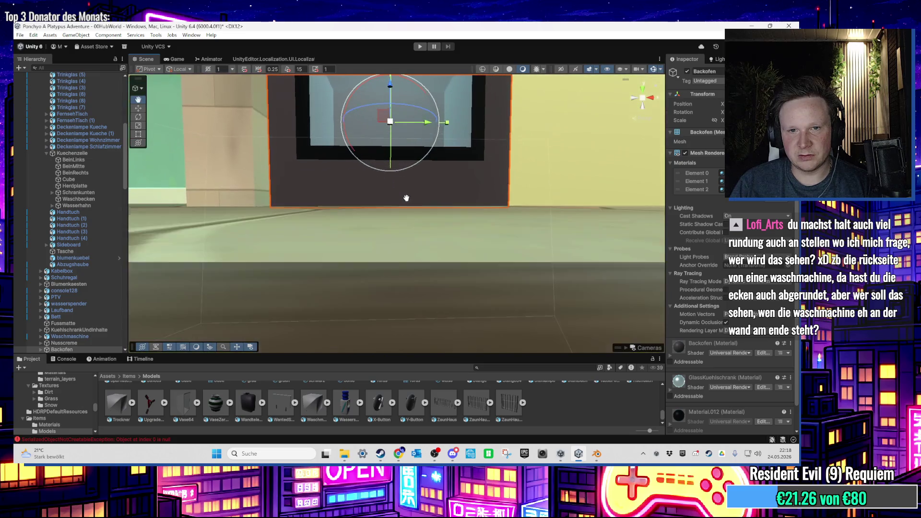
key("Right")
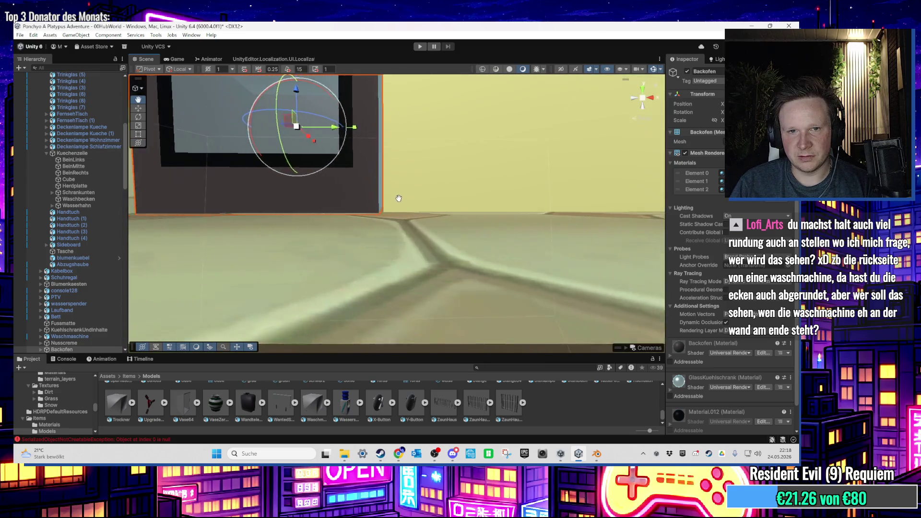
key("f")
scroll(402, 200, "up", 5)
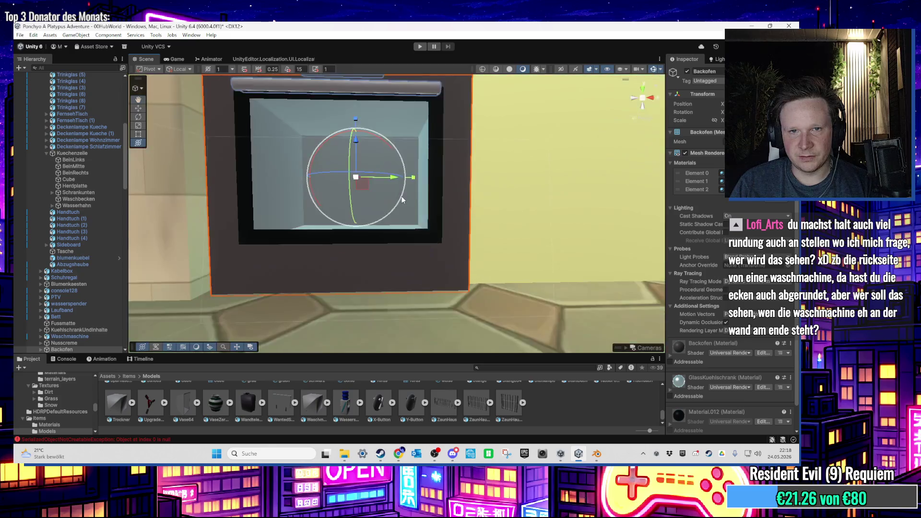
scroll(403, 200, "down", 3)
mouse_move(386, 203)
left_mouse_down()
mouse_move(407, 209)
mouse_move(405, 221)
mouse_move(376, 240)
mouse_move(306, 208)
left_mouse_up()
left_click(180, 206)
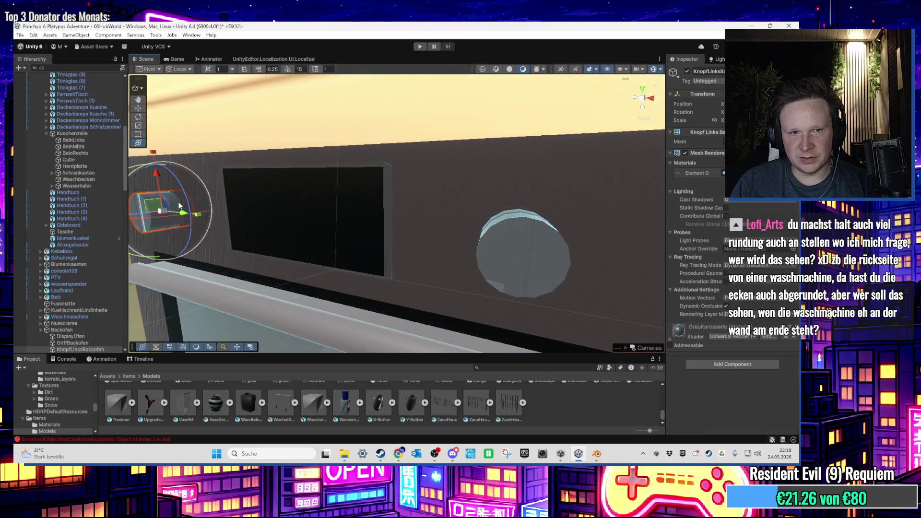
mouse_move(180, 207)
left_mouse_down()
mouse_move(287, 226)
mouse_move(294, 218)
mouse_move(420, 221)
mouse_move(522, 281)
mouse_move(481, 223)
mouse_move(469, 184)
mouse_move(375, 140)
mouse_move(391, 210)
left_mouse_up()
left_click(384, 142)
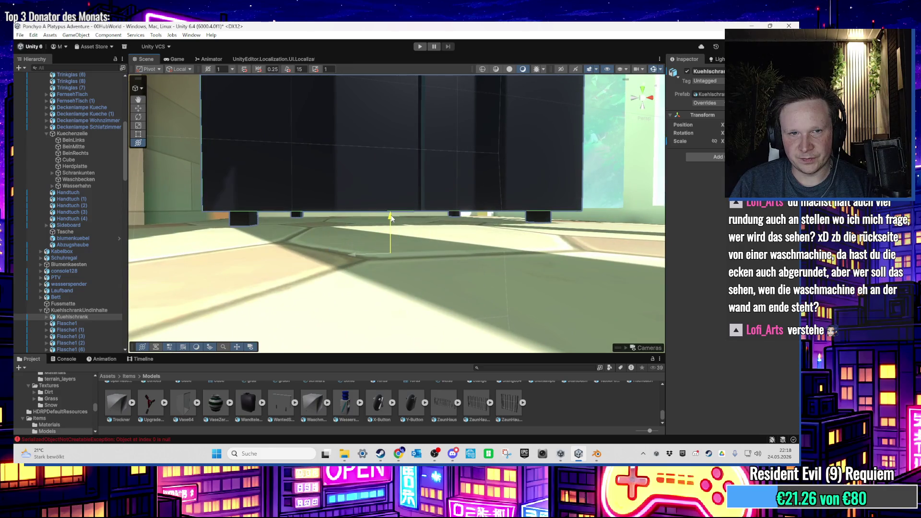
key("f")
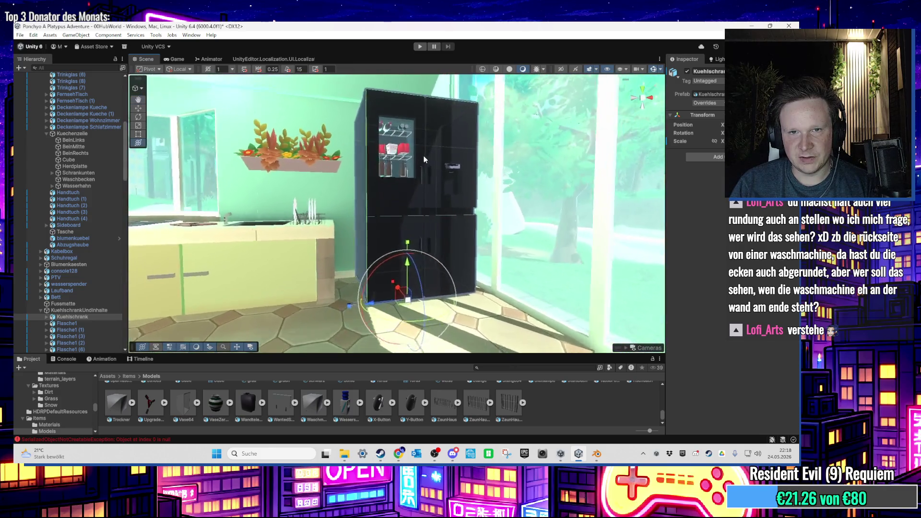
scroll(422, 226, "up", 5)
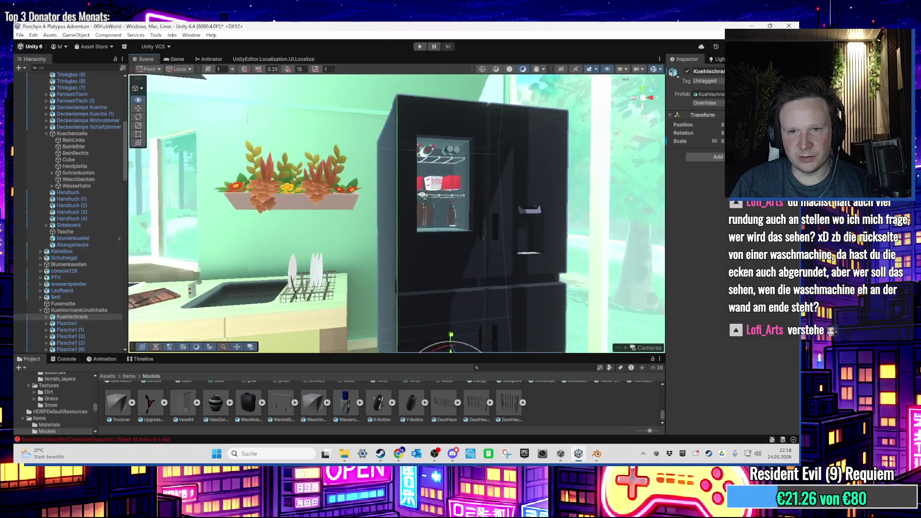
scroll(445, 229, "up", 6)
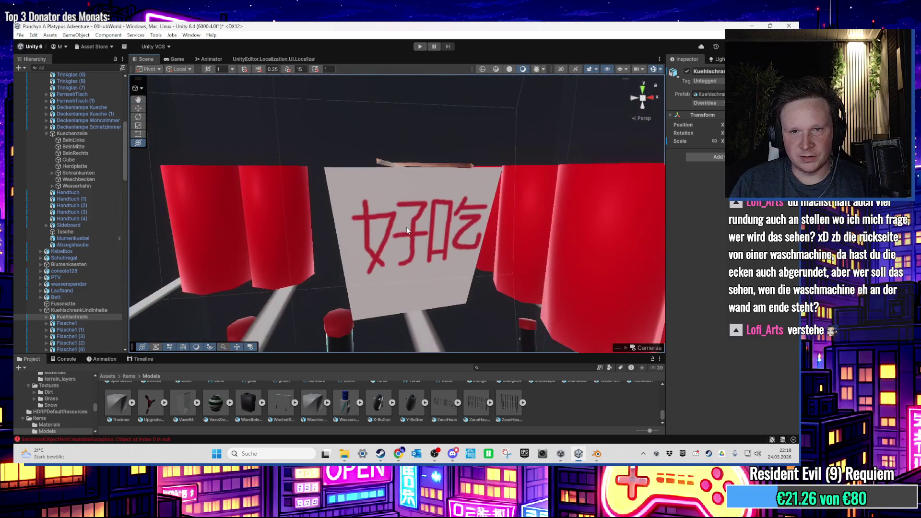
left_click(407, 230)
key("f")
left_click(87, 220)
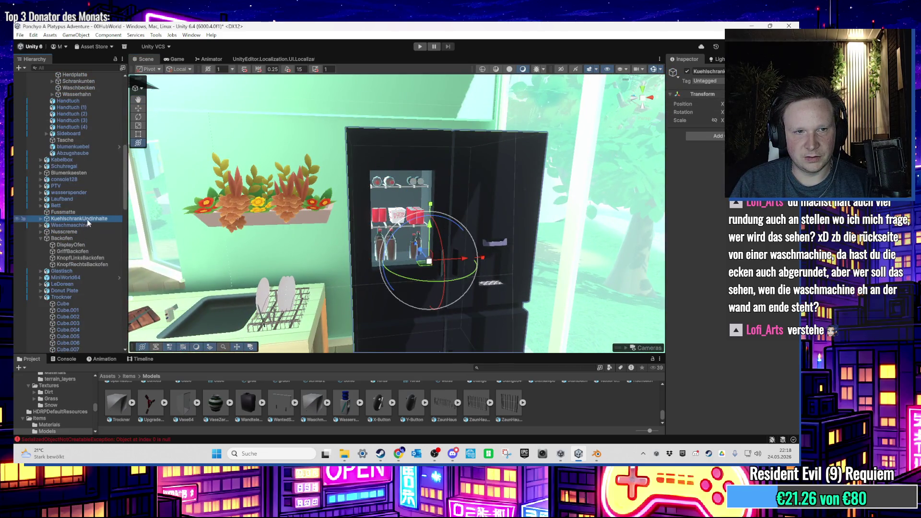
scroll(397, 249, "down", 2)
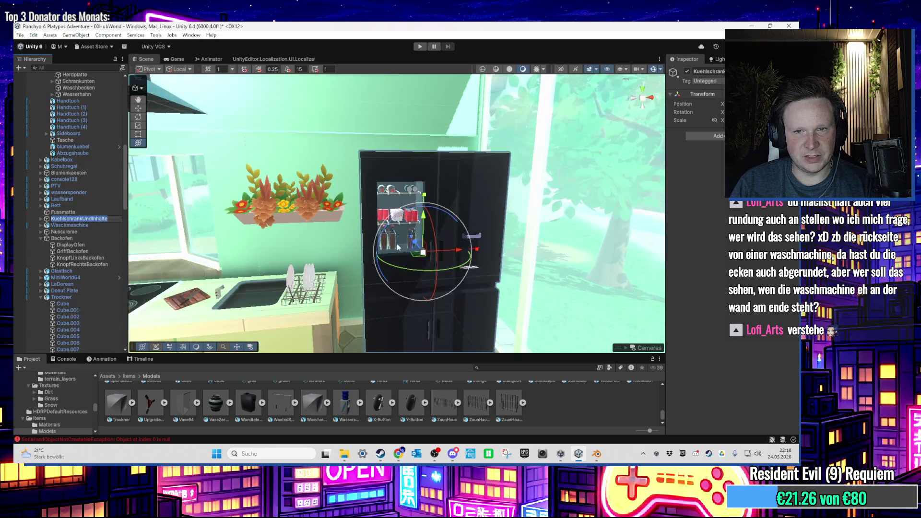
mouse_move(135, 244)
left_mouse_down()
mouse_move(301, 159)
mouse_move(376, 155)
left_mouse_up()
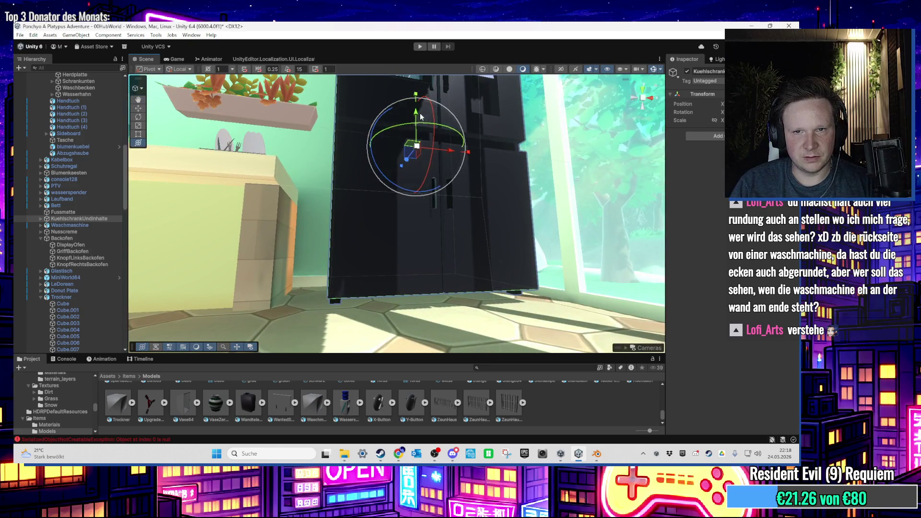
key("e")
mouse_move(417, 114)
left_mouse_down()
mouse_move(419, 87)
mouse_move(400, 142)
mouse_move(309, 235)
mouse_move(298, 260)
mouse_move(374, 262)
mouse_move(374, 233)
mouse_move(321, 231)
mouse_move(364, 243)
mouse_move(347, 211)
mouse_move(447, 293)
mouse_move(495, 197)
mouse_move(431, 240)
mouse_move(428, 262)
mouse_move(429, 165)
mouse_move(427, 173)
mouse_move(334, 148)
mouse_move(353, 165)
left_mouse_up()
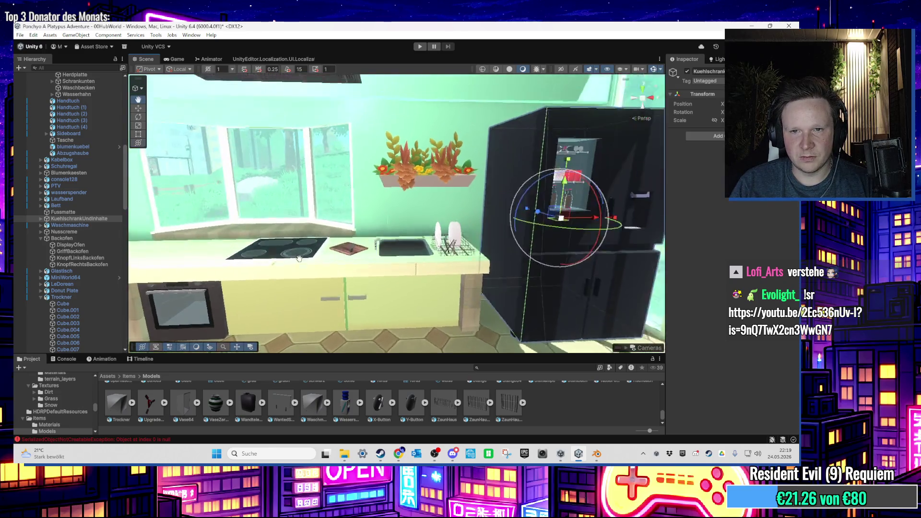
Move Wall1m (3) and the doorway wall pieces so the stray section tucks into the column
scroll(303, 254, "up", 6)
left_click(370, 234)
scroll(368, 233, "up", 3)
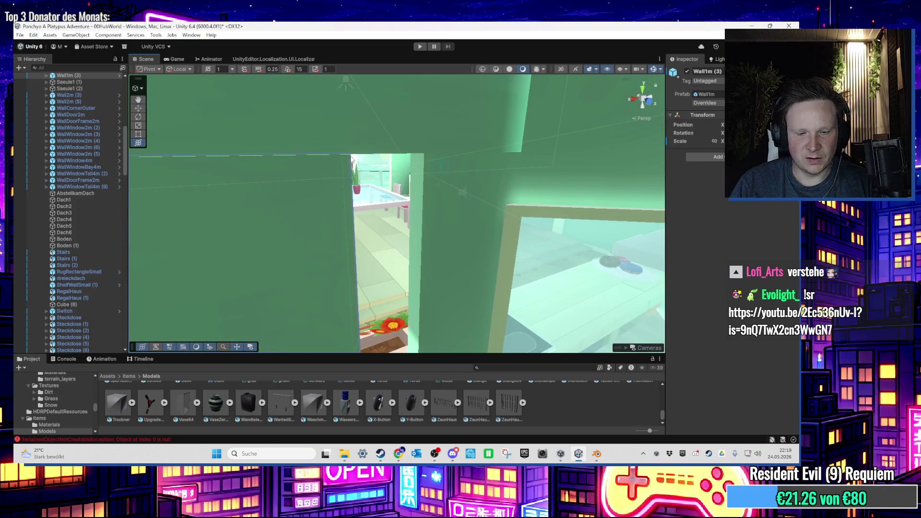
left_click(352, 160)
mouse_move(425, 154)
left_mouse_down()
mouse_move(436, 175)
mouse_move(361, 188)
left_mouse_up()
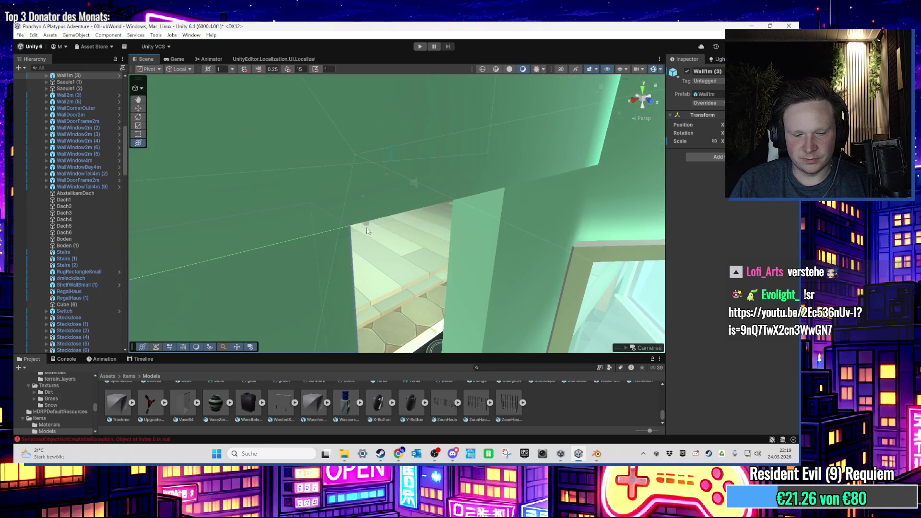
mouse_move(353, 228)
left_mouse_down()
mouse_move(500, 199)
mouse_move(512, 188)
mouse_move(495, 189)
mouse_move(486, 206)
mouse_move(277, 202)
left_mouse_up()
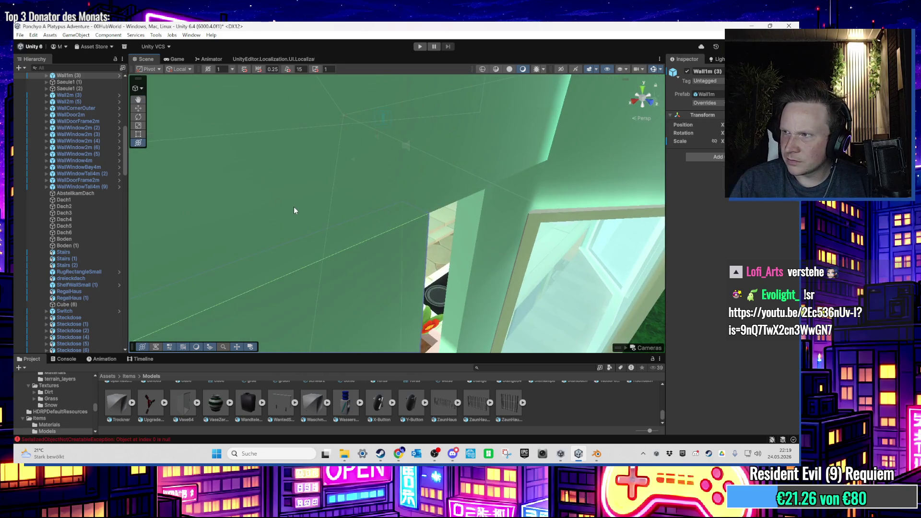
mouse_move(408, 203)
left_mouse_down()
mouse_move(434, 216)
mouse_move(399, 238)
left_mouse_up()
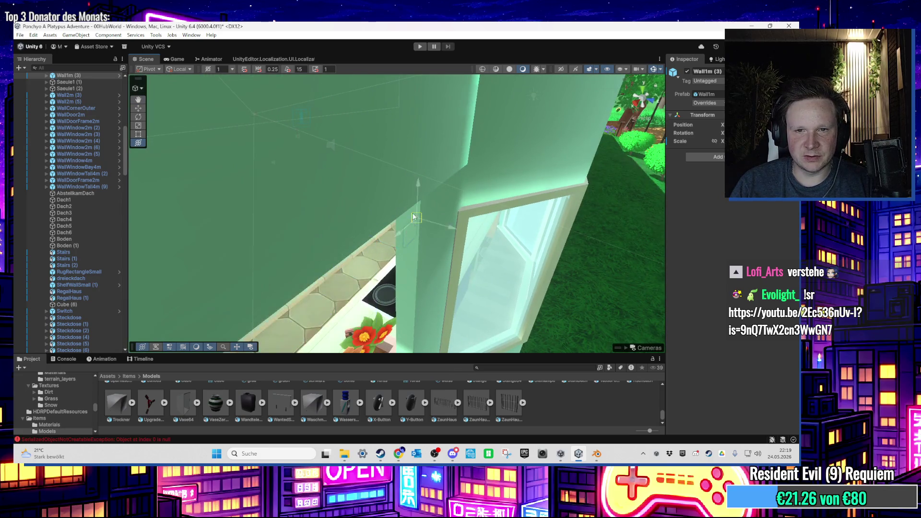
left_click_drag(426, 197, 434, 208)
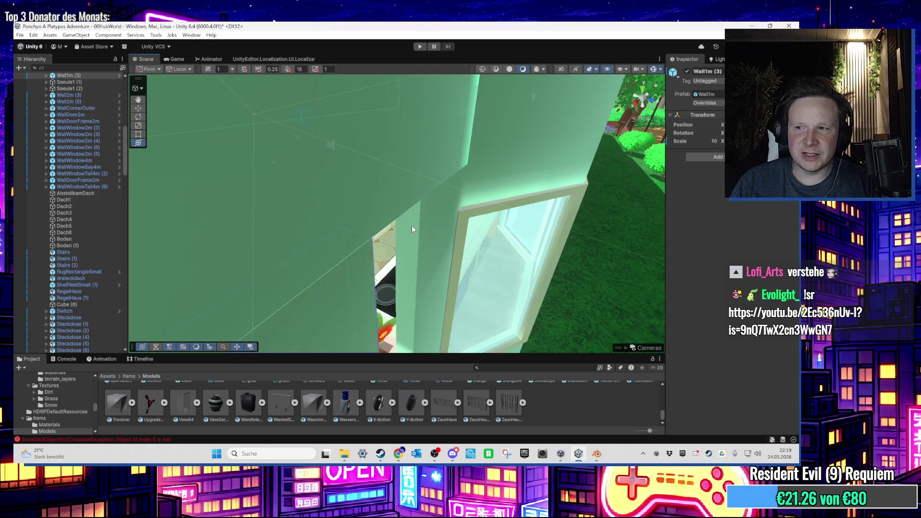
scroll(413, 230, "up", 5)
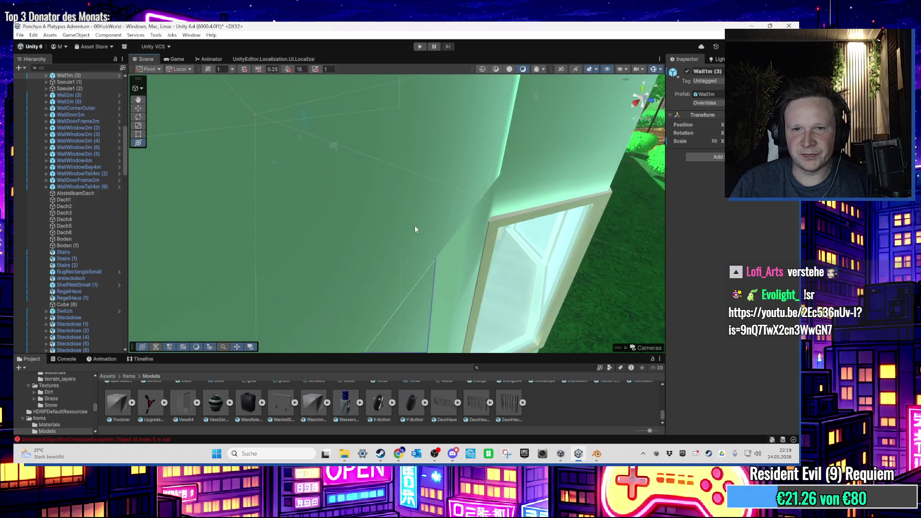
mouse_move(415, 230)
left_mouse_down()
mouse_move(438, 256)
mouse_move(459, 146)
mouse_move(441, 192)
mouse_move(410, 209)
mouse_move(415, 215)
left_mouse_up()
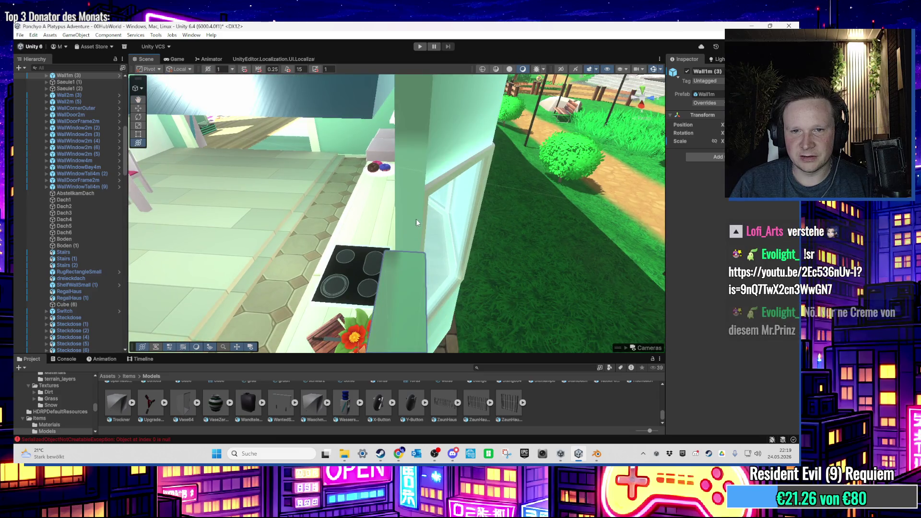
left_click_drag(423, 249, 426, 250)
mouse_move(426, 177)
left_mouse_down()
mouse_move(275, 142)
mouse_move(395, 110)
mouse_move(275, 174)
mouse_move(288, 186)
mouse_move(274, 181)
mouse_move(280, 208)
mouse_move(304, 216)
mouse_move(261, 221)
mouse_move(360, 250)
mouse_move(446, 158)
mouse_move(393, 243)
mouse_move(432, 217)
left_mouse_up()
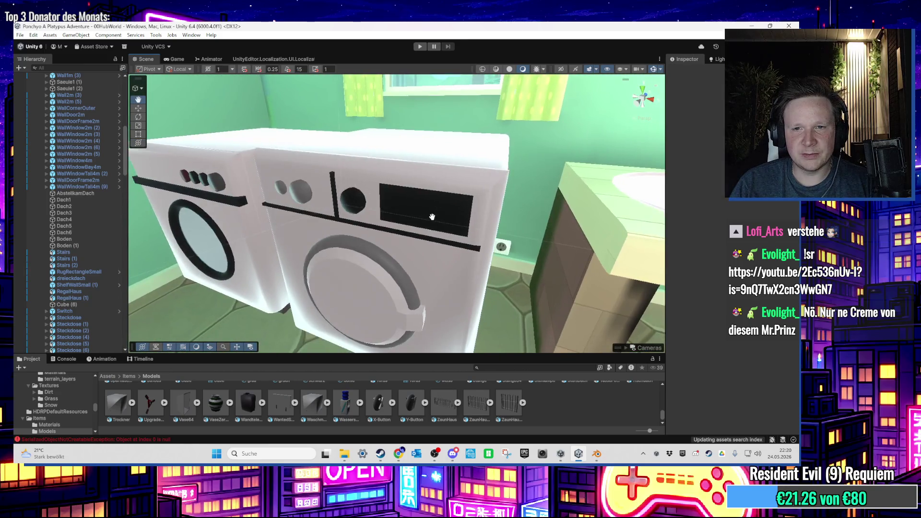
Check the oven knob, DisplayOfen and Backofen, then select the countertop Cube
scroll(437, 215, "up", 5)
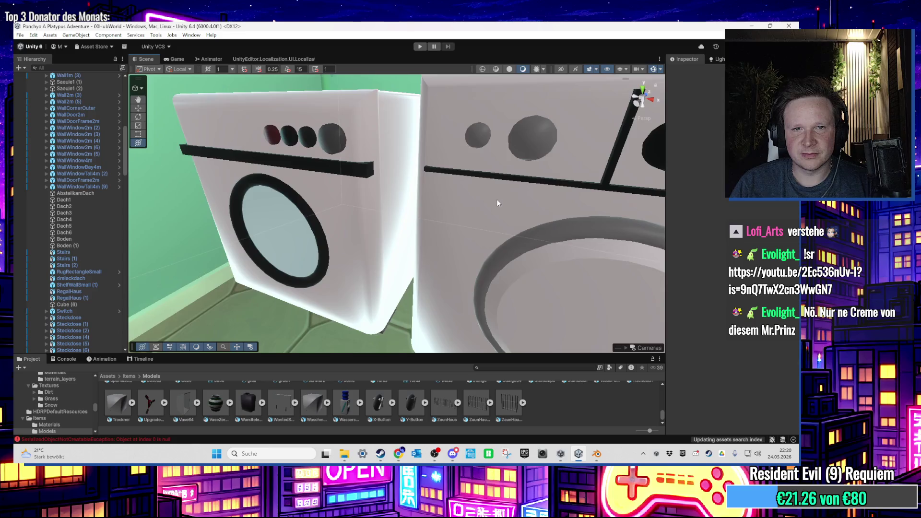
scroll(496, 201, "down", 3)
scroll(476, 187, "up", 3)
scroll(476, 187, "down", 3)
left_click_drag(472, 192, 379, 192)
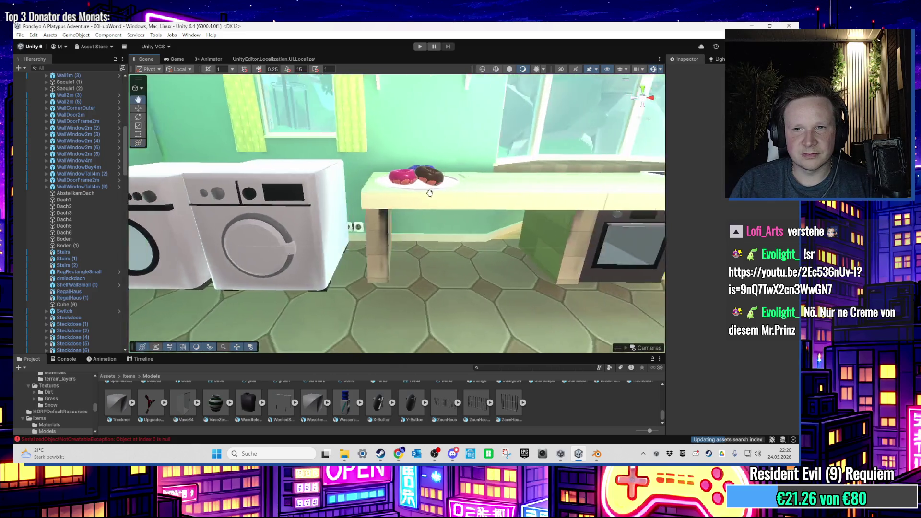
scroll(429, 193, "up", 5)
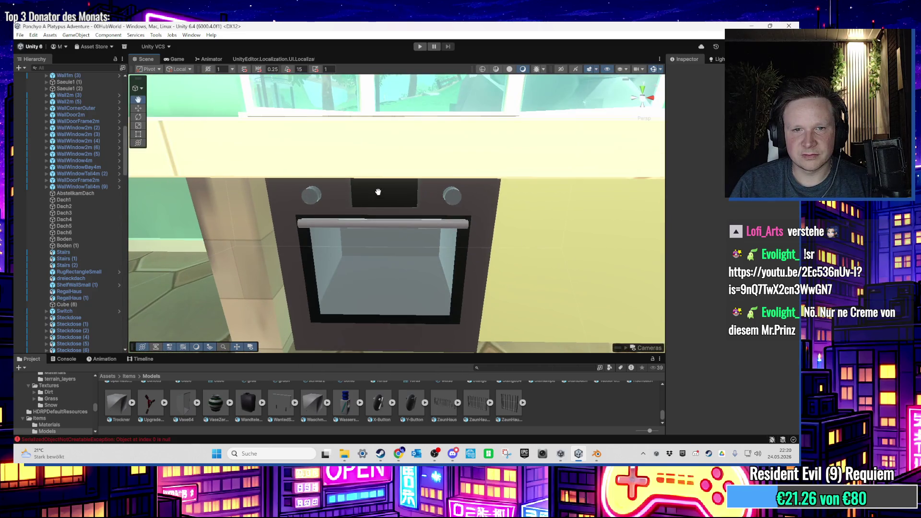
scroll(378, 192, "up", 3)
left_click(248, 184)
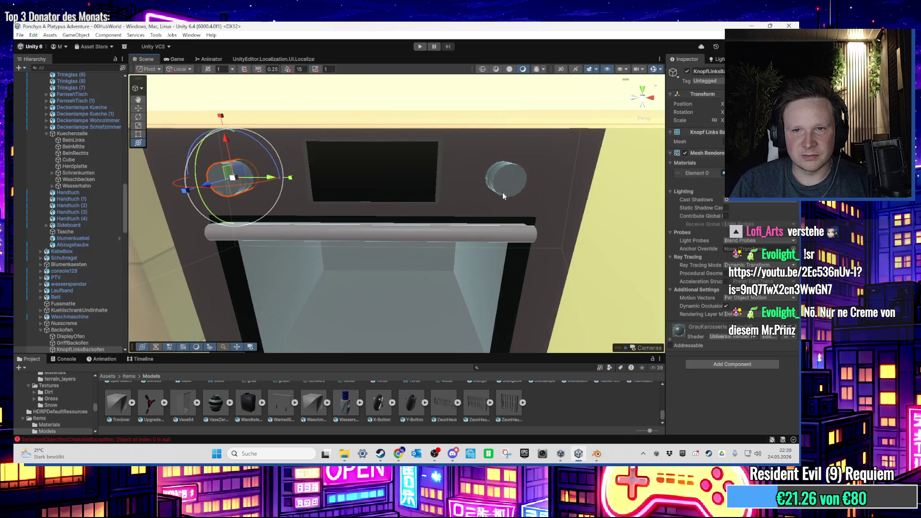
left_click(425, 183)
scroll(423, 199, "down", 3)
scroll(415, 208, "up", 10)
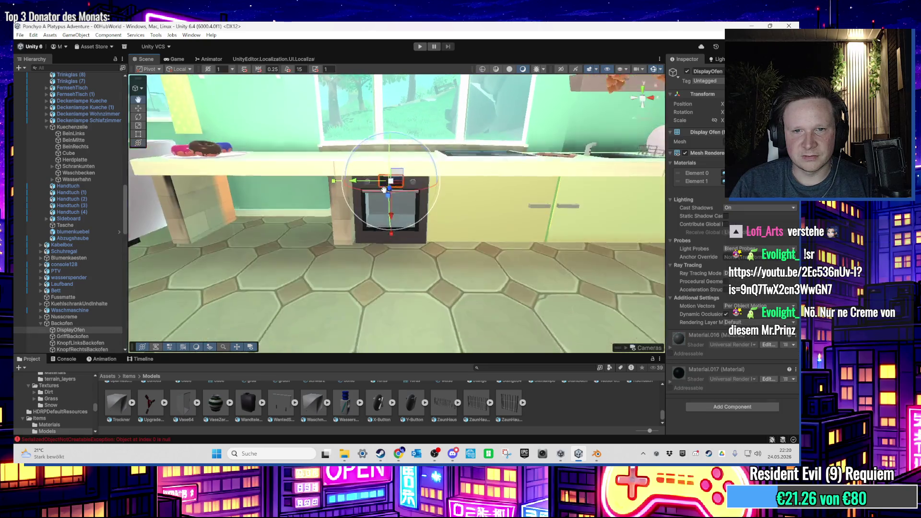
left_click(378, 232)
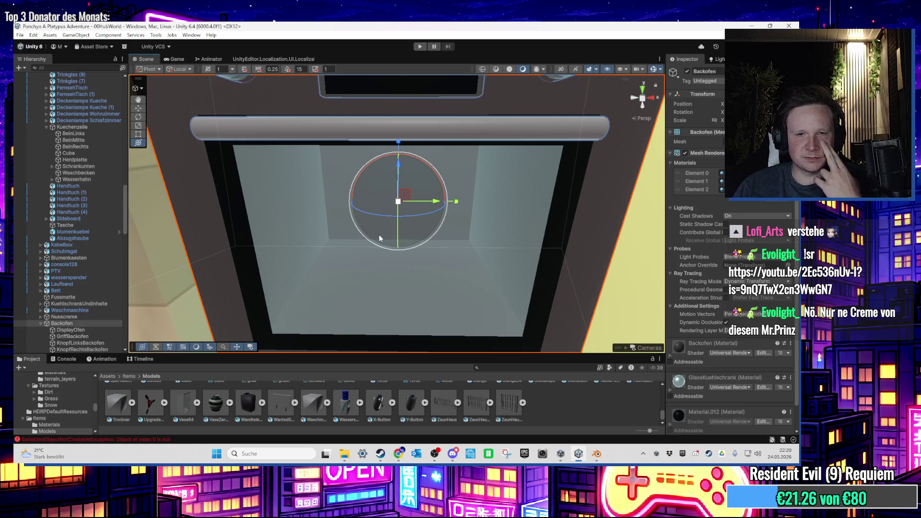
scroll(379, 235, "down", 10)
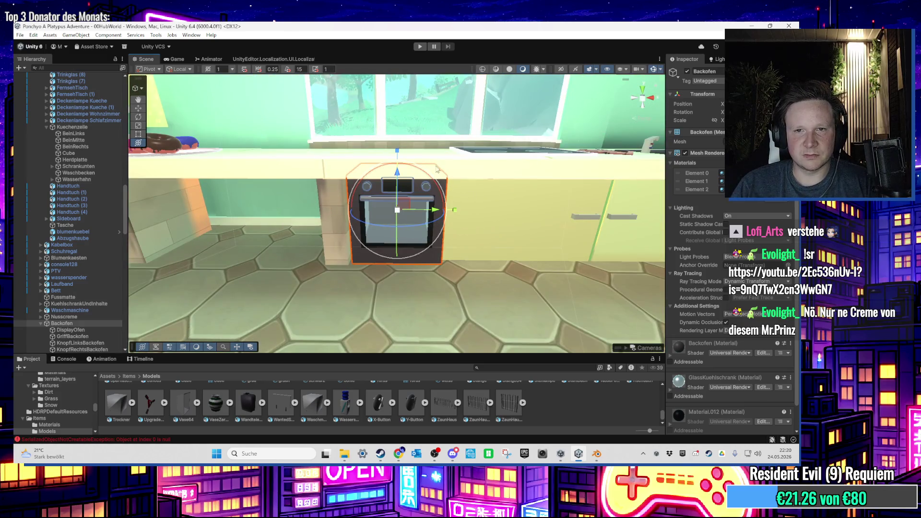
left_click(438, 164)
Show the Kuechenzeile FBX asset in Explorer and switch to the desktop
left_click(719, 173)
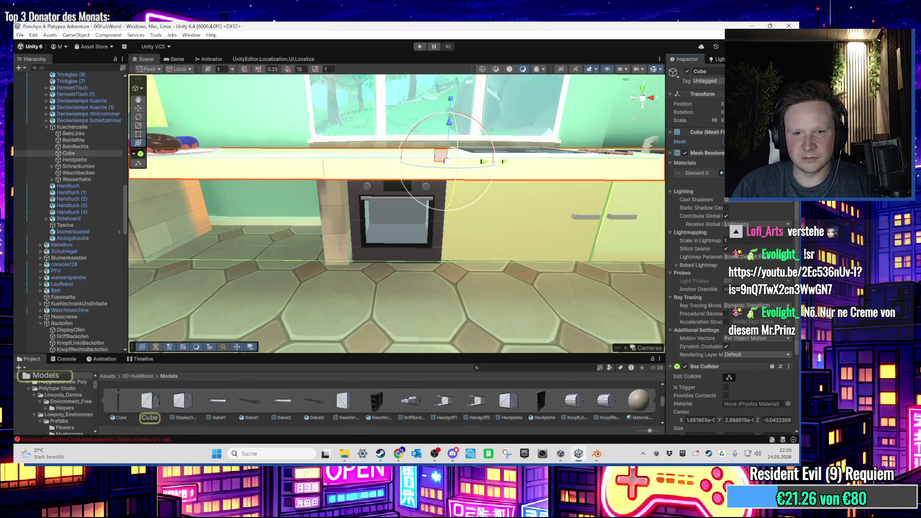
scroll(142, 408, "down", 3)
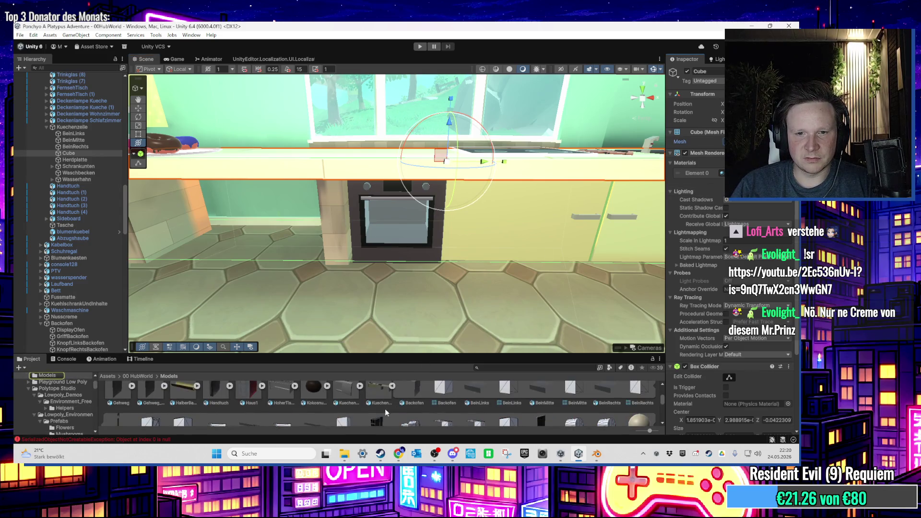
right_click(376, 401)
left_click(417, 167)
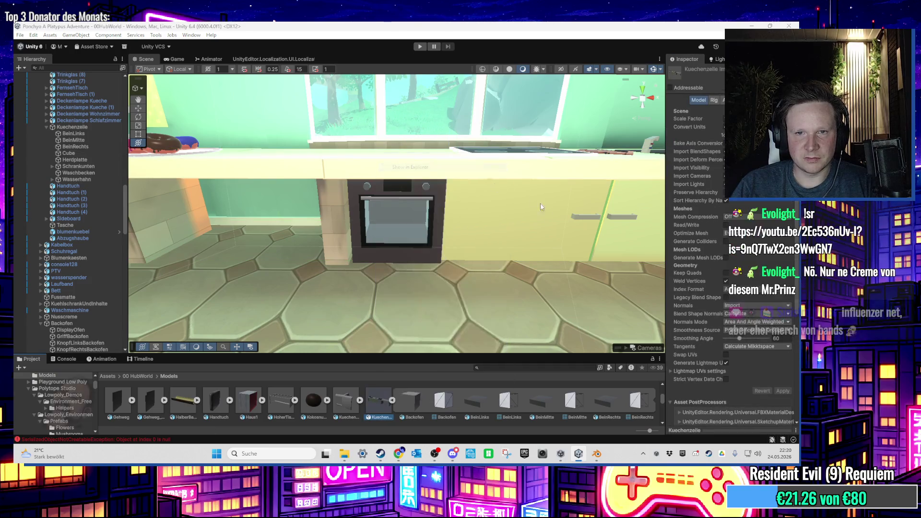
key("super+d")
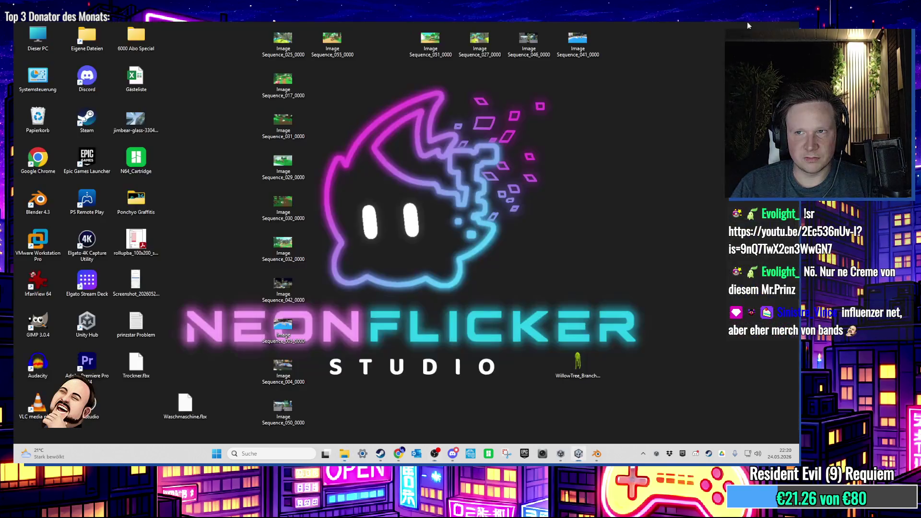
Paste Kuechenzeile.fbx onto the desktop and bin Trockner.fbx and Waschmaschine.fbx
right_click(393, 250)
left_click(405, 261)
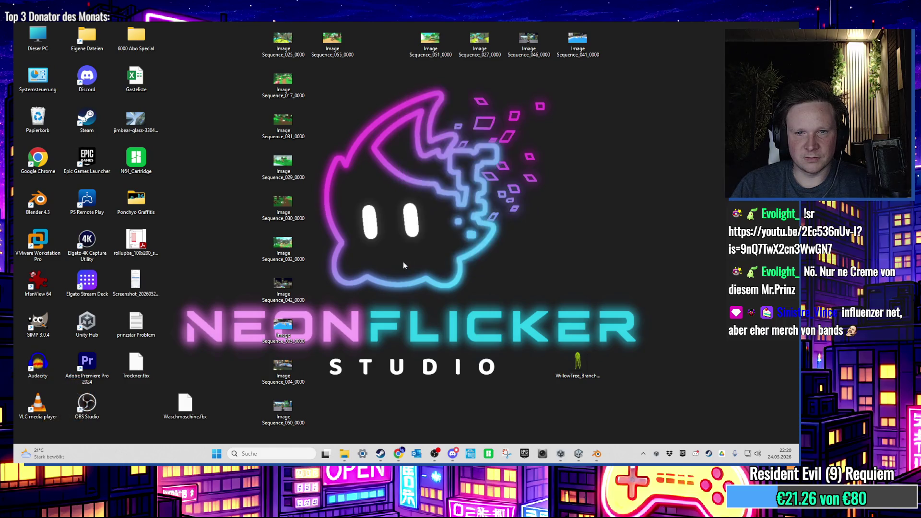
mouse_move(147, 365)
left_mouse_down()
mouse_move(237, 366)
mouse_move(188, 405)
mouse_move(277, 366)
mouse_move(582, 447)
left_mouse_up()
Back in Blender, select Cylinder.003 and frame the whole washing machine
left_click(597, 454)
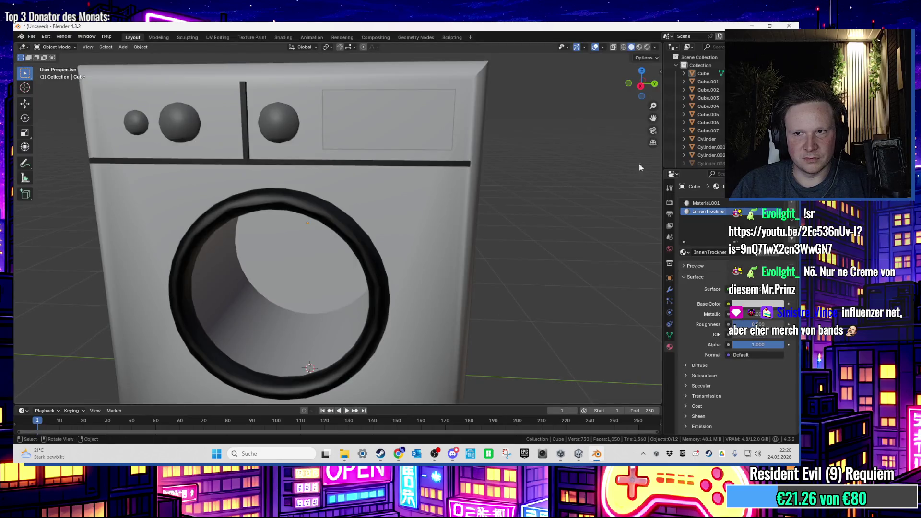
left_click(709, 163)
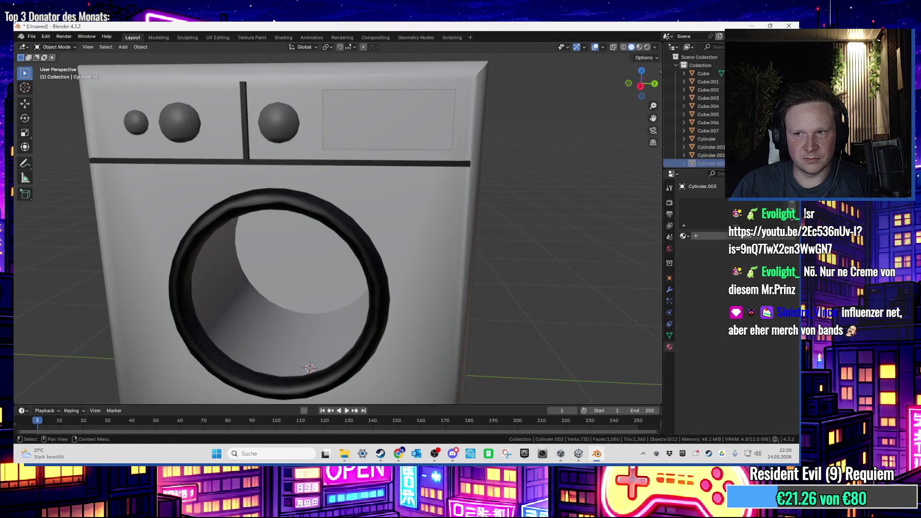
key("Home")
scroll(678, 130, "down", 1)
Delete all washing-machine objects and import the Kuechenzeile FBX file
key("a")
key("x")
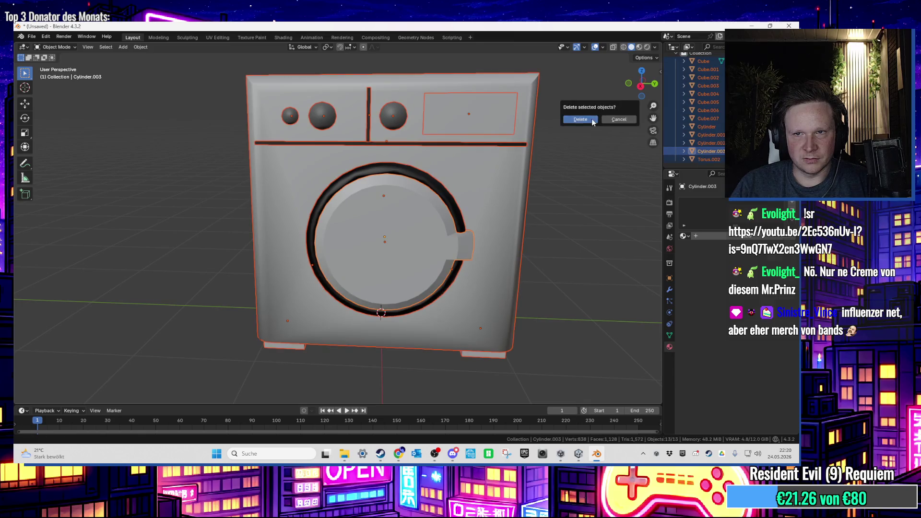
left_click(592, 119)
left_click(31, 37)
mouse_move(73, 157)
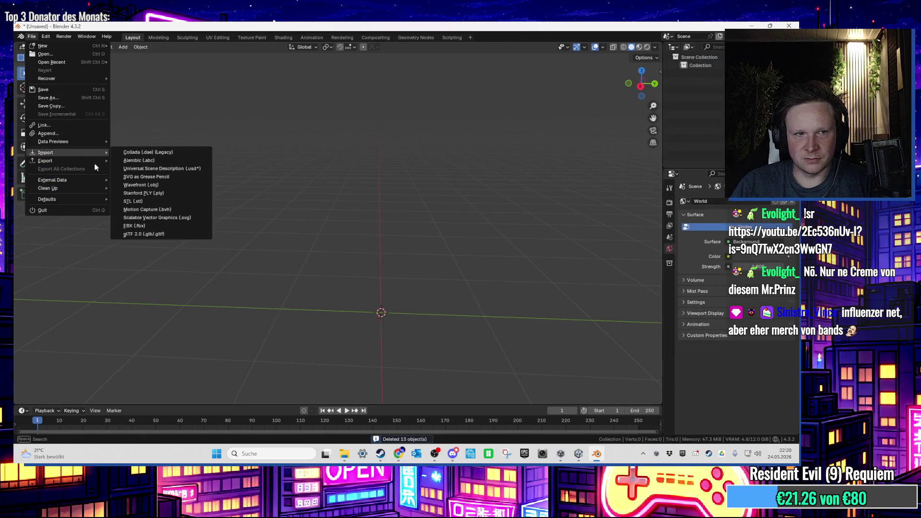
left_click(134, 226)
double_click(314, 215)
scroll(379, 240, "down", 2)
scroll(380, 243, "up", 2)
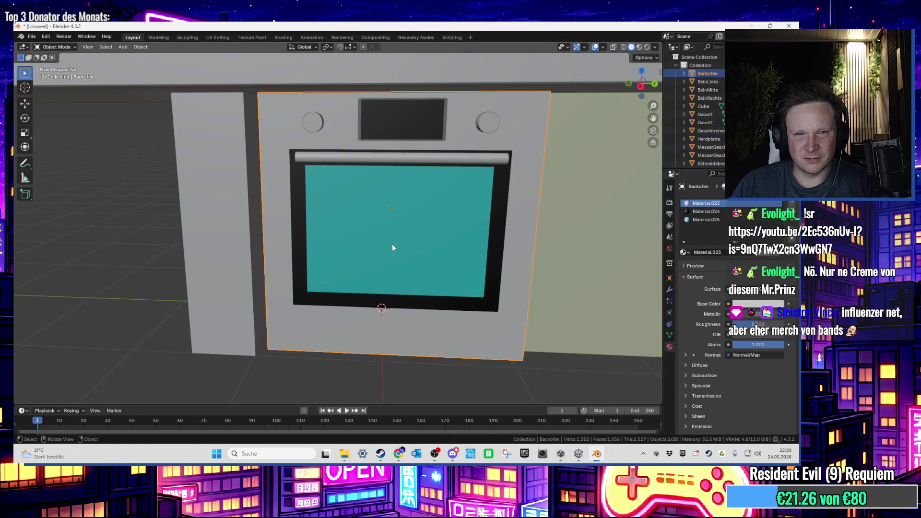
In Edit Mode, hide the oven's glass door face and select its left inner side face
key("Tab")
left_click(377, 240)
scroll(372, 239, "up", 2)
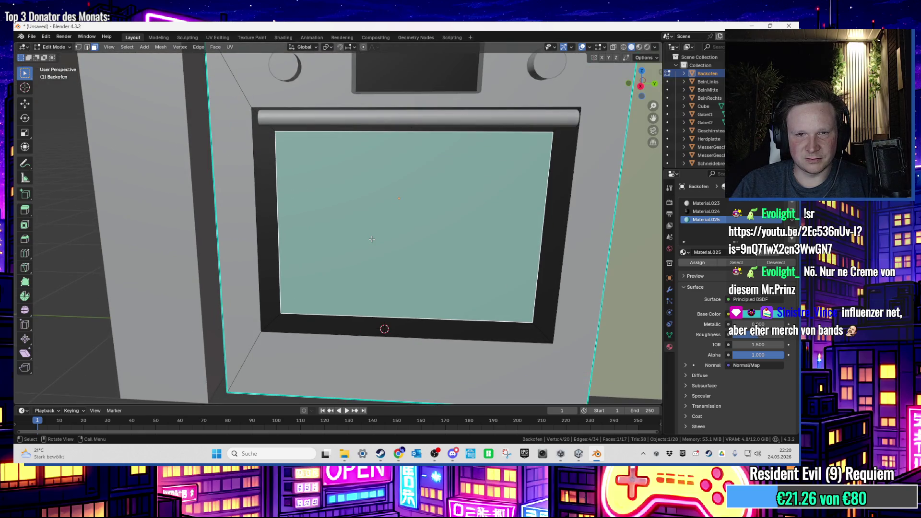
key("h")
scroll(372, 239, "up", 3)
left_click(266, 212)
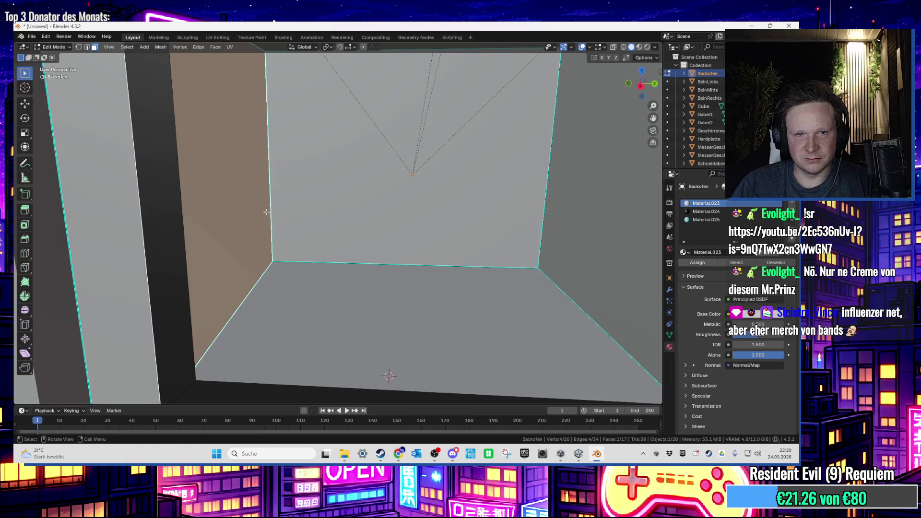
scroll(265, 212, "down", 1)
scroll(314, 211, "down", 8)
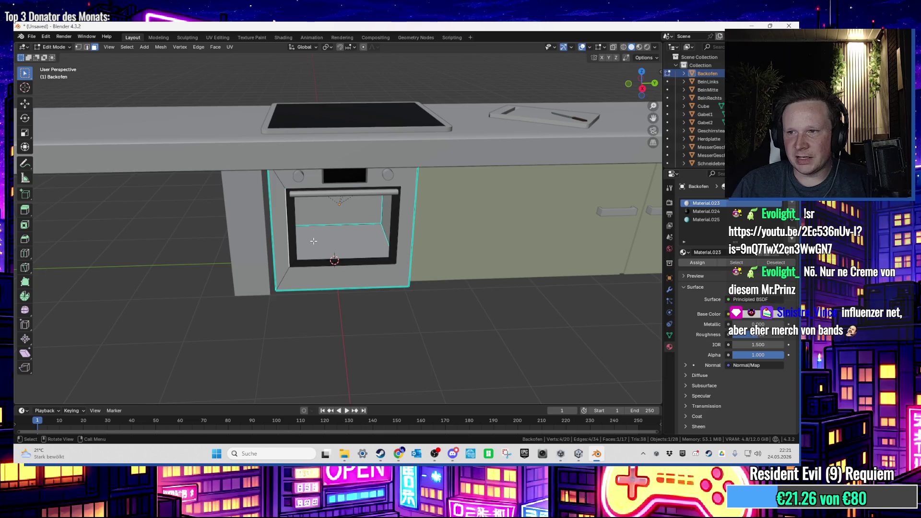
Add a cube mesh inside the oven while in Edit Mode
scroll(313, 241, "down", 1)
scroll(309, 240, "up", 5)
scroll(306, 238, "down", 1)
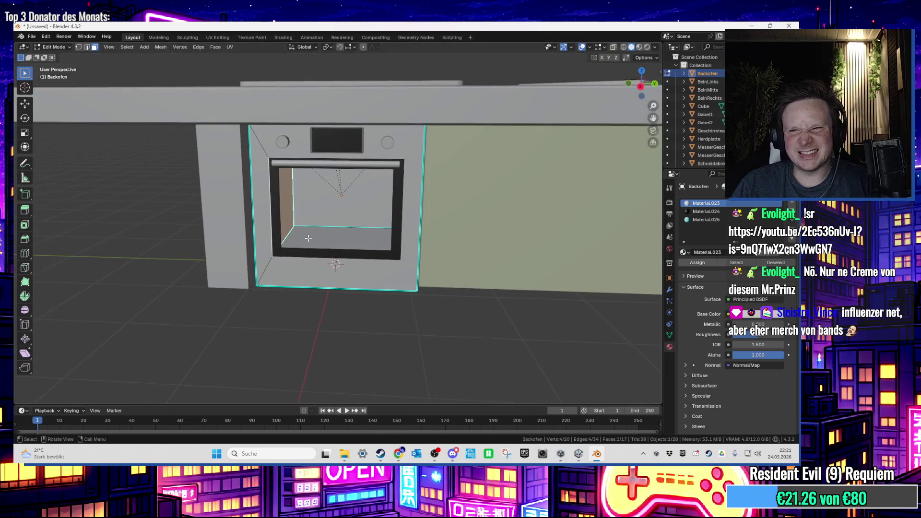
right_click(716, 77)
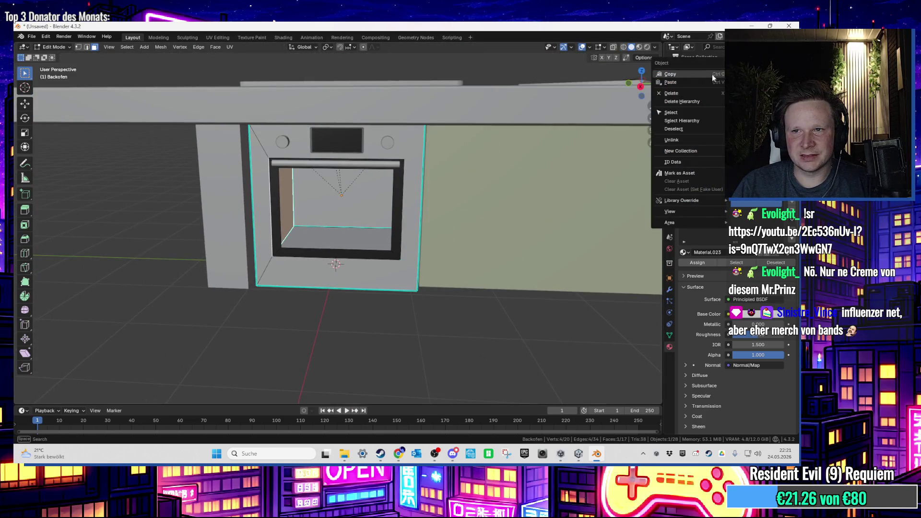
left_click(175, 47)
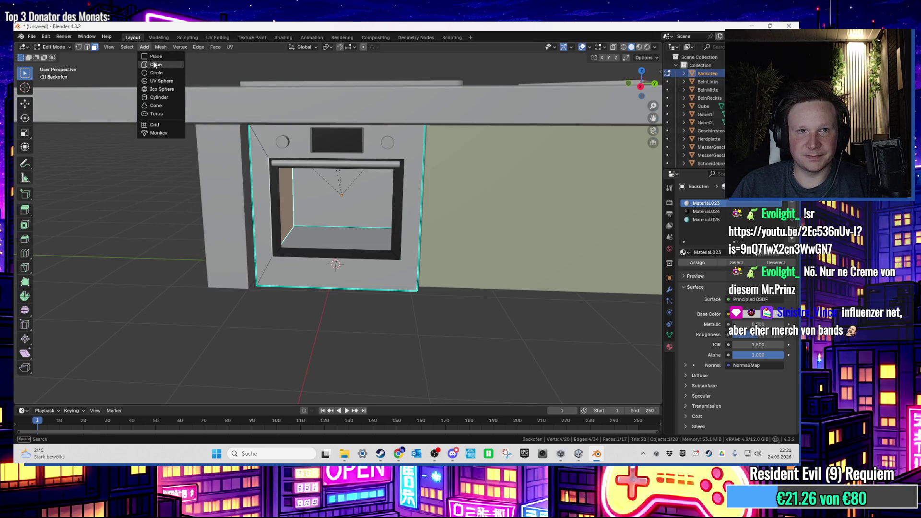
left_click(157, 64)
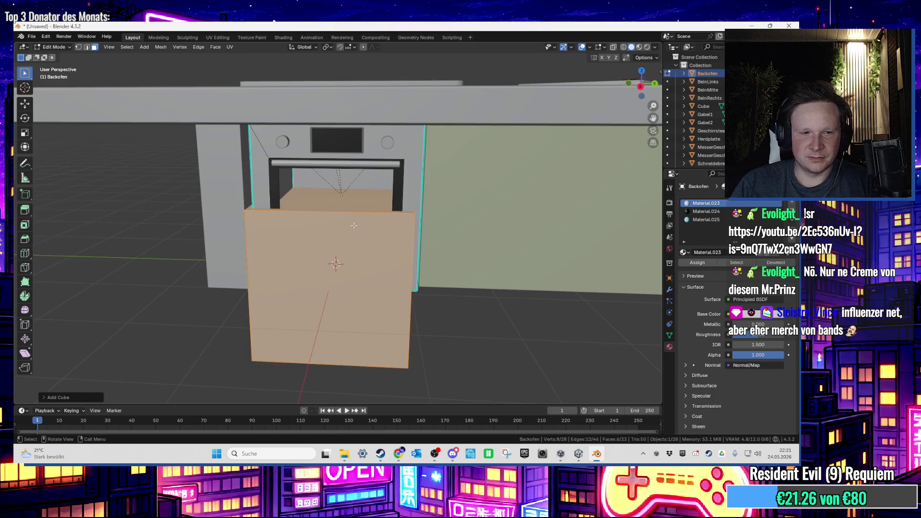
Try deleting the new cube's front face, then undo the deletion
scroll(708, 106, "down", 4)
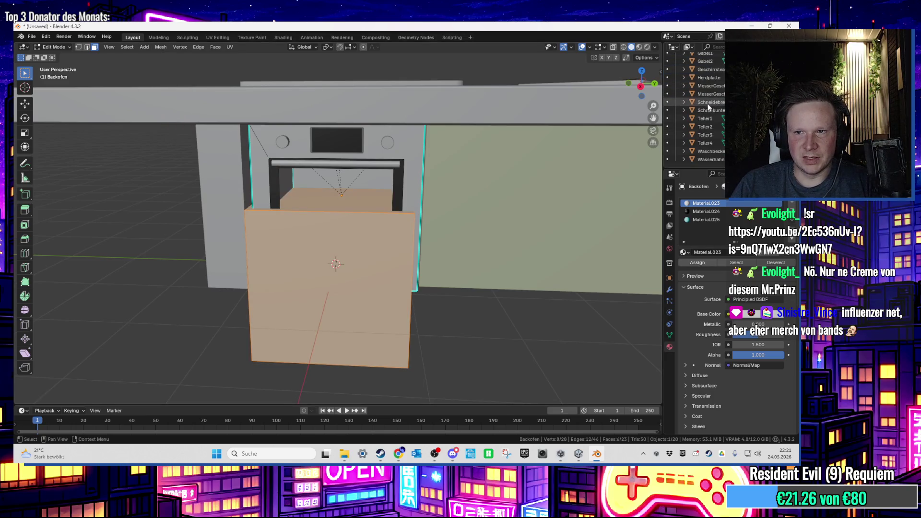
left_click(567, 174)
left_click(376, 299)
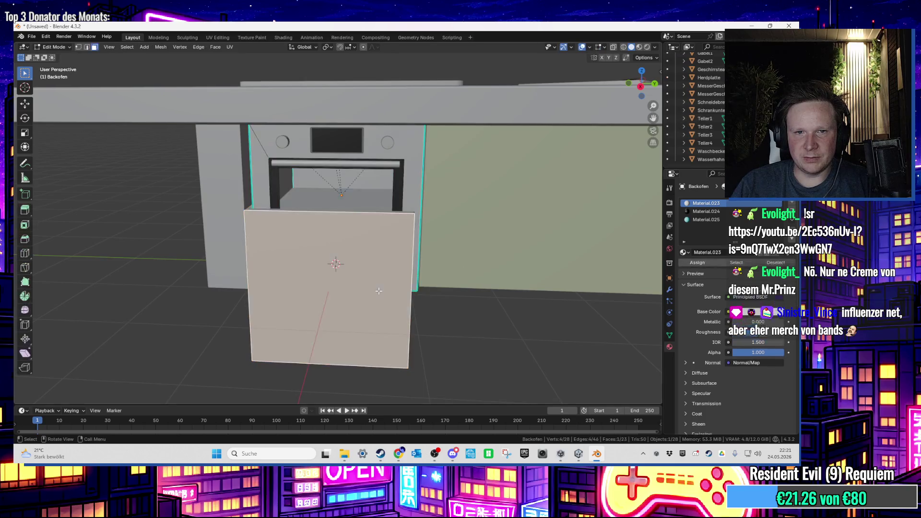
scroll(709, 106, "up", 4)
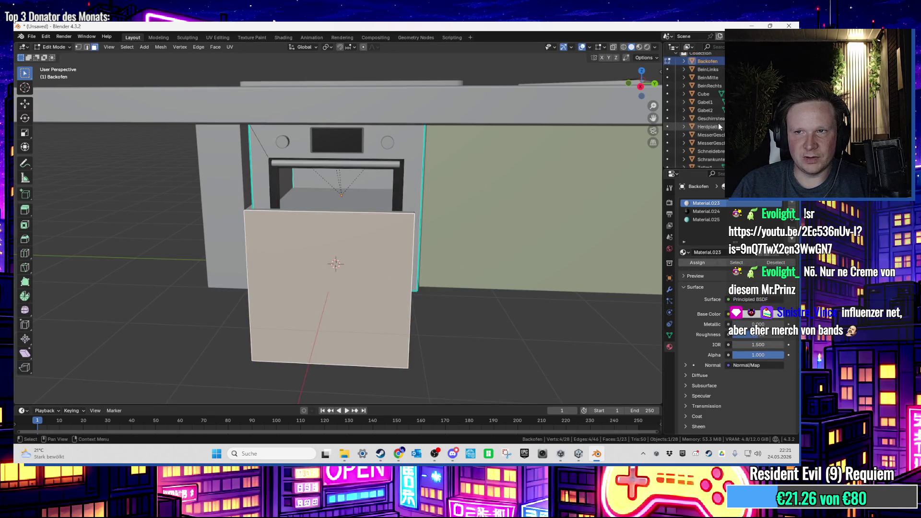
key("x")
left_click(382, 293)
key("ctrl+z")
key("ctrl+shift+z")
key("ctrl+z")
Delete the whole added cube and return to Object Mode
key("ctrl+l")
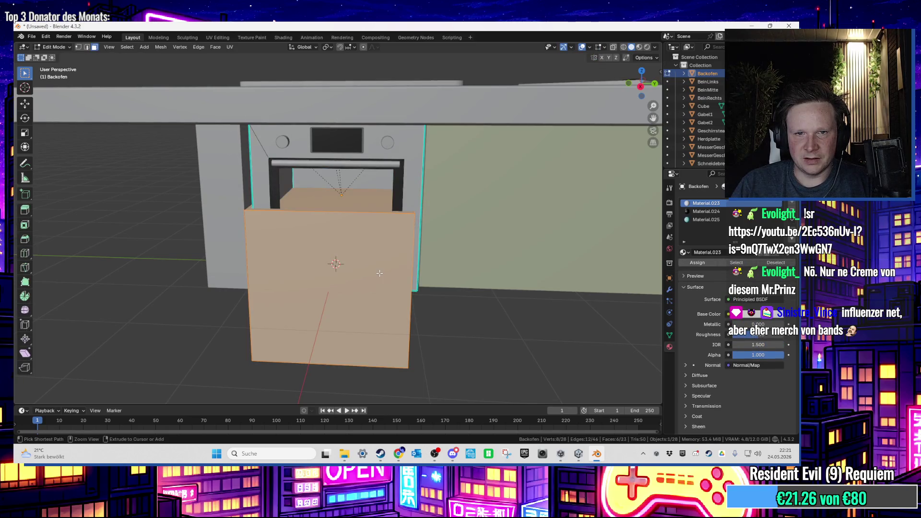
key("x")
left_click(380, 273)
key("Tab")
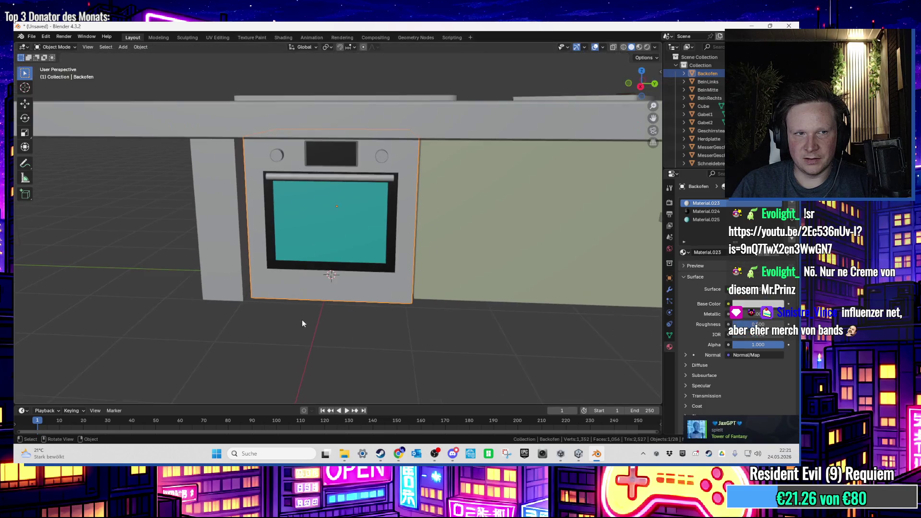
left_click(308, 323)
left_click(123, 47)
Add a new cube and rename it Backblech in the outliner
mouse_move(131, 57)
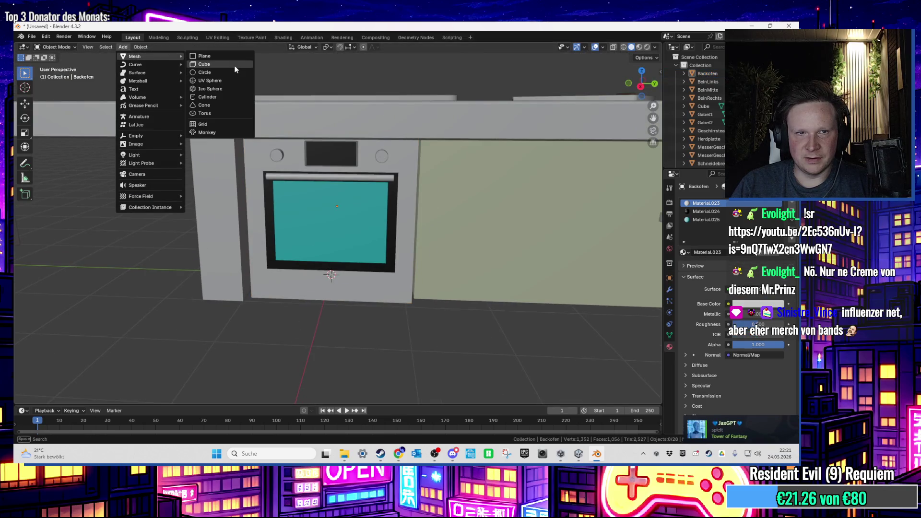
left_click(234, 65)
key("b")
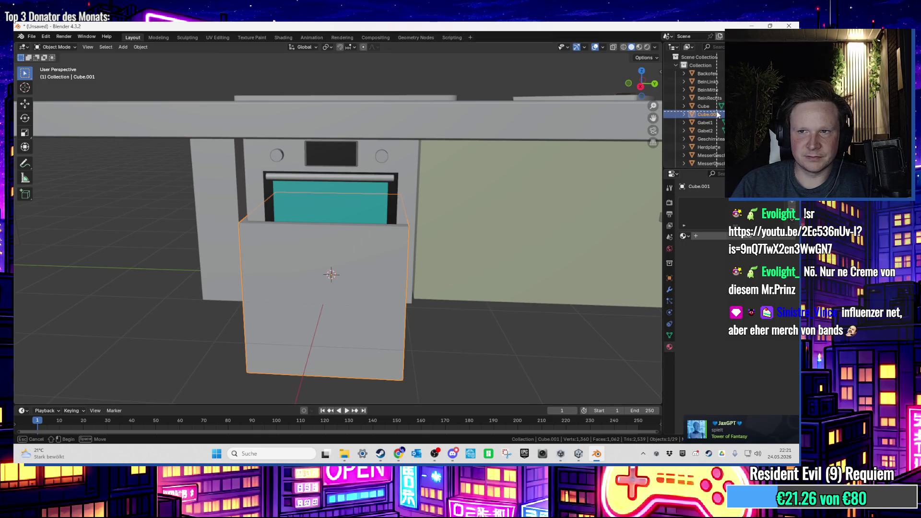
left_click(717, 114)
scroll(700, 114, "down", 1)
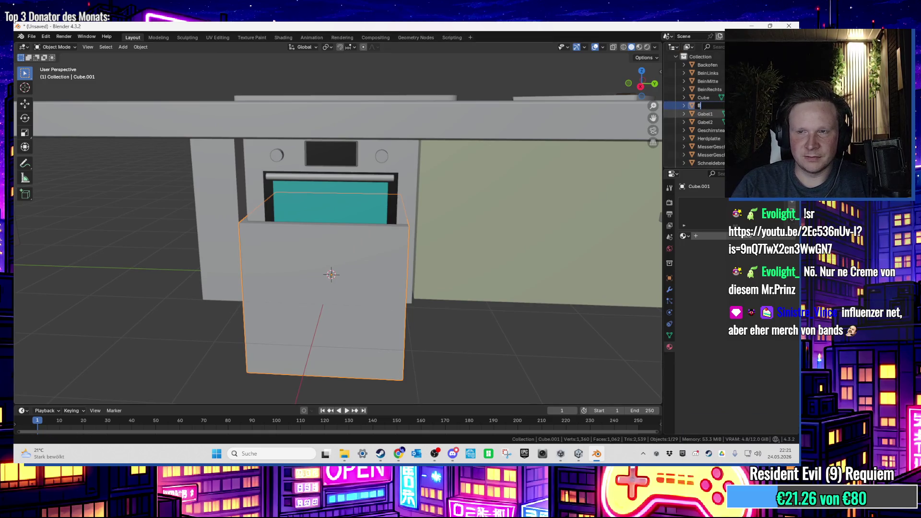
type("ackblec")
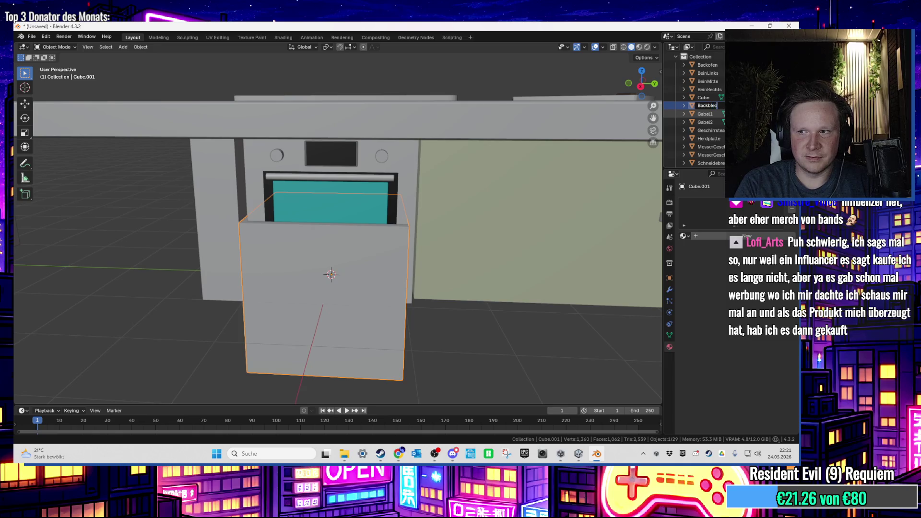
type("h")
key("Return")
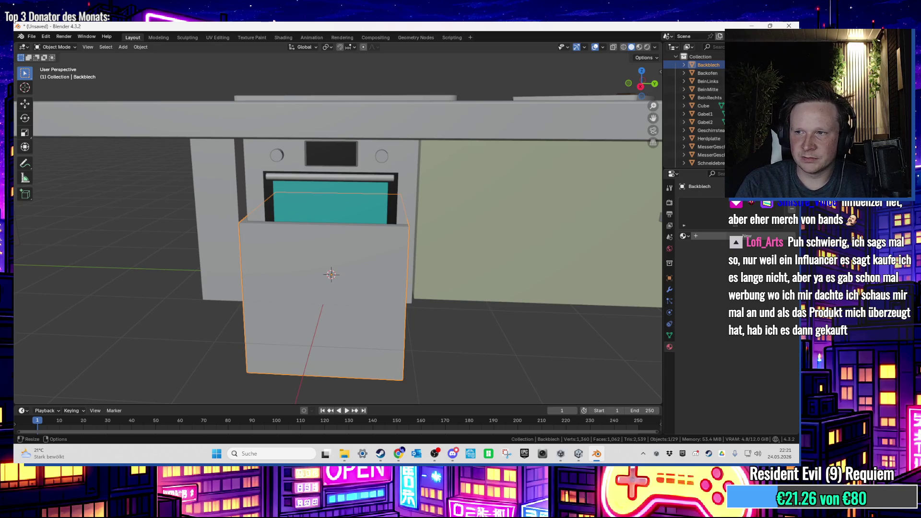
Move Backblech along the Y axis in front of the oven, seen from the right side
mouse_move(393, 221)
left_mouse_down()
mouse_move(409, 199)
mouse_move(413, 209)
mouse_move(399, 215)
mouse_move(419, 206)
mouse_move(409, 210)
left_mouse_up()
scroll(396, 213, "up", 2)
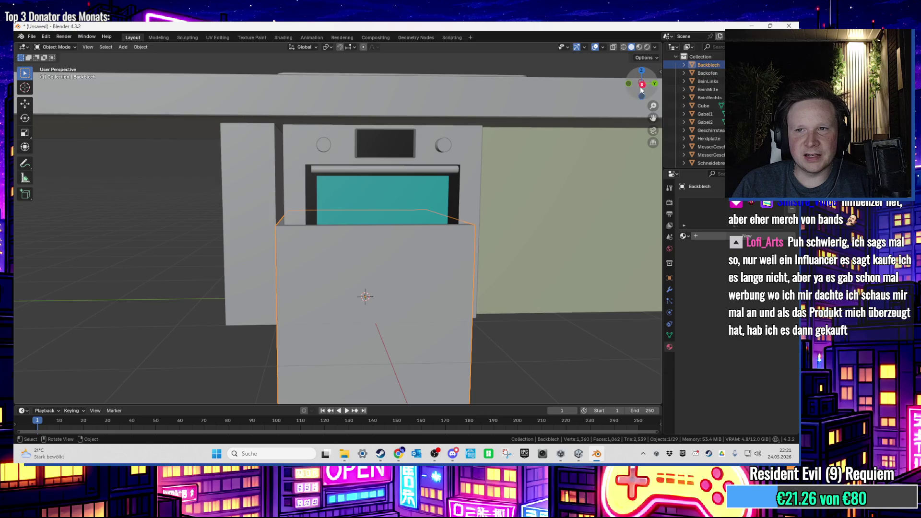
left_click(641, 86)
key("g")
key("y")
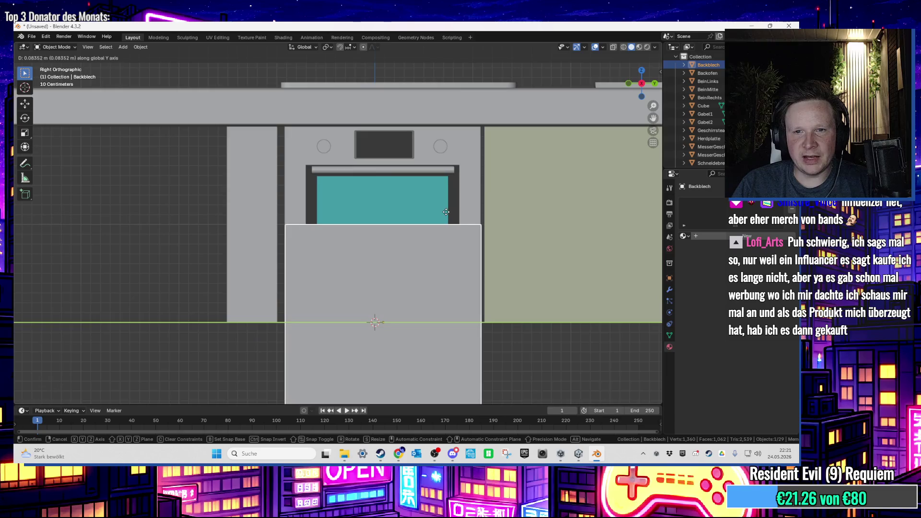
left_click(447, 212)
Flatten Backblech into a thin slab with the Scale tool
left_click_drag(447, 214, 451, 244)
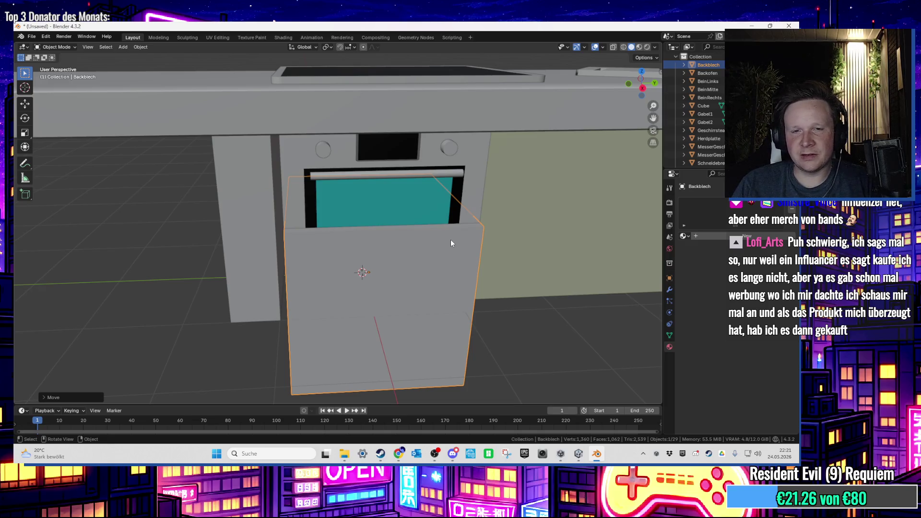
scroll(453, 243, "up", 4)
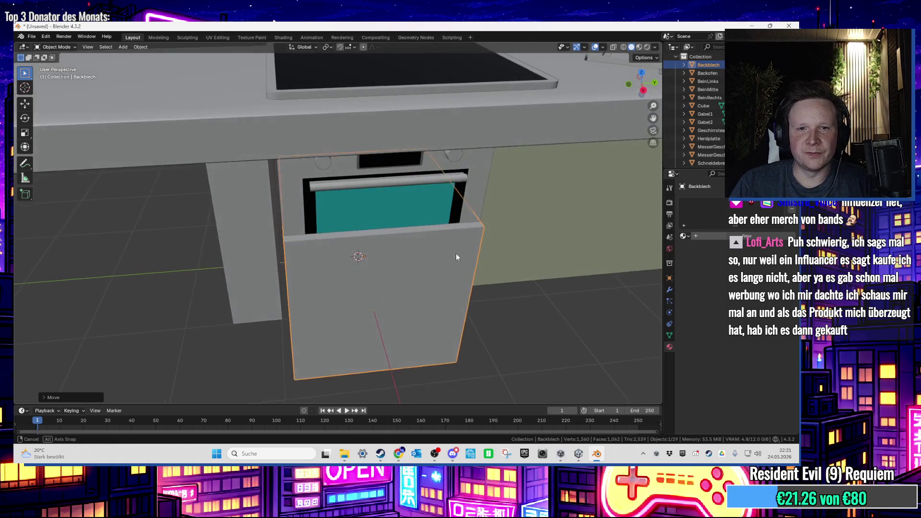
left_click_drag(450, 260, 422, 220)
scroll(421, 217, "down", 5)
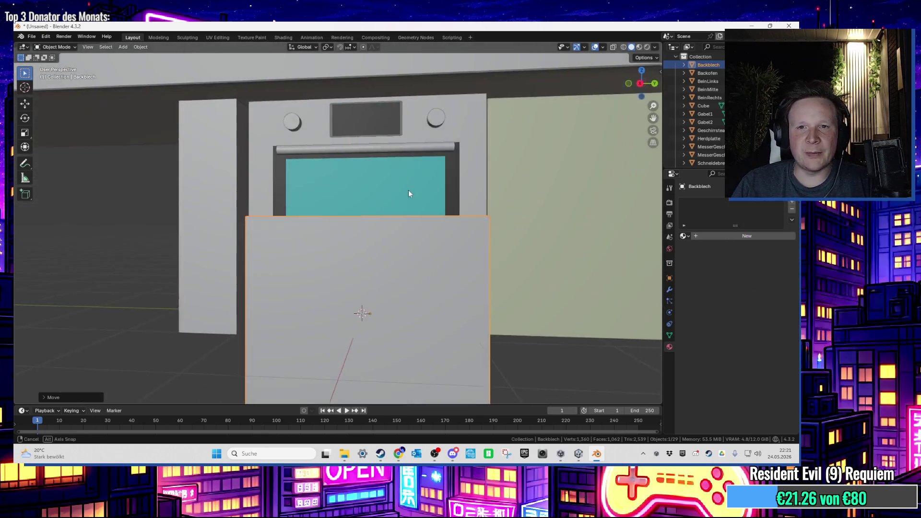
left_click(25, 133)
left_click_drag(372, 221, 357, 220)
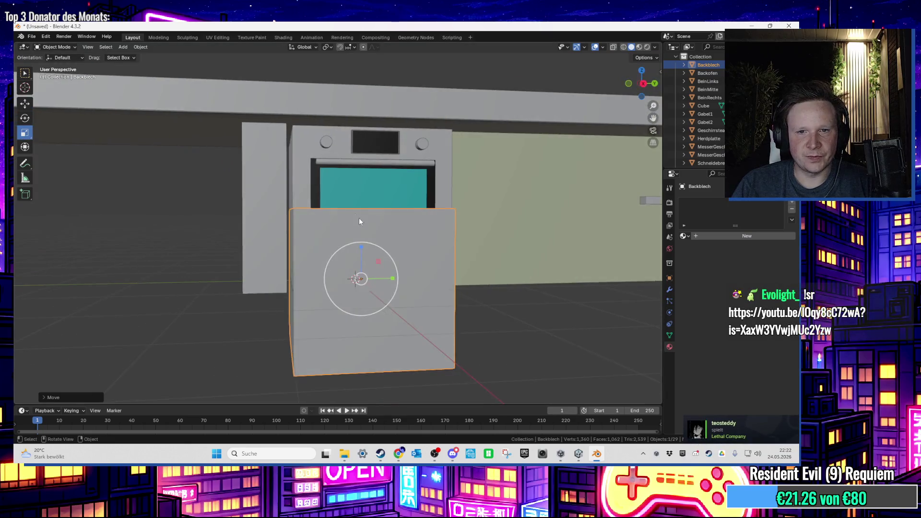
left_click(645, 84)
mouse_move(379, 258)
left_mouse_down()
mouse_move(378, 290)
mouse_move(433, 235)
mouse_move(428, 212)
left_mouse_up()
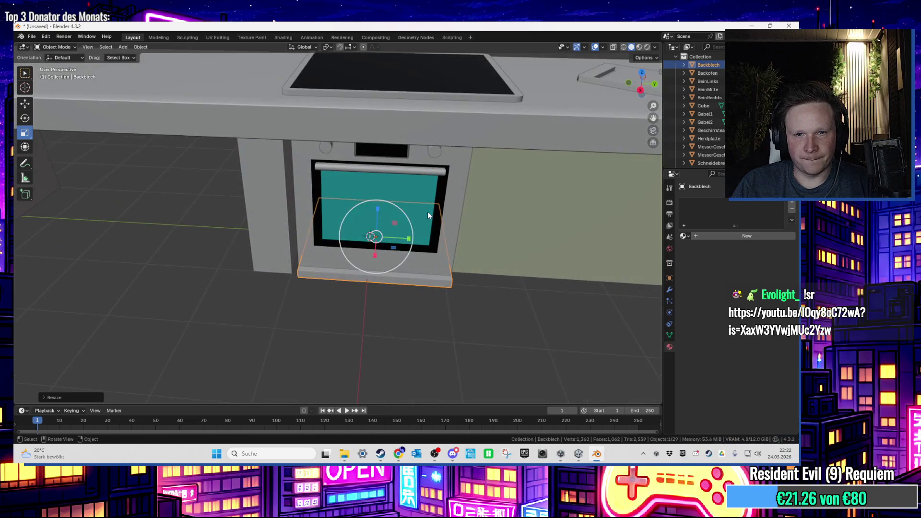
Move the flattened tray forward below the oven and switch to Edit Mode
key("g")
left_click(401, 323)
mouse_move(401, 324)
left_mouse_down()
mouse_move(386, 265)
mouse_move(364, 307)
left_mouse_up()
scroll(376, 321, "up", 3)
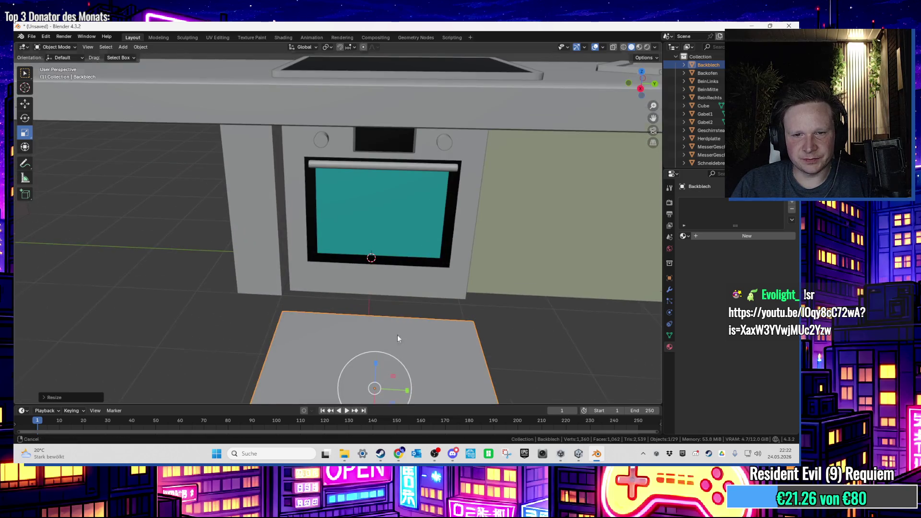
left_click_drag(397, 346, 440, 245)
key("Tab")
scroll(456, 254, "down", 1)
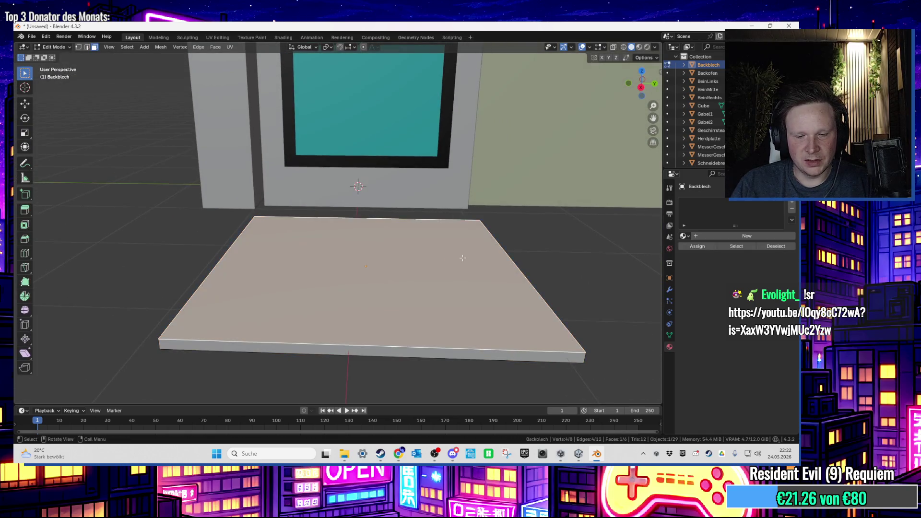
Bevel the tray's selected edges with 2 segments
key("i")
key("Escape")
key("a")
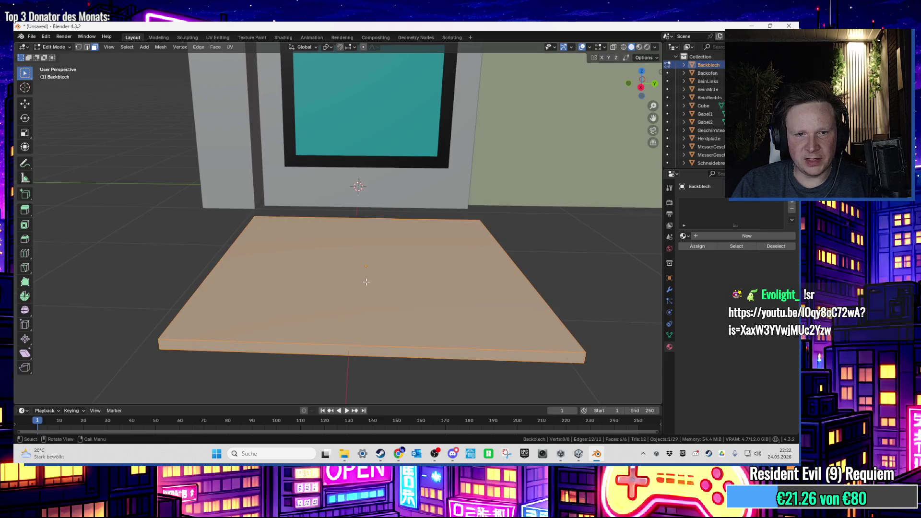
left_click_drag(366, 282, 336, 288)
key("alt+a")
key("2")
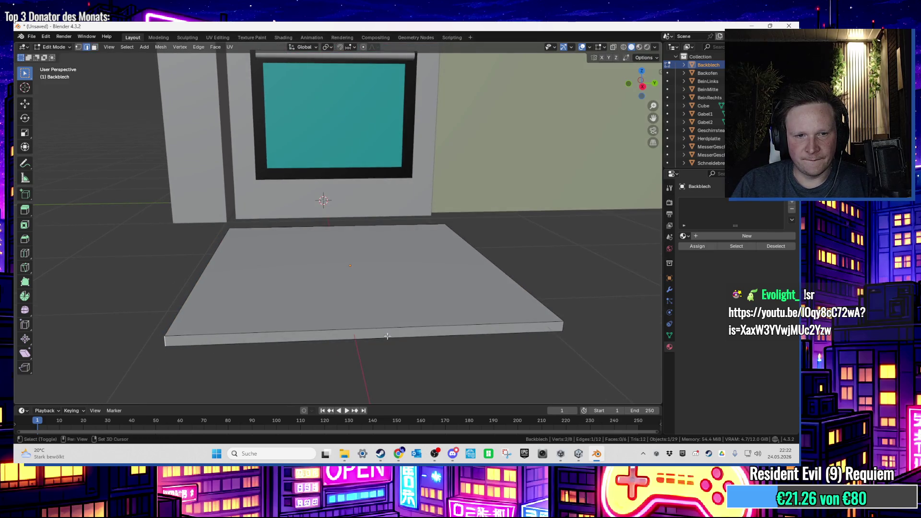
mouse_move(563, 327)
left_mouse_down()
mouse_move(477, 315)
mouse_move(554, 309)
left_mouse_up()
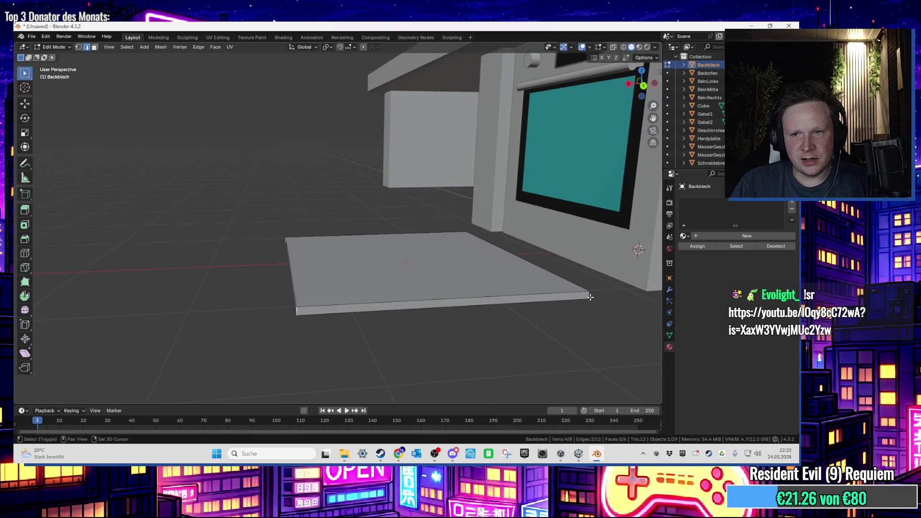
left_click_drag(394, 316, 305, 333)
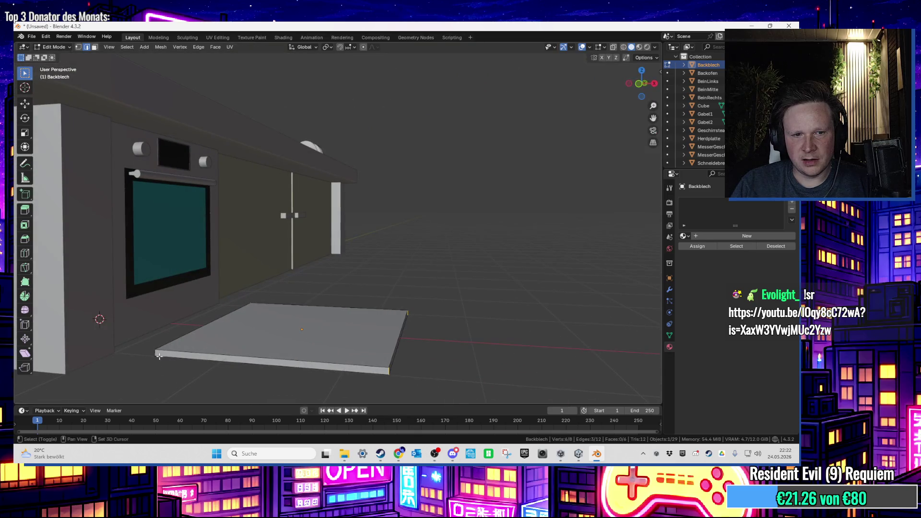
left_click_drag(157, 353, 297, 310)
key("ctrl+b")
left_click(330, 296)
left_click(71, 397)
left_click(120, 280)
key("Return")
Inset the top face of the tray
mouse_move(340, 304)
left_mouse_down()
mouse_move(354, 336)
mouse_move(346, 361)
mouse_move(317, 282)
left_mouse_up()
left_click(317, 281)
scroll(316, 281, "up", 2)
key("3")
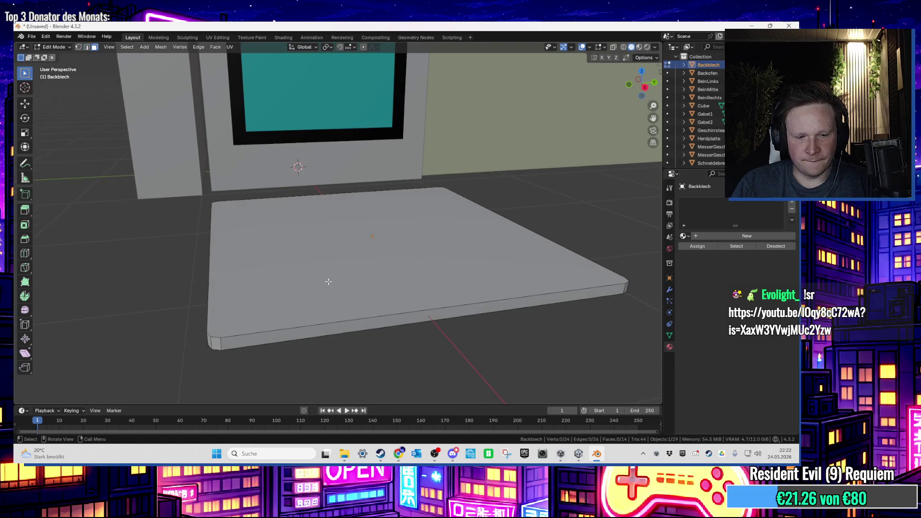
left_click(496, 279)
scroll(497, 278, "up", 1)
key("i")
left_click(480, 269)
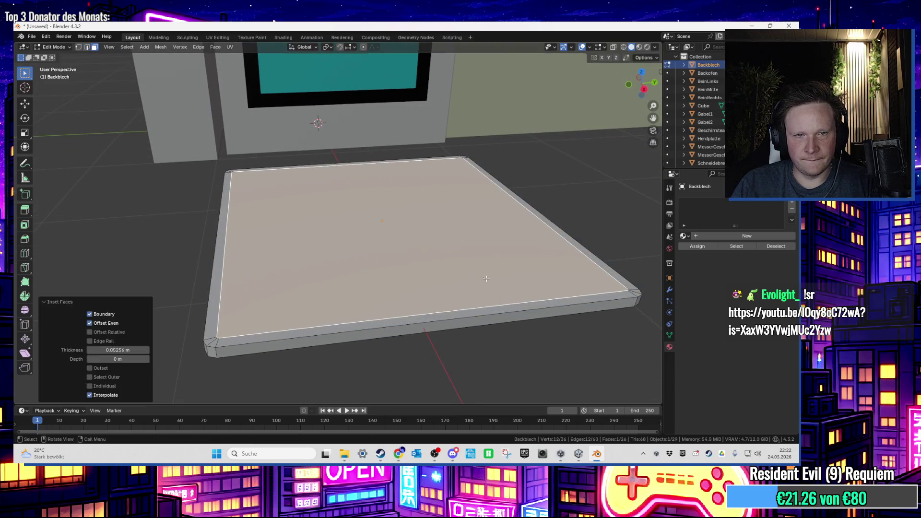
Lower the inset face along Z to form a raised rim, then return to Object Mode
key("g")
key("x")
key("z")
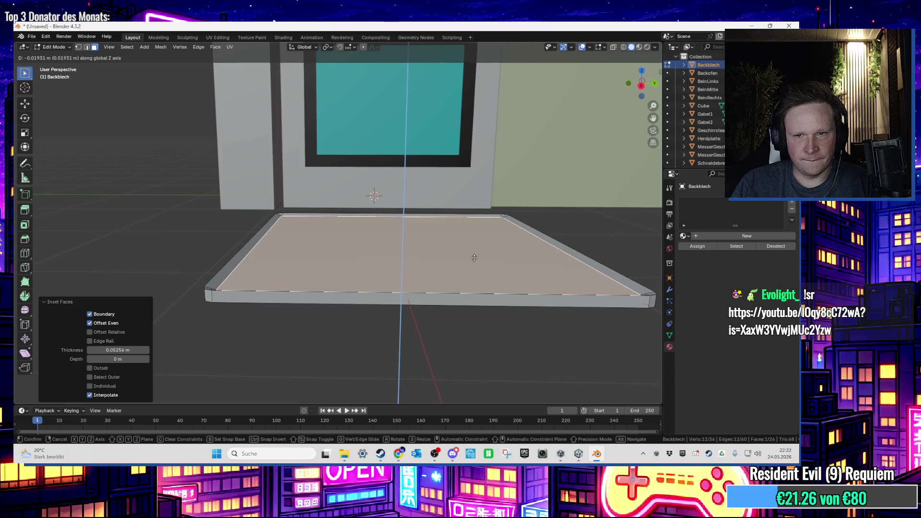
left_click(474, 258)
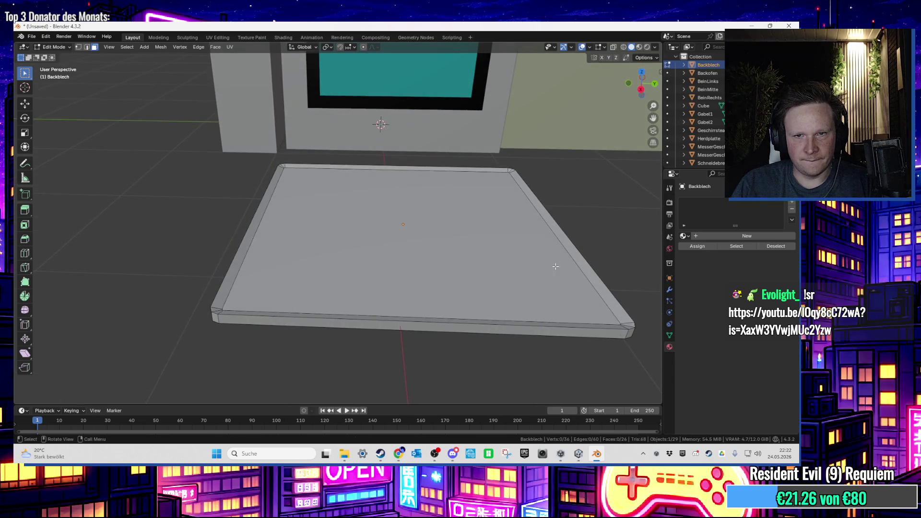
key("Tab")
mouse_move(559, 263)
left_mouse_down()
mouse_move(537, 228)
mouse_move(496, 257)
left_mouse_up()
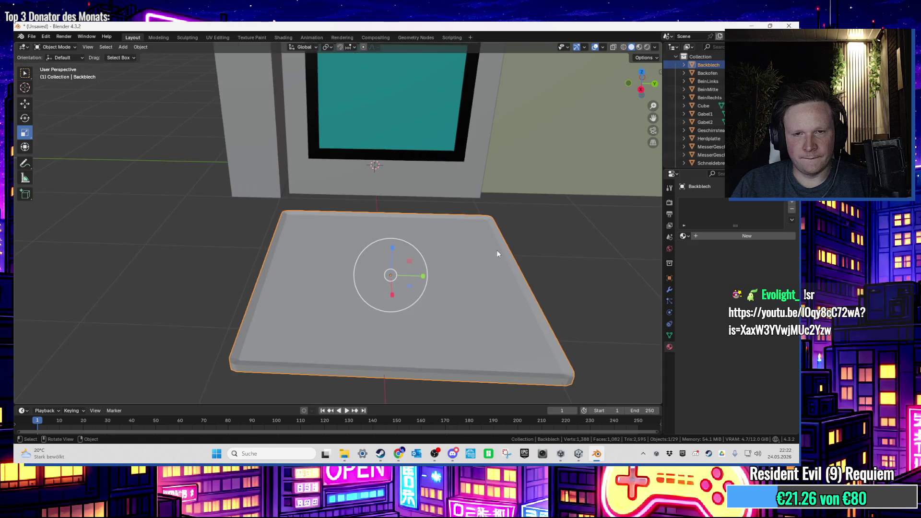
Reselect Backblech and move it along X to sit in front of the oven
left_click(454, 142)
key("Tab")
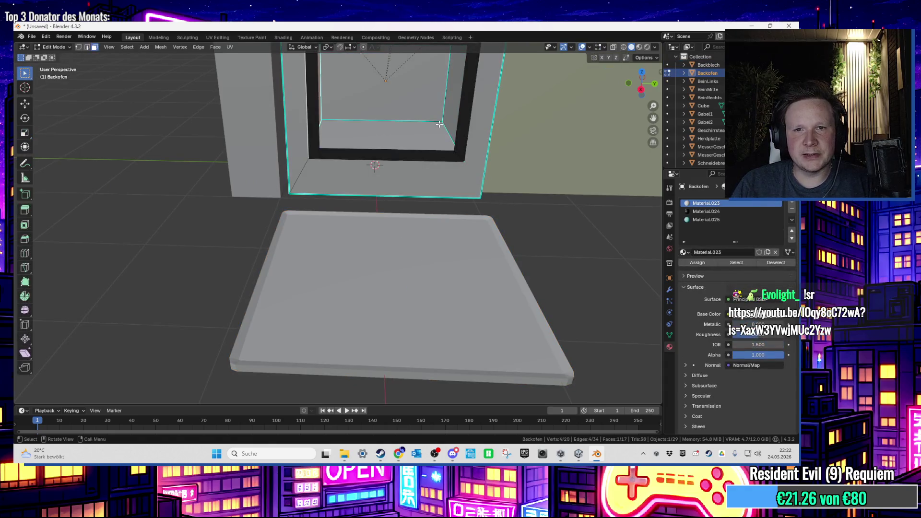
key("Tab")
left_click(462, 239)
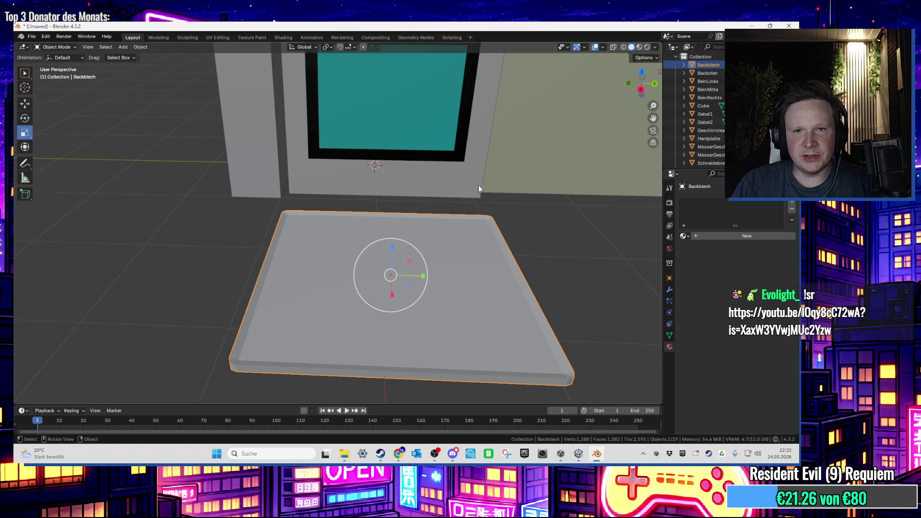
scroll(477, 182, "down", 3)
key("g")
key("x")
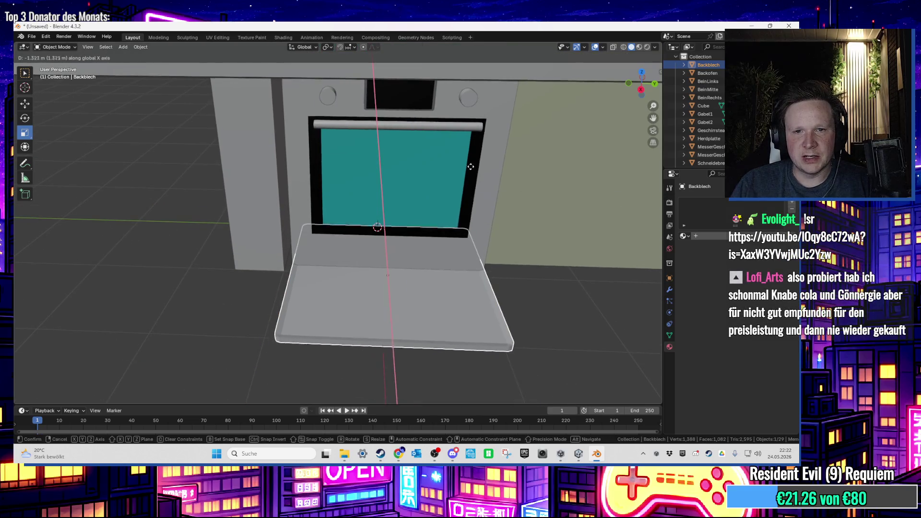
left_click(433, 241)
Raise the tray along Z to the oven opening and scale it to 0.816
scroll(434, 240, "up", 5)
mouse_move(423, 234)
left_mouse_down()
mouse_move(434, 275)
mouse_move(505, 266)
mouse_move(467, 296)
mouse_move(487, 305)
mouse_move(502, 233)
mouse_move(396, 198)
left_mouse_up()
scroll(429, 237, "down", 3)
key("g")
key("z")
left_click(436, 189)
scroll(436, 190, "up", 3)
key("s")
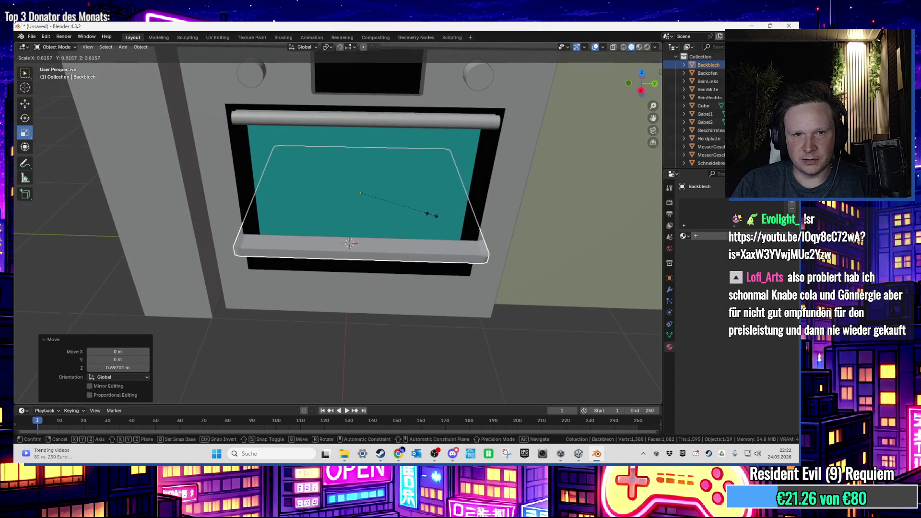
left_click(435, 215)
Nudge the tray along X, scale it to 0.944 and raise it 0.27259 m along Z
scroll(431, 215, "up", 6)
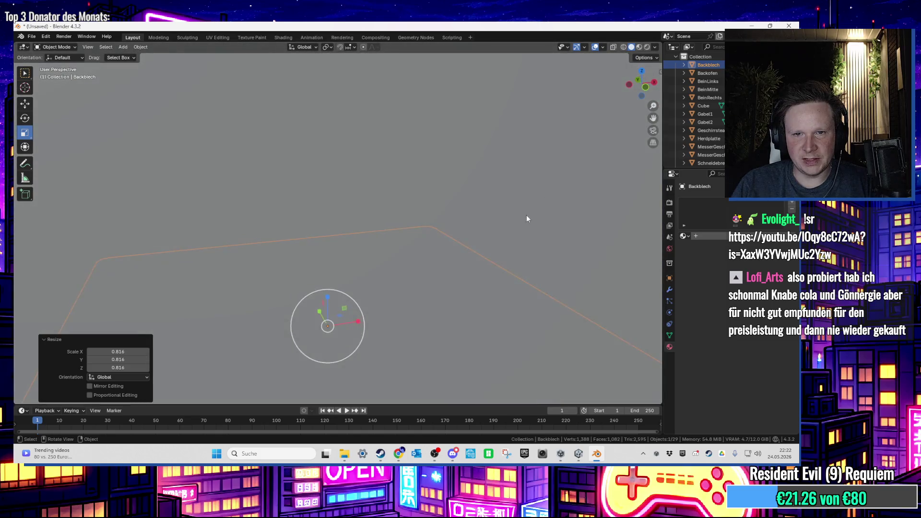
mouse_move(482, 235)
left_mouse_down()
mouse_move(410, 235)
mouse_move(429, 244)
left_mouse_up()
scroll(437, 237, "down", 10)
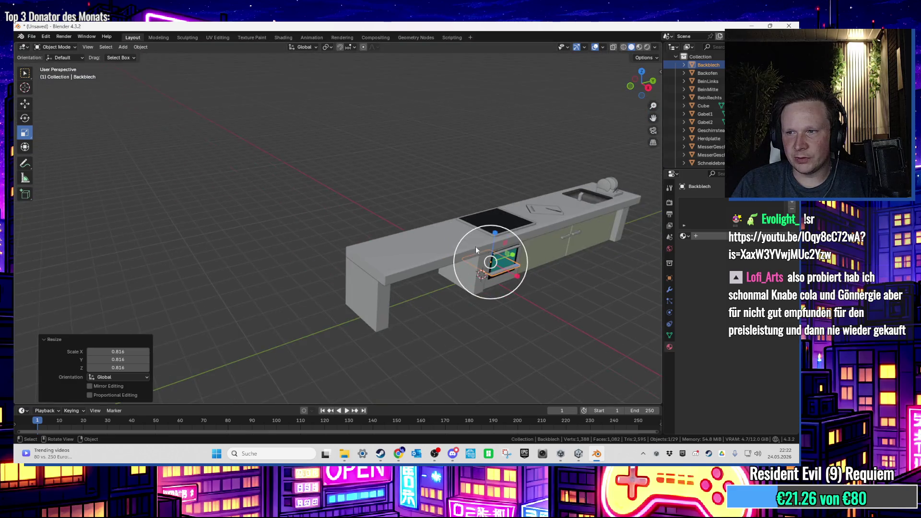
scroll(409, 226, "up", 5)
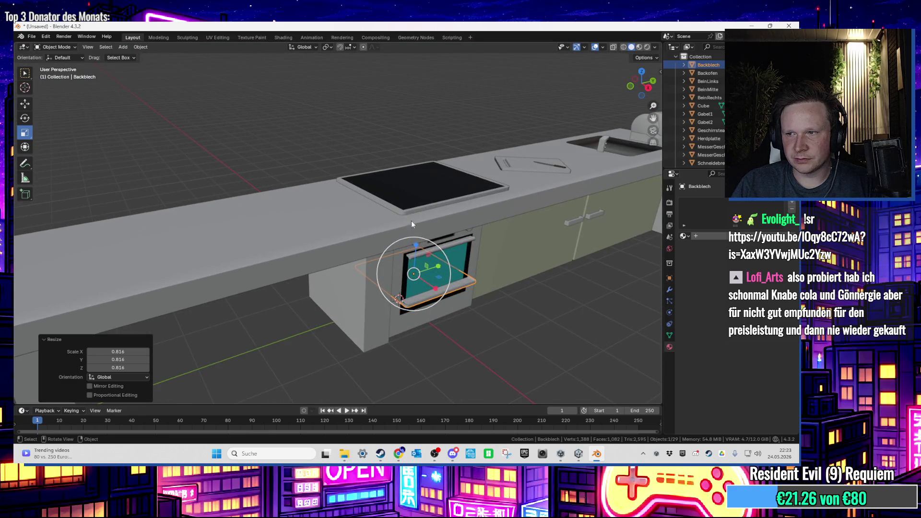
scroll(430, 237, "up", 4)
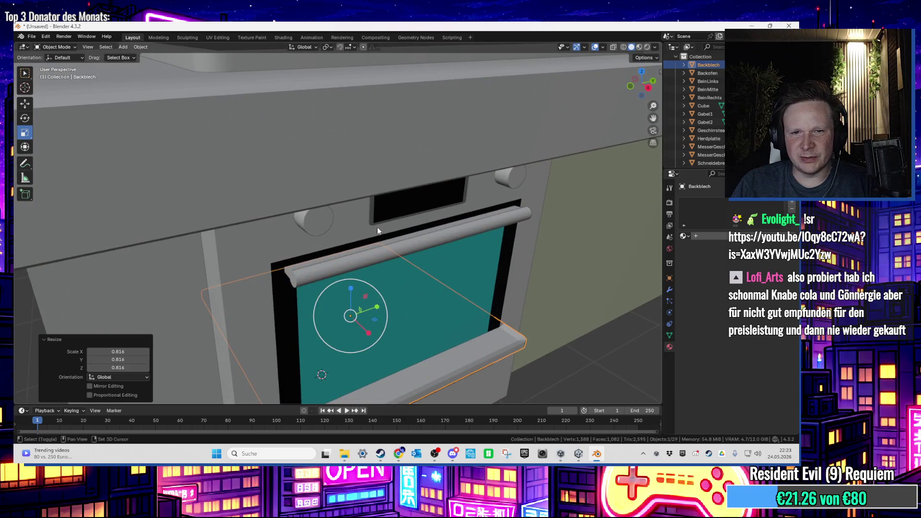
scroll(374, 229, "up", 6)
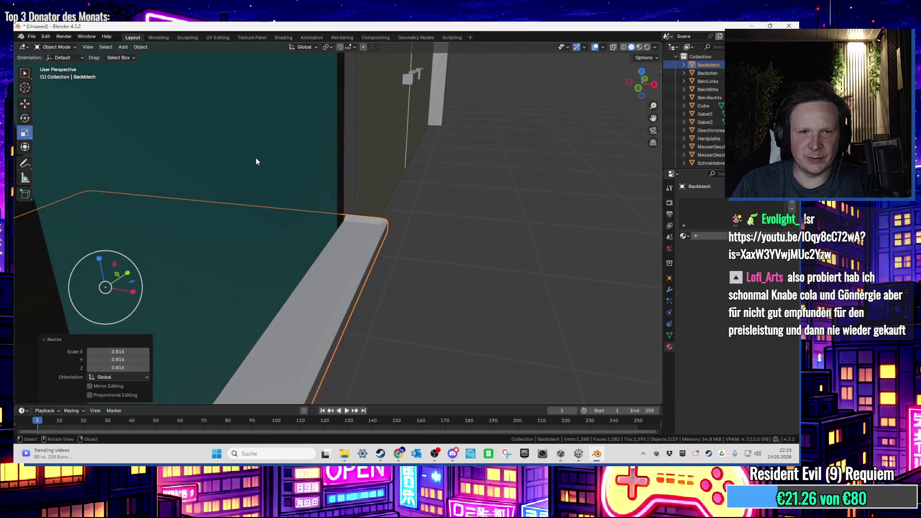
scroll(256, 162, "up", 8)
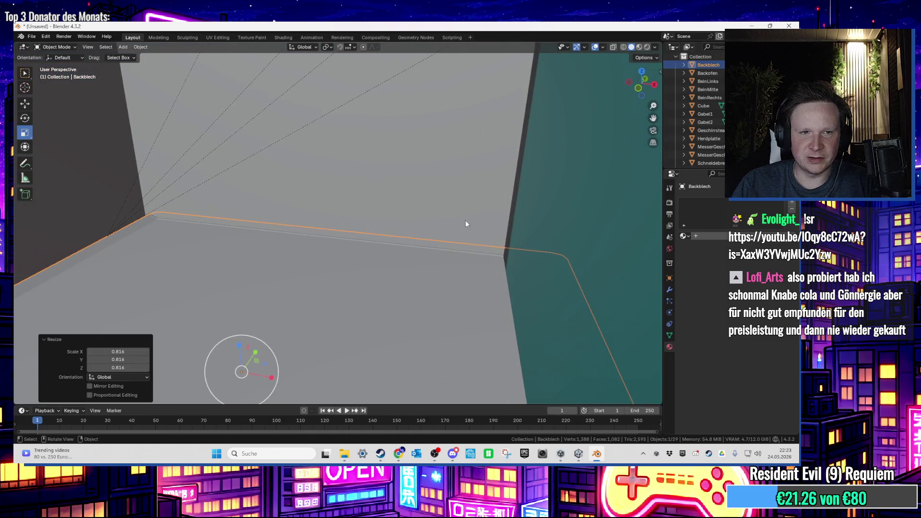
key("g")
key("x")
left_click(425, 217)
key("s")
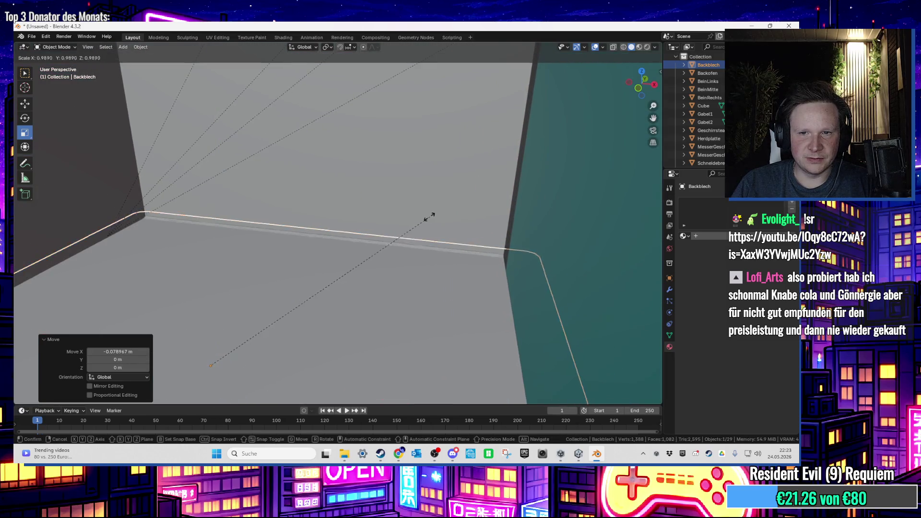
left_click(417, 218)
key("g")
key("z")
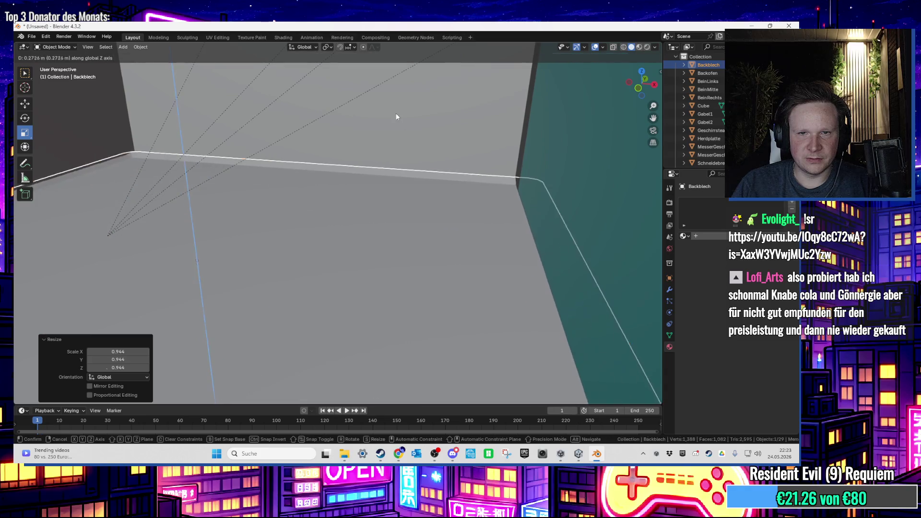
left_click(396, 113)
scroll(422, 186, "up", 5)
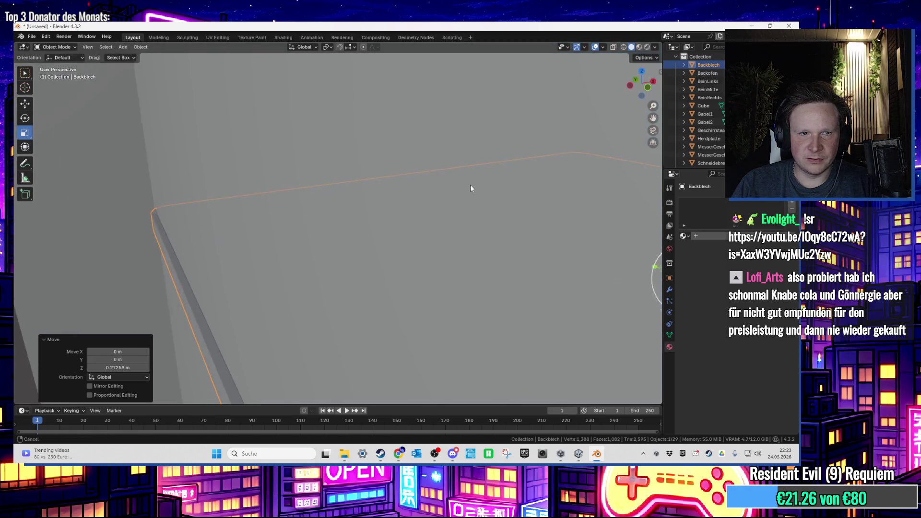
scroll(469, 188, "down", 4)
Apply Shade Auto Smooth to the Backblech tray
right_click(331, 206)
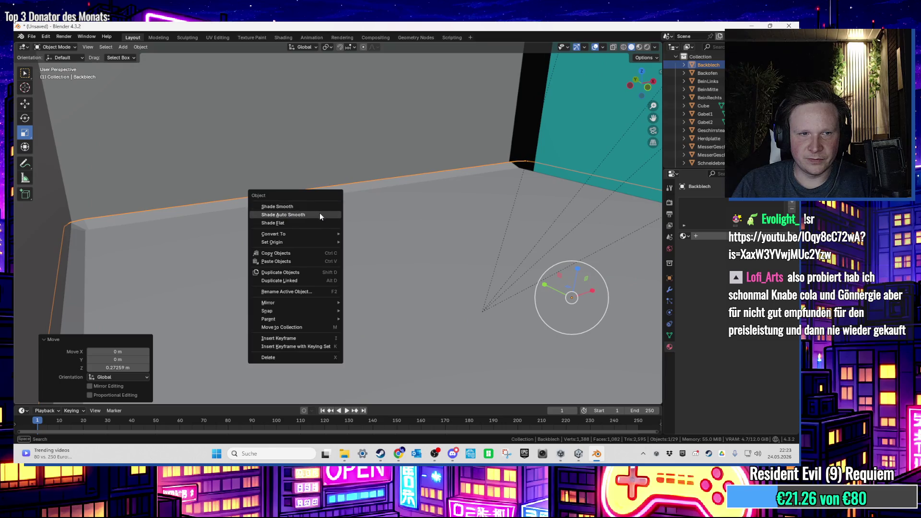
left_click(320, 214)
scroll(290, 215, "down", 2)
mouse_move(288, 217)
left_mouse_down()
mouse_move(418, 223)
mouse_move(346, 229)
mouse_move(319, 272)
mouse_move(308, 267)
left_mouse_up()
Widen the tray to 1.037 along X and centre it with a -0.050134 m X shift
key("g")
key("x")
left_click(322, 214)
scroll(361, 306, "down", 5)
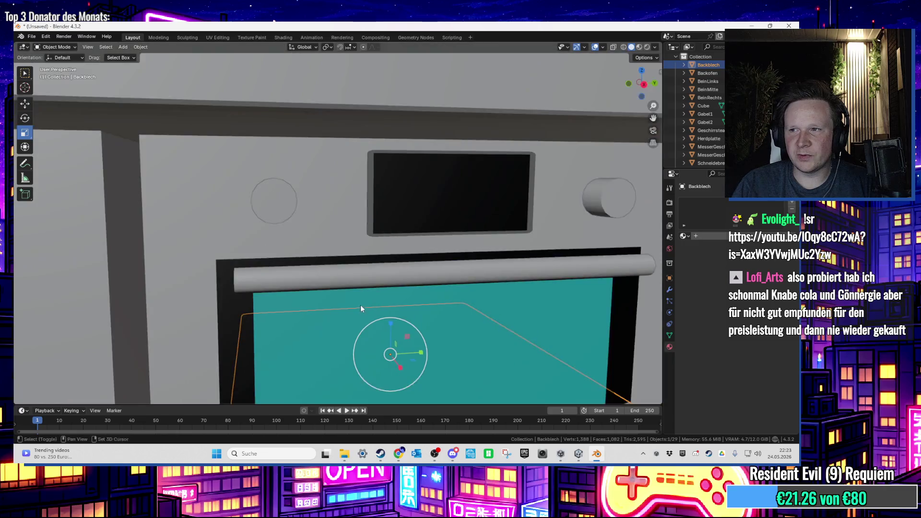
scroll(340, 204, "up", 8)
mouse_move(325, 238)
left_mouse_down()
mouse_move(246, 237)
mouse_move(345, 288)
mouse_move(333, 236)
mouse_move(282, 238)
mouse_move(174, 144)
mouse_move(413, 273)
mouse_move(132, 189)
mouse_move(258, 237)
mouse_move(243, 237)
mouse_move(453, 232)
mouse_move(356, 218)
mouse_move(425, 214)
mouse_move(477, 237)
mouse_move(255, 202)
mouse_move(199, 233)
mouse_move(373, 238)
mouse_move(326, 255)
mouse_move(347, 262)
left_mouse_up()
left_click_drag(342, 262, 340, 258)
key("g")
key("x")
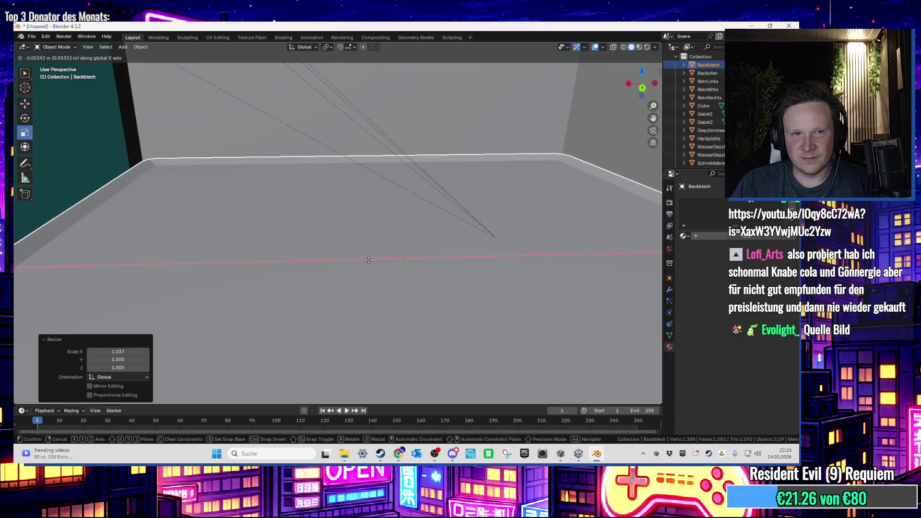
left_click(384, 258)
scroll(317, 260, "up", 4)
scroll(311, 270, "down", 6)
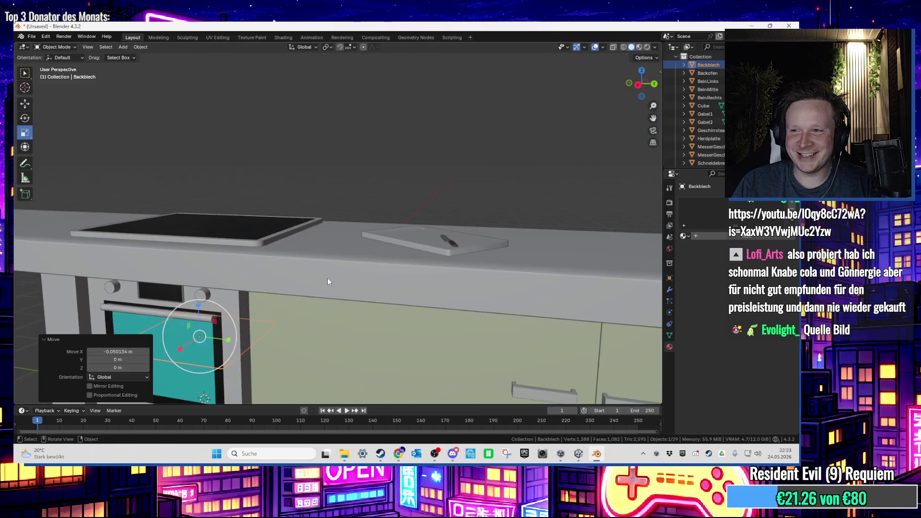
Parent Backblech to the Backofen oven in the Outliner and expand the oven's children
left_click_drag(328, 278, 469, 220)
scroll(394, 336, "up", 3)
left_click_drag(417, 336, 481, 196)
scroll(456, 245, "up", 3)
left_click_drag(432, 294, 447, 309)
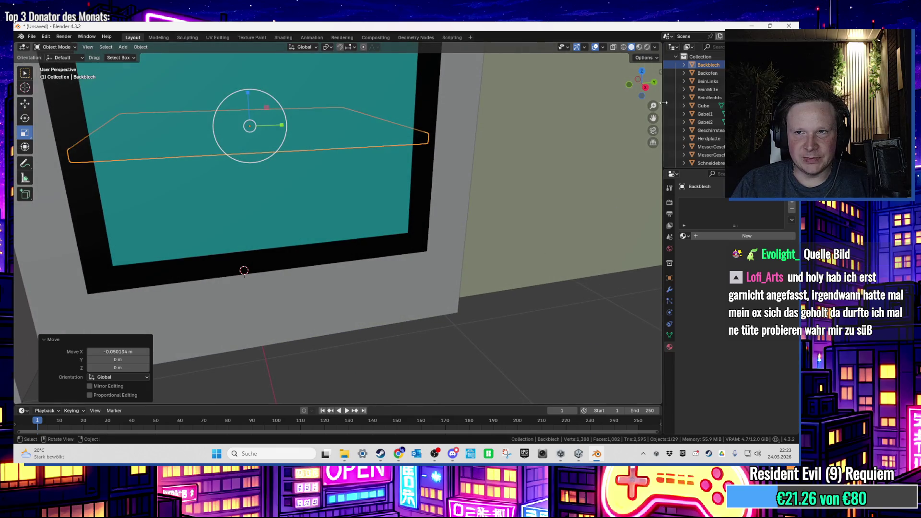
left_click_drag(708, 74, 701, 90)
left_click(706, 74)
left_click(683, 74)
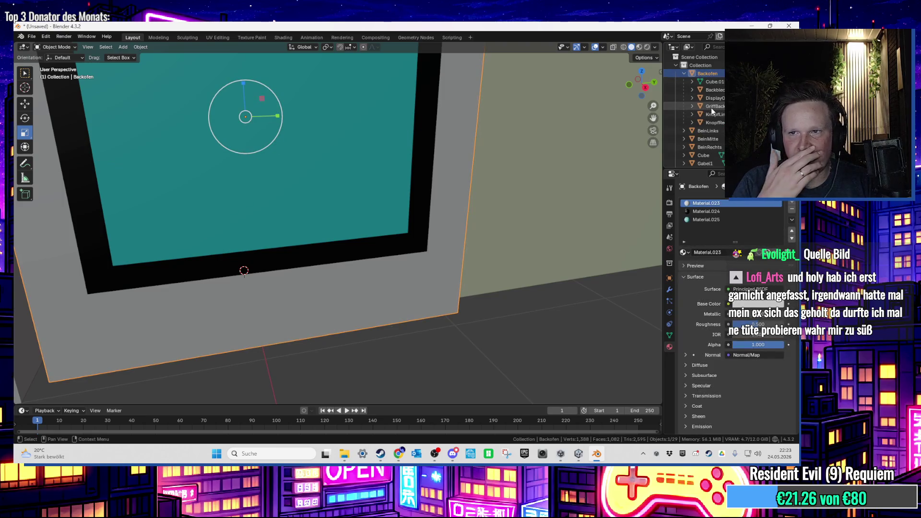
Select Backblech under Backofen and orbit out to view the whole counter
left_click(713, 89)
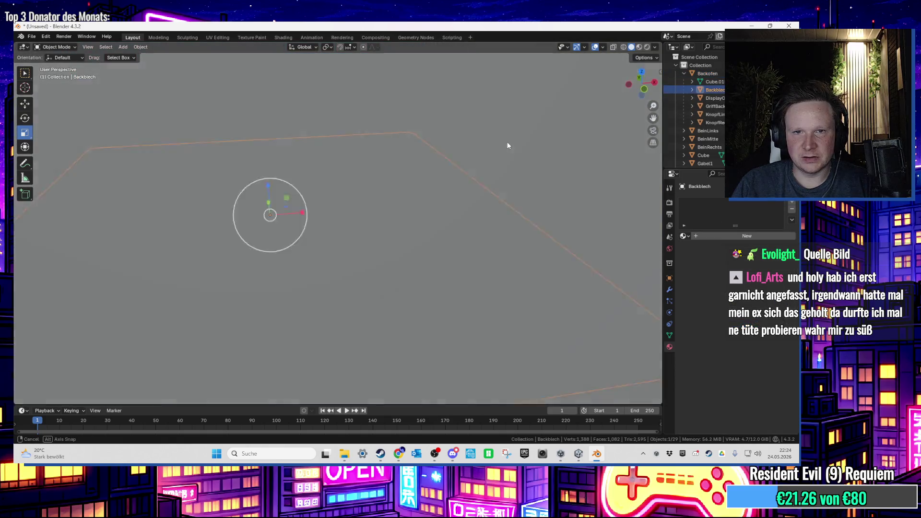
mouse_move(508, 146)
left_mouse_down()
mouse_move(528, 146)
mouse_move(411, 166)
left_mouse_up()
scroll(412, 167, "down", 6)
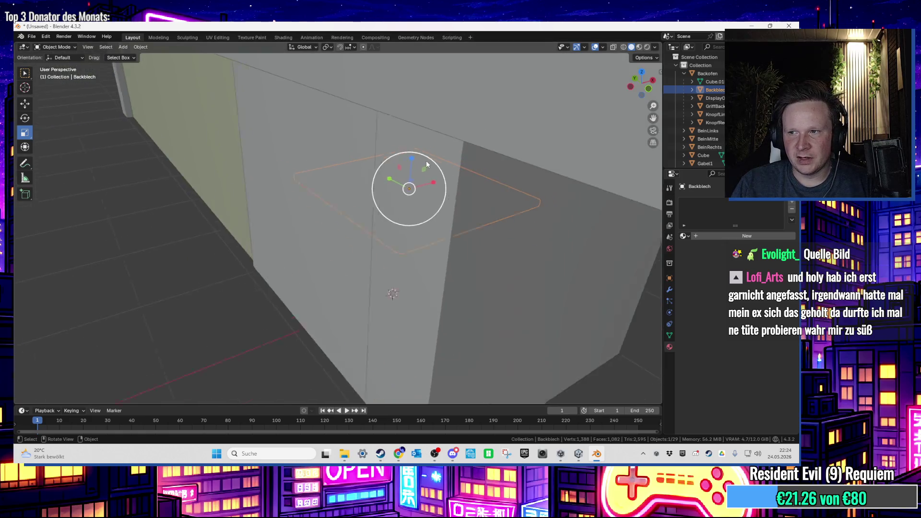
scroll(426, 163, "down", 8)
mouse_move(427, 163)
left_mouse_down()
mouse_move(278, 178)
mouse_move(292, 127)
mouse_move(349, 179)
left_mouse_up()
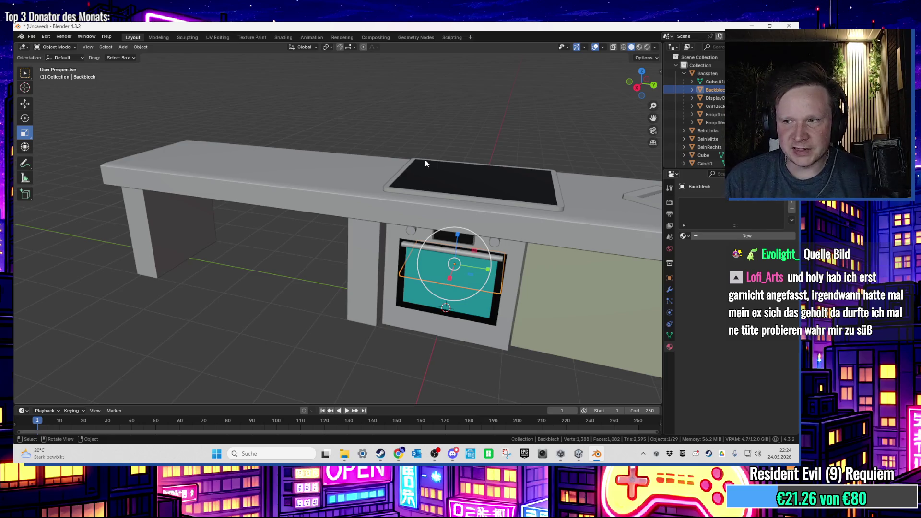
scroll(465, 338, "up", 5)
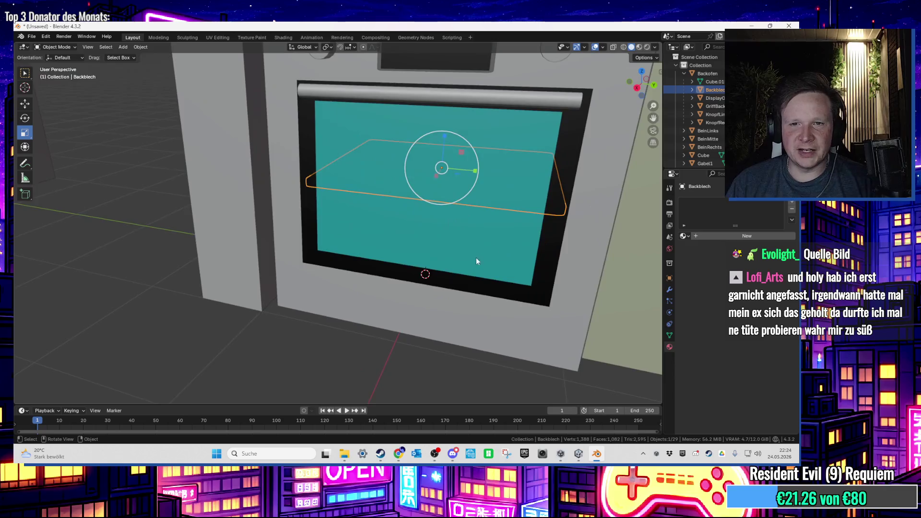
scroll(527, 233, "down", 6)
Reselect the tray and switch to Right Orthographic view to check its placement
left_click(496, 315)
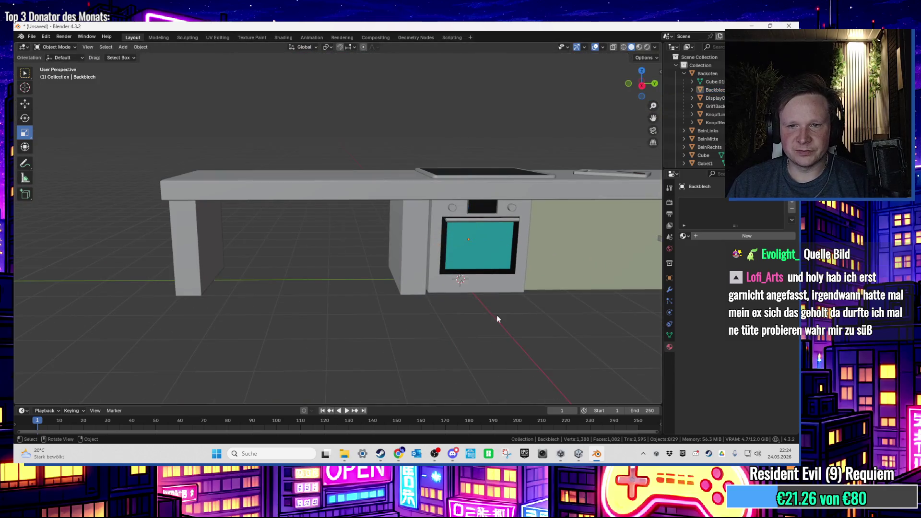
scroll(429, 307, "up", 2)
mouse_move(429, 308)
left_mouse_down()
mouse_move(434, 281)
mouse_move(434, 301)
mouse_move(394, 288)
left_mouse_up()
scroll(394, 287, "down", 3)
scroll(393, 287, "up", 6)
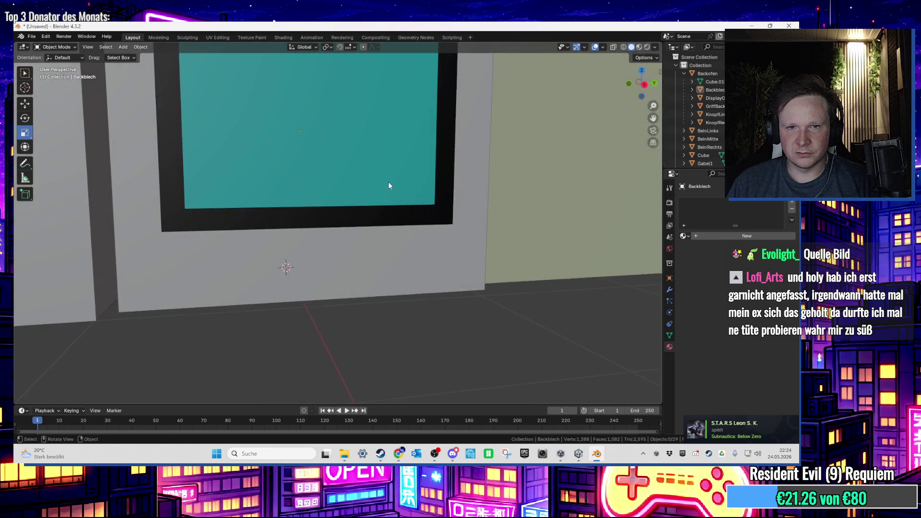
scroll(391, 185, "down", 3)
left_click_drag(391, 186, 298, 294)
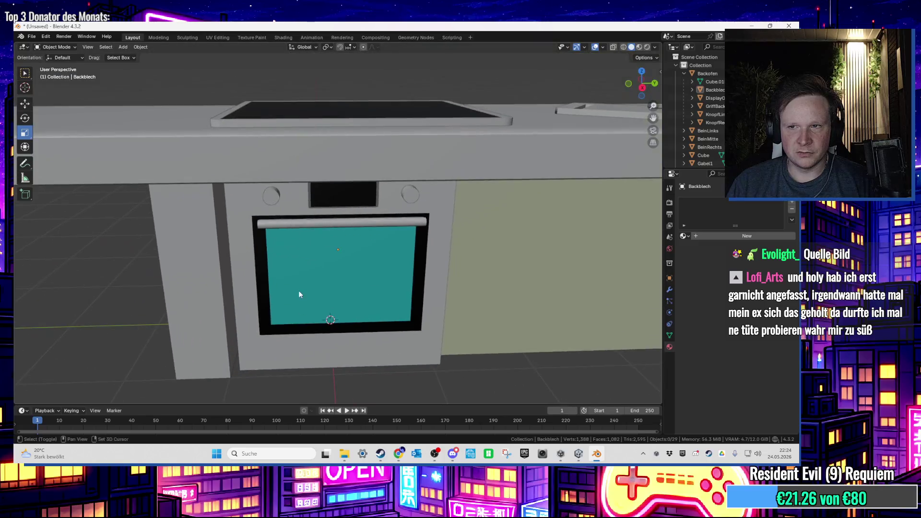
scroll(263, 286, "up", 5)
left_click(703, 90)
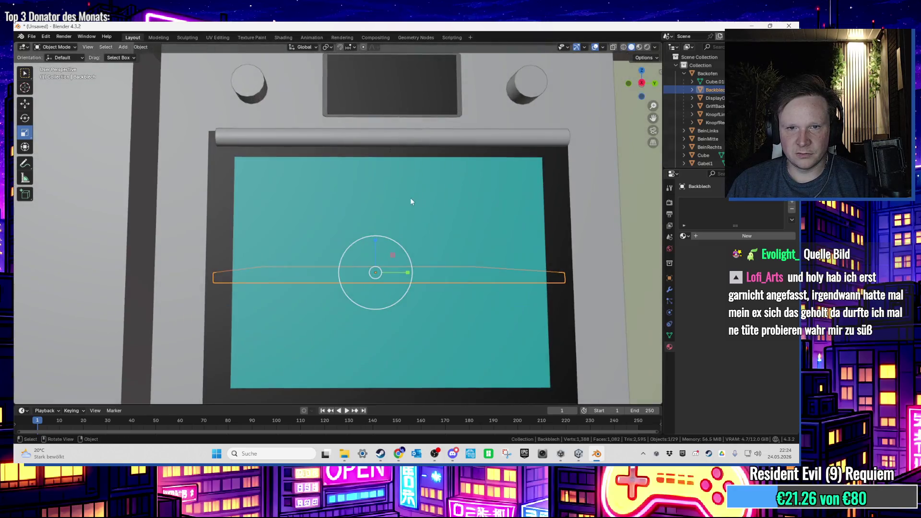
left_click(642, 84)
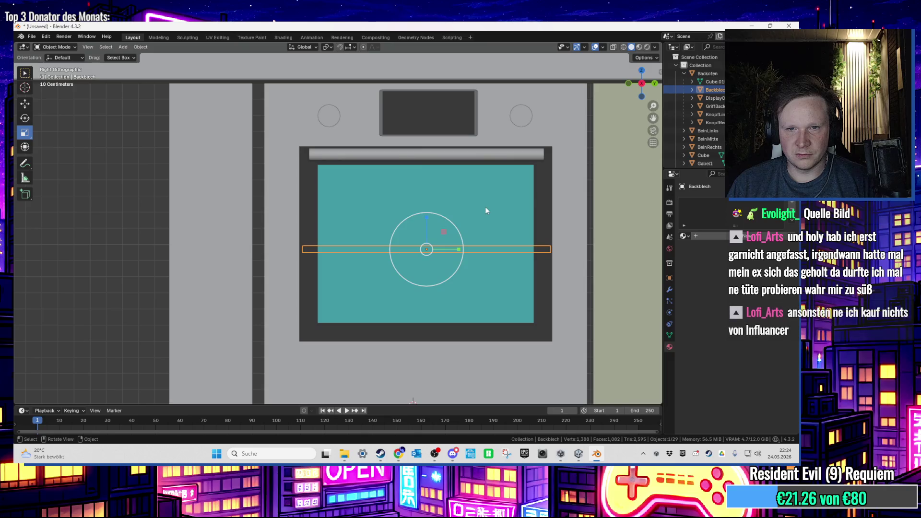
Paste and lower a copy of the oven, then undo it back out
key("ctrl+v")
left_click_drag(421, 210, 436, 230)
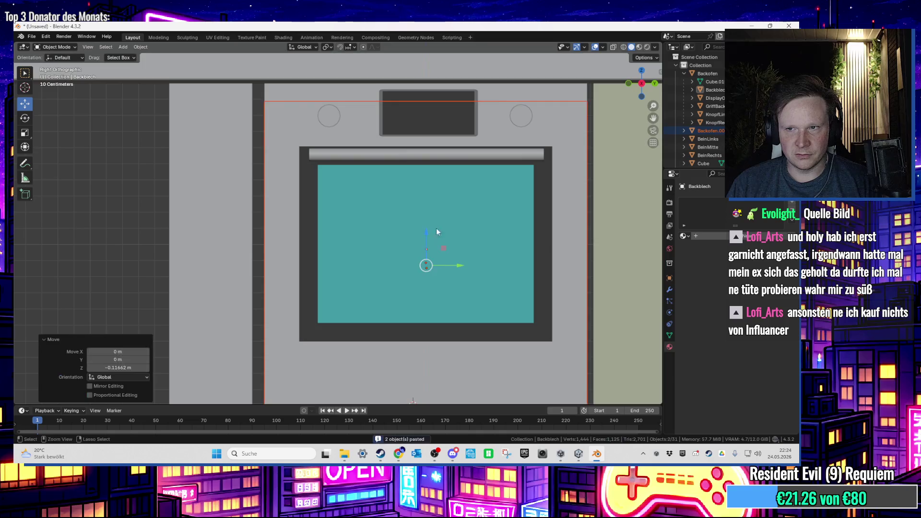
key("ctrl+z")
key("ctrl+z")
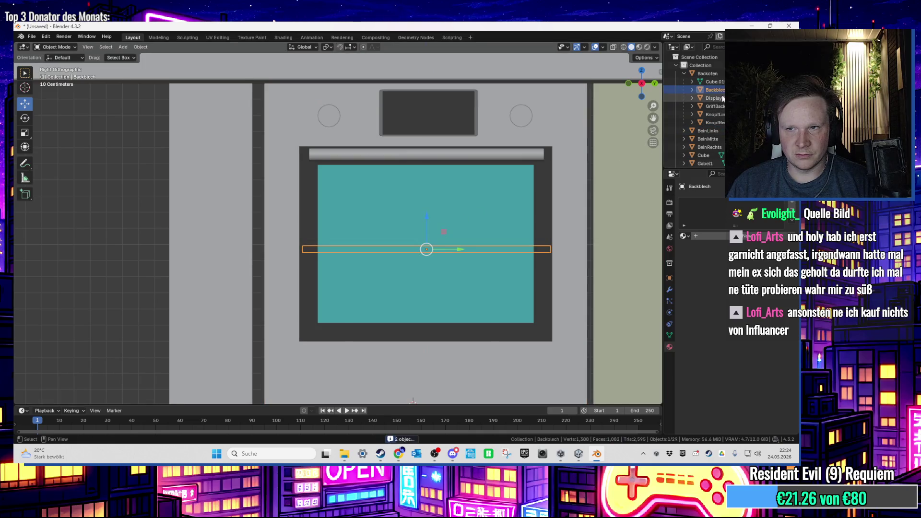
key("ctrl+shift+z")
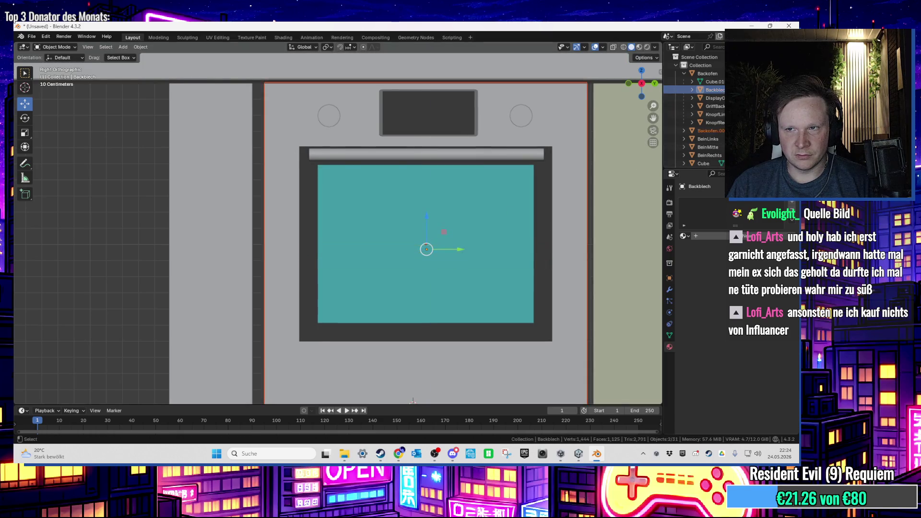
key("ctrl+z")
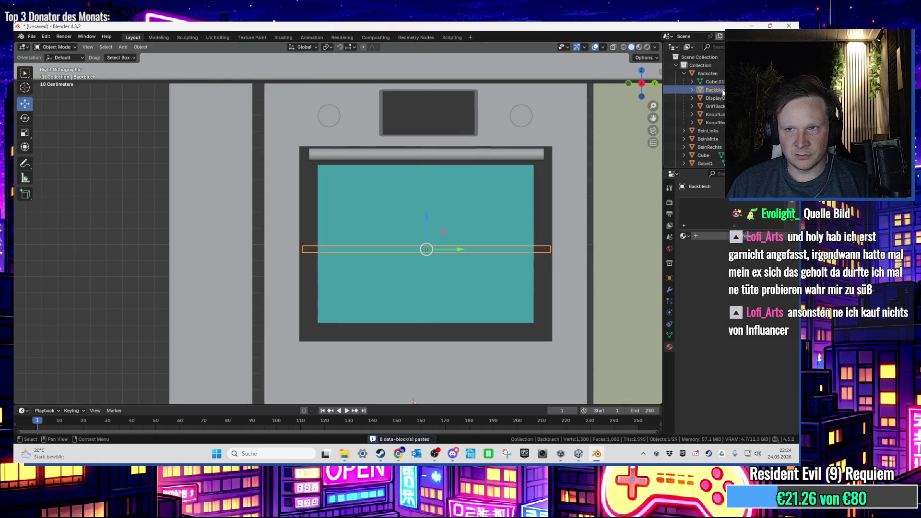
key("ctrl+shift+z")
key("ctrl+z")
key("ctrl+shift+z")
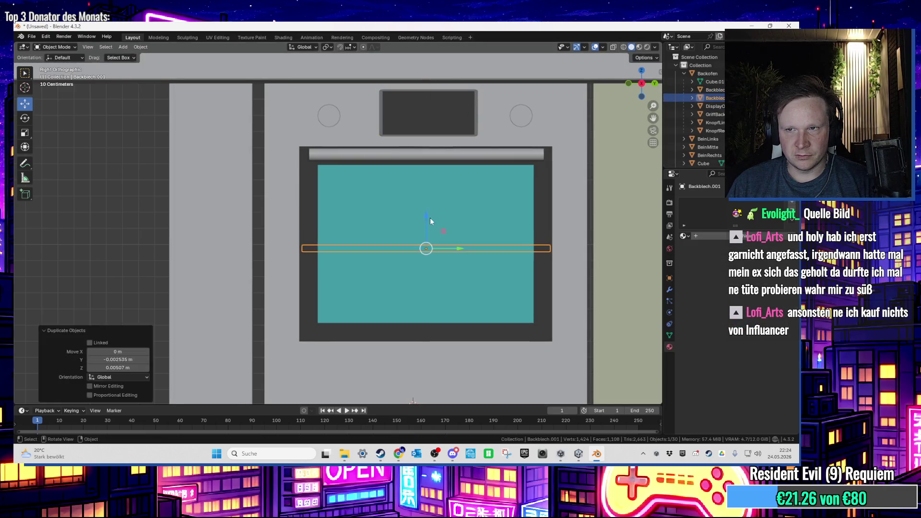
key("ctrl+z")
Duplicate the Backblech tray and move the copy down on Z below the first
key("shift+d")
key("Escape")
key("g")
key("z")
left_click(425, 239)
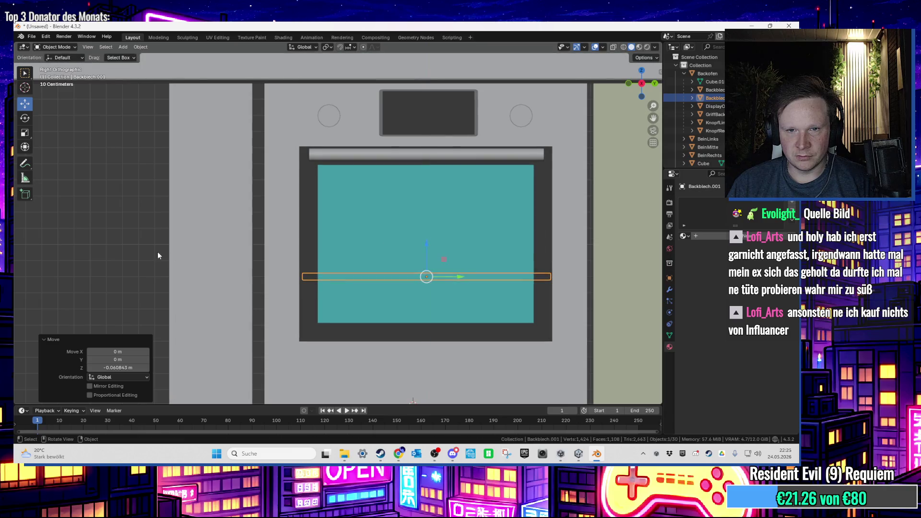
scroll(160, 252, "down", 3)
key("Tab")
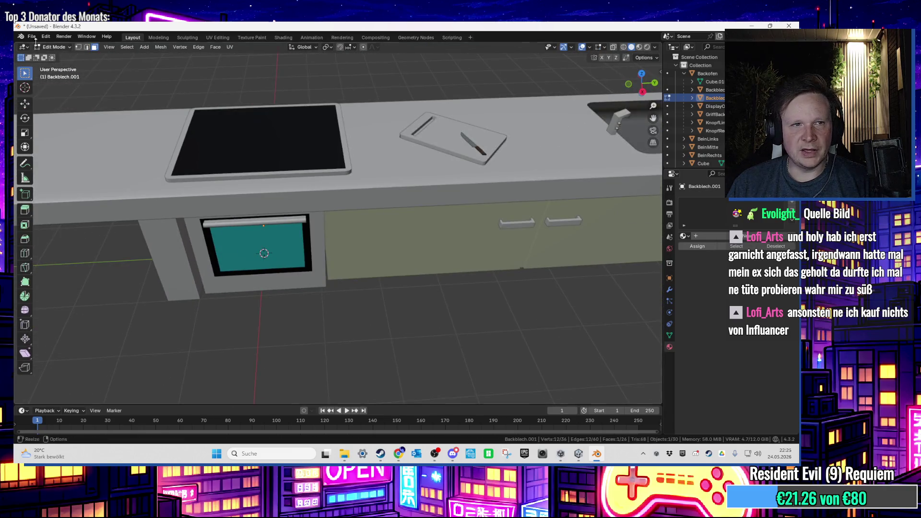
Export the scene as FBX, overwriting Kuechenzeile.fbx
left_click(31, 36)
mouse_move(45, 161)
left_click(177, 239)
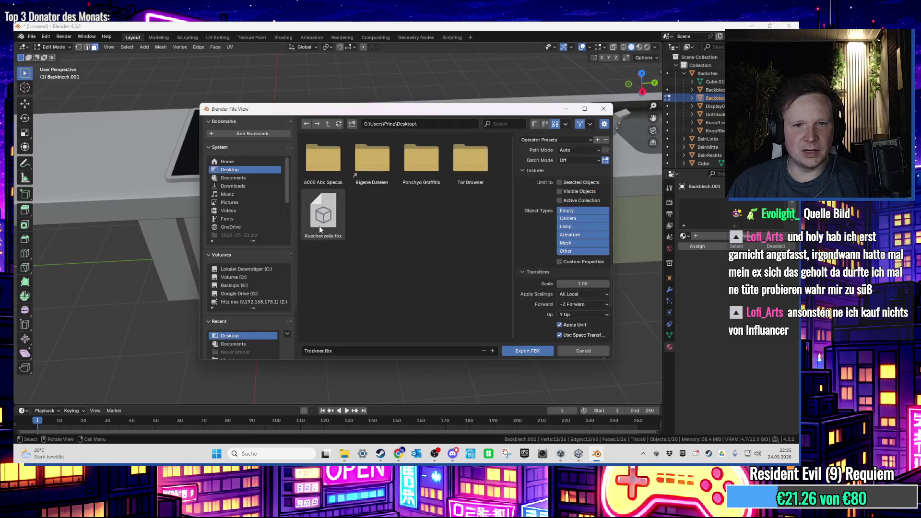
double_click(314, 222)
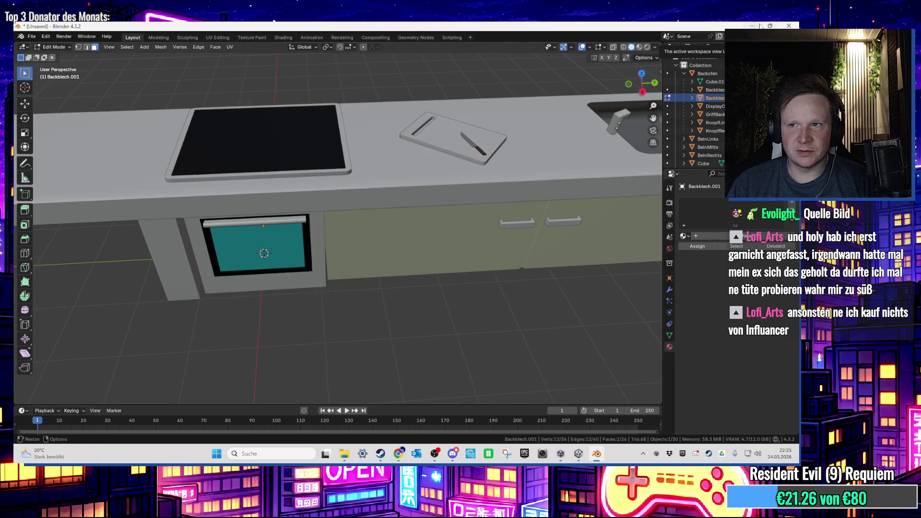
Copy Kuechenzeile.fbx into the Unity Models folder, replacing the existing file
left_click(746, 26)
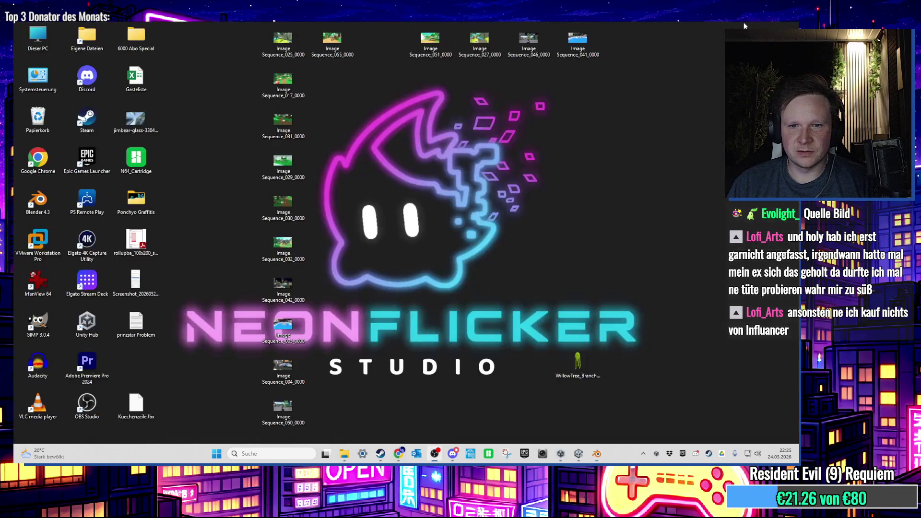
left_click(346, 454)
left_click(425, 405)
left_click_drag(136, 405, 456, 294)
left_click(365, 180)
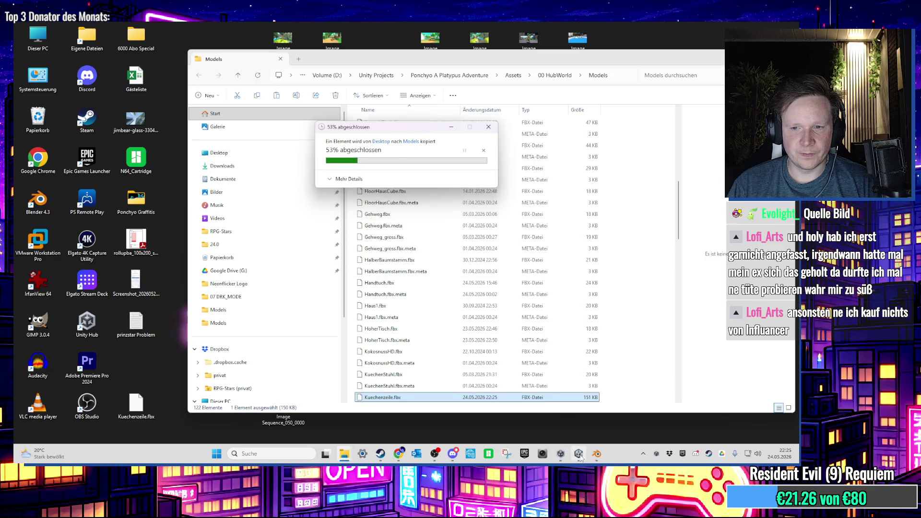
left_click(579, 455)
scroll(459, 241, "down", 3)
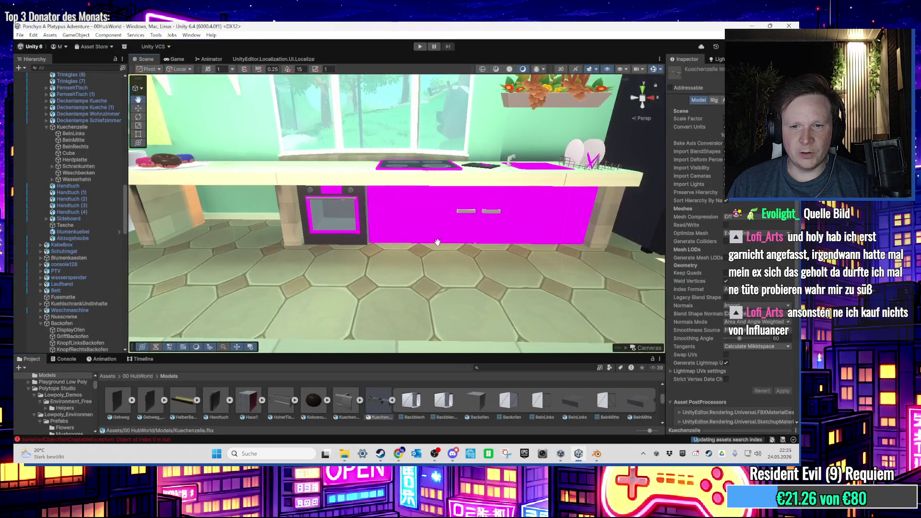
Orbit down to the magenta cabinet front and drop the cream material onto it
scroll(475, 266, "up", 3)
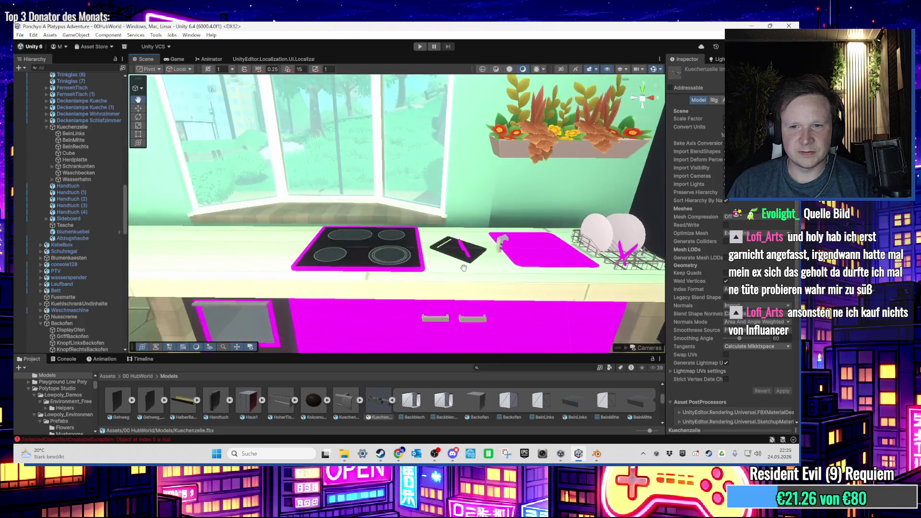
scroll(464, 267, "down", 3)
left_click_drag(464, 267, 432, 297)
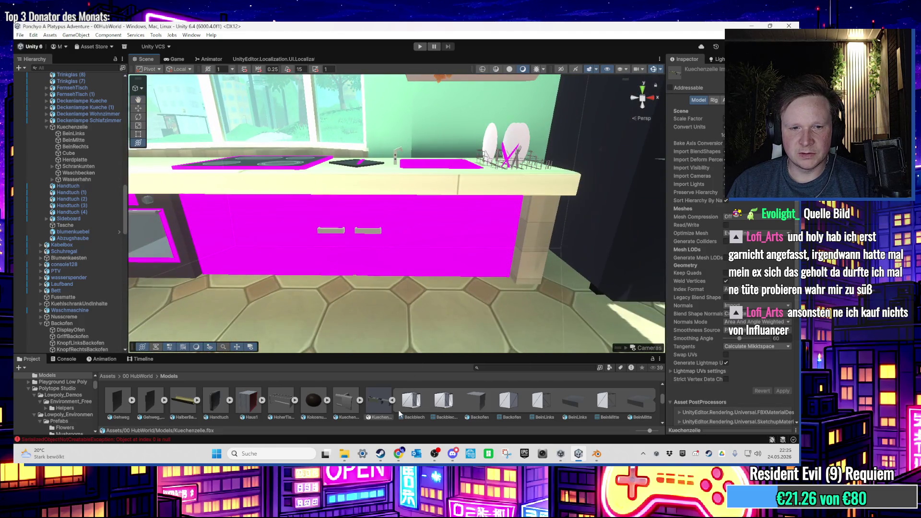
scroll(381, 410, "down", 3)
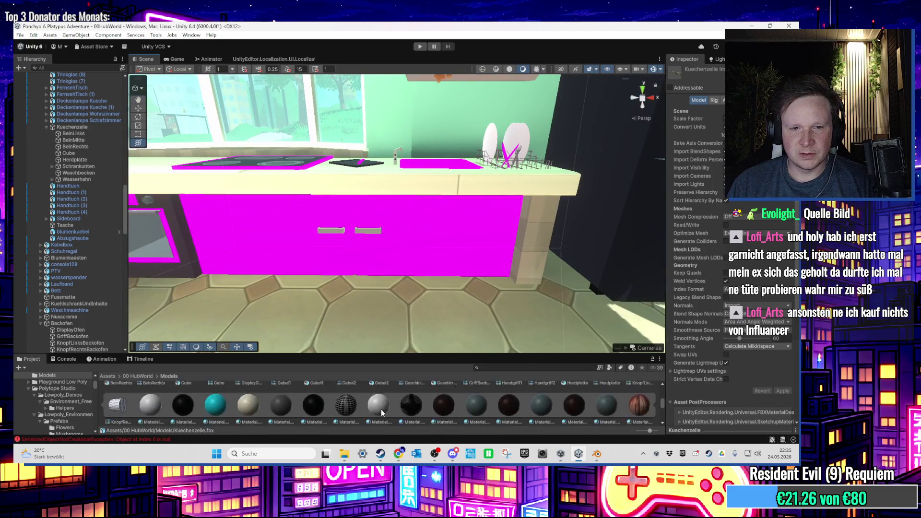
left_click_drag(278, 413, 291, 297)
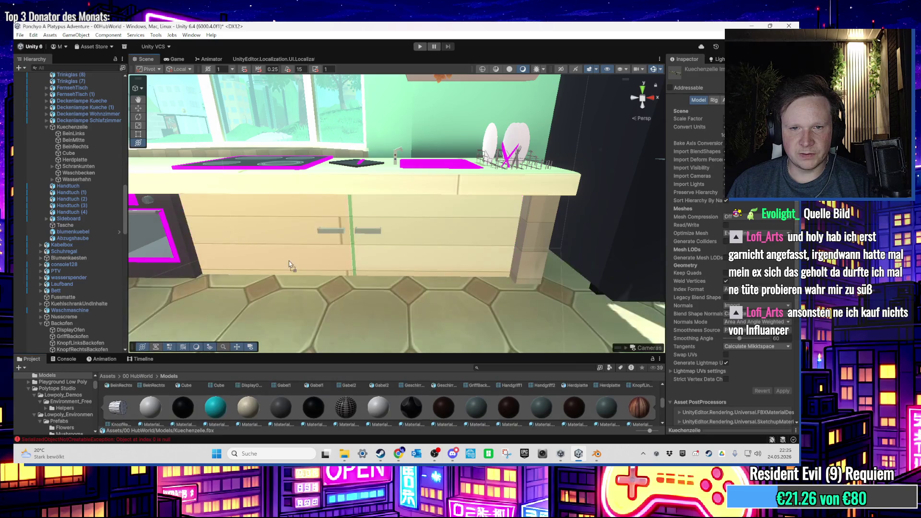
scroll(393, 393, "up", 5)
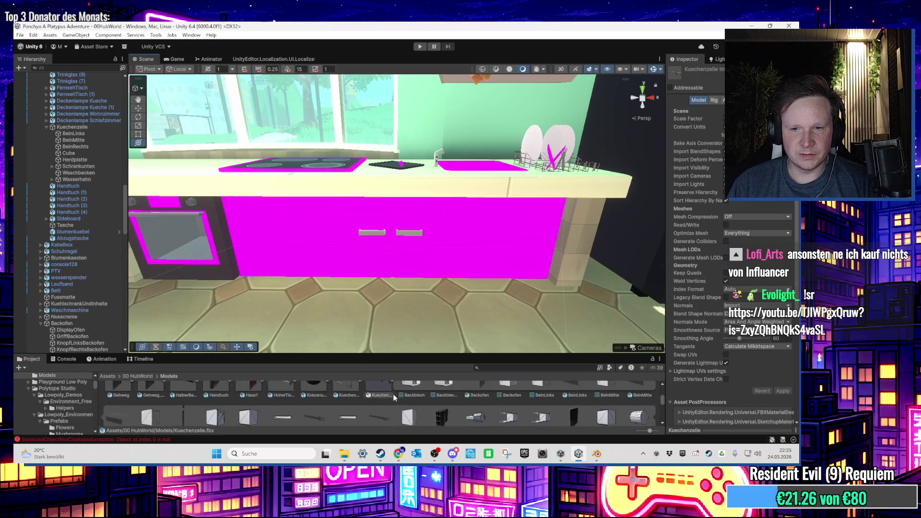
scroll(429, 399, "down", 5)
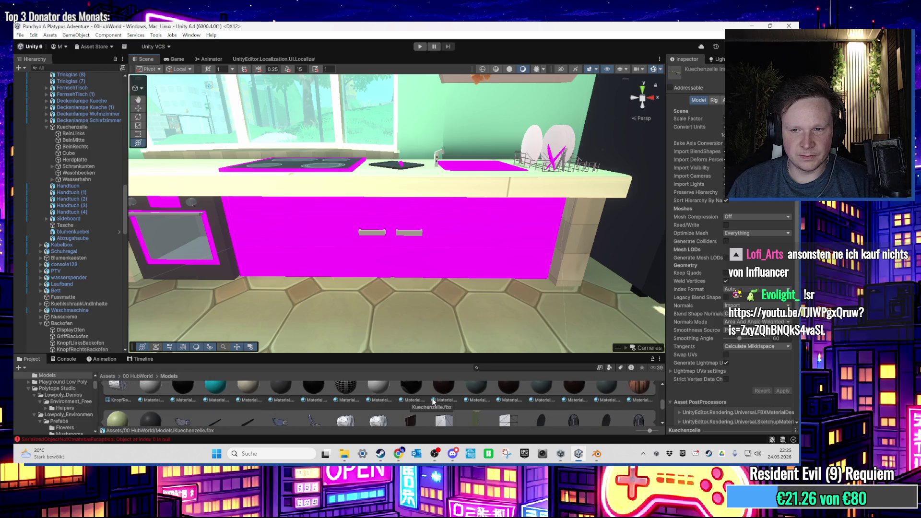
scroll(432, 402, "down", 1)
mouse_move(117, 406)
left_mouse_down()
mouse_move(285, 260)
mouse_move(317, 262)
mouse_move(309, 278)
left_mouse_up()
scroll(324, 262, "up", 2)
scroll(327, 261, "up", 3)
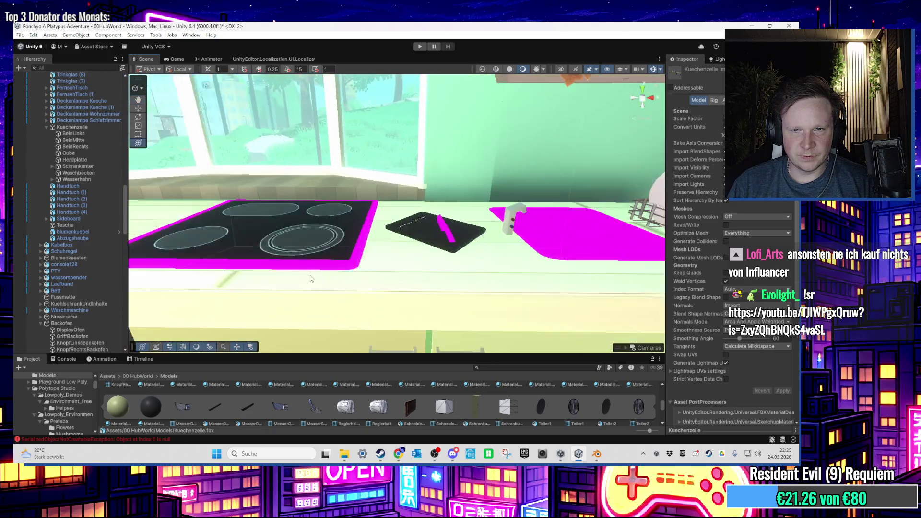
scroll(309, 278, "down", 2)
key("alt+Tab")
left_click(31, 36)
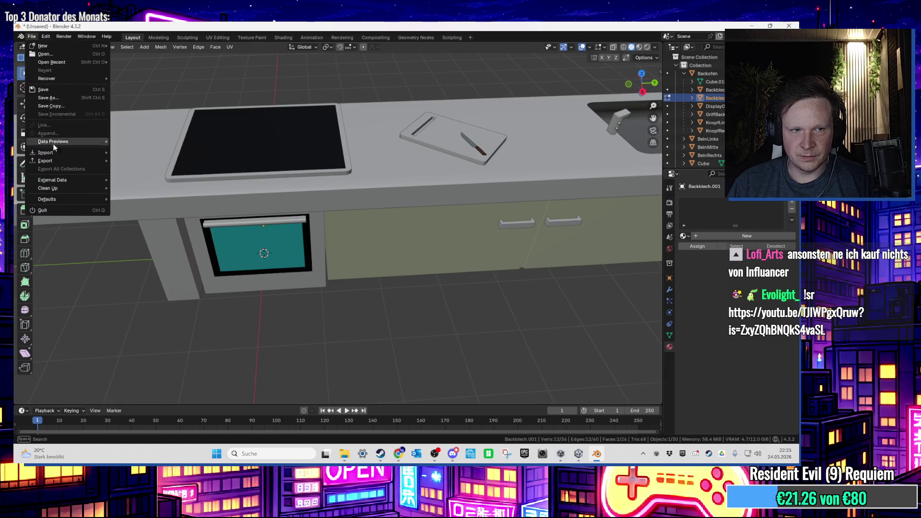
Pack the 5 external resource files into the Blender scene
mouse_move(56, 160)
mouse_move(77, 179)
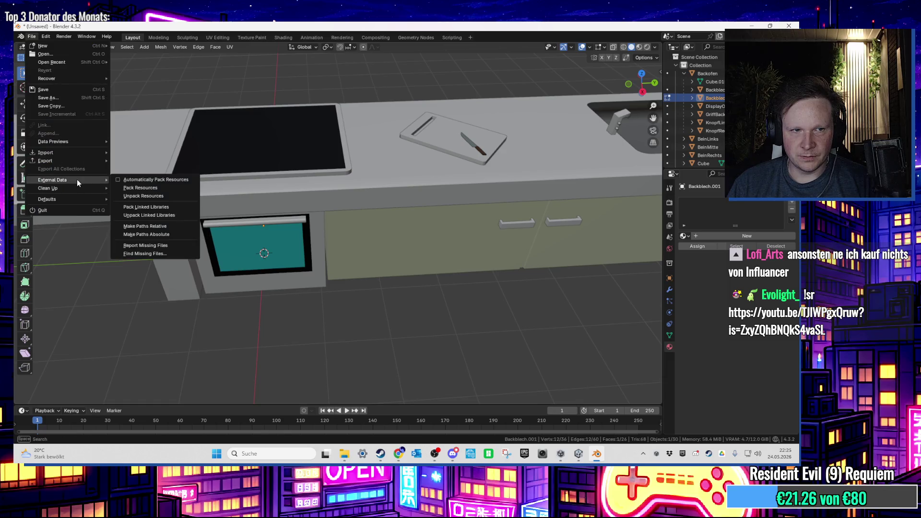
left_click(119, 179)
Export the kitchen again as Kuechenzeile.fbx
left_click(30, 36)
mouse_move(96, 161)
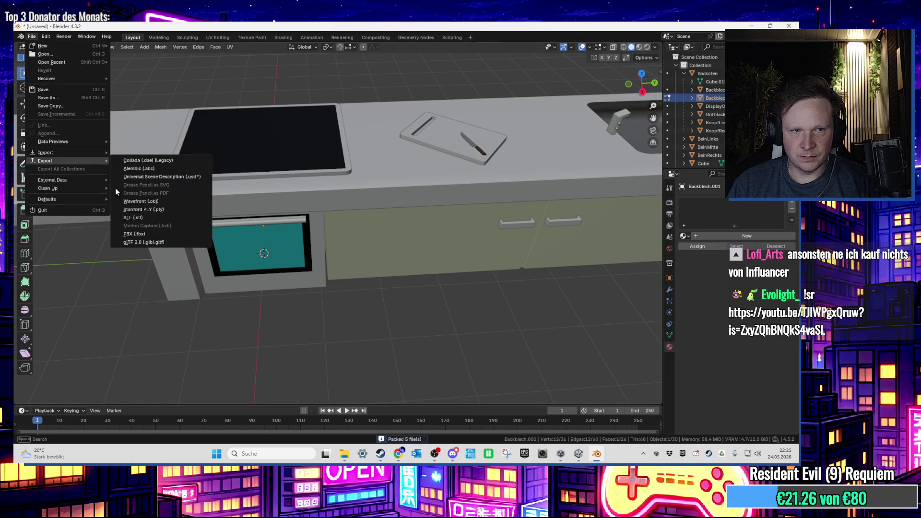
left_click(149, 234)
key("Escape")
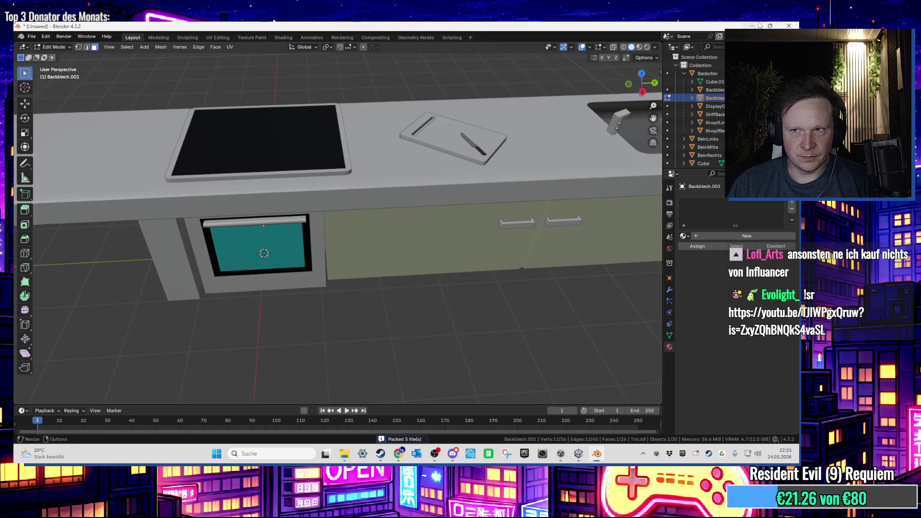
Copy the new Kuechenzeile.fbx into Unity's Models folder, replacing the old one
left_click(758, 25)
left_click(751, 25)
mouse_move(136, 405)
left_mouse_down()
mouse_move(384, 397)
mouse_move(473, 312)
mouse_move(448, 235)
left_mouse_up()
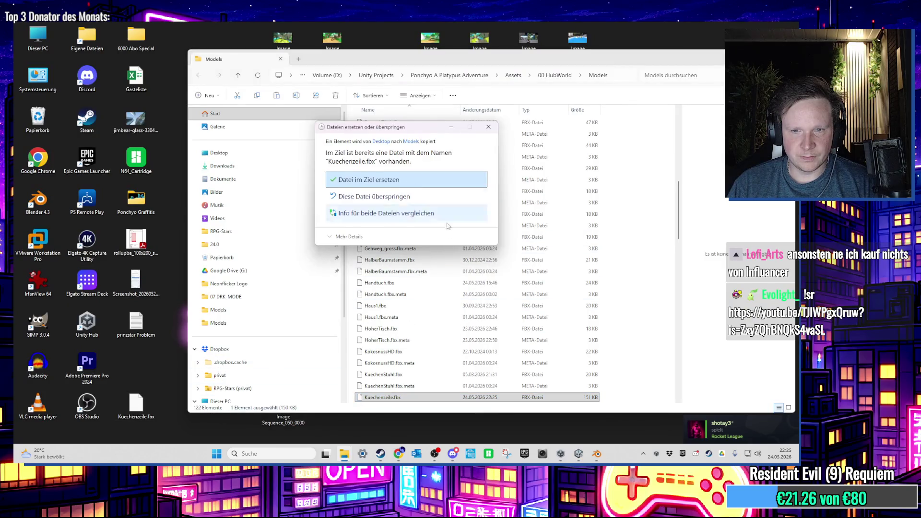
left_click(417, 185)
key("alt+Tab")
scroll(474, 281, "down", 2)
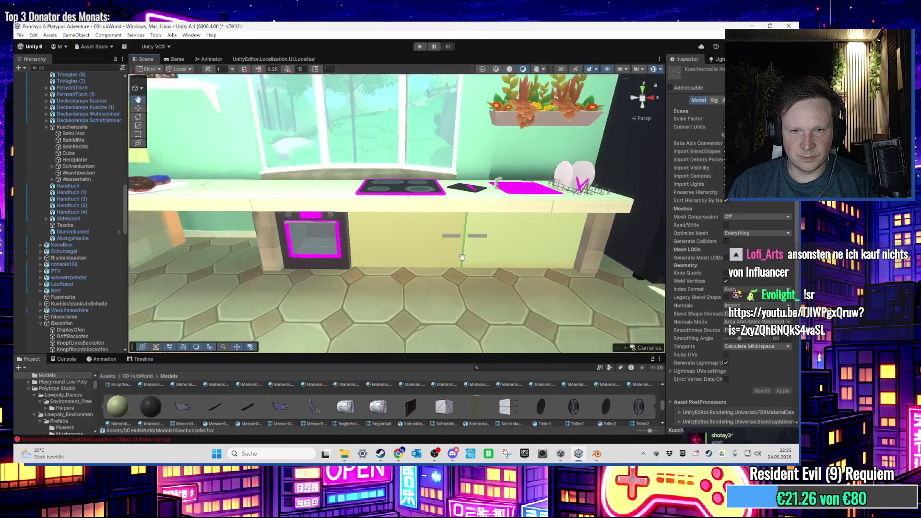
Zoom and orbit the Scene view over to the stovetop and counter
scroll(417, 286, "up", 5)
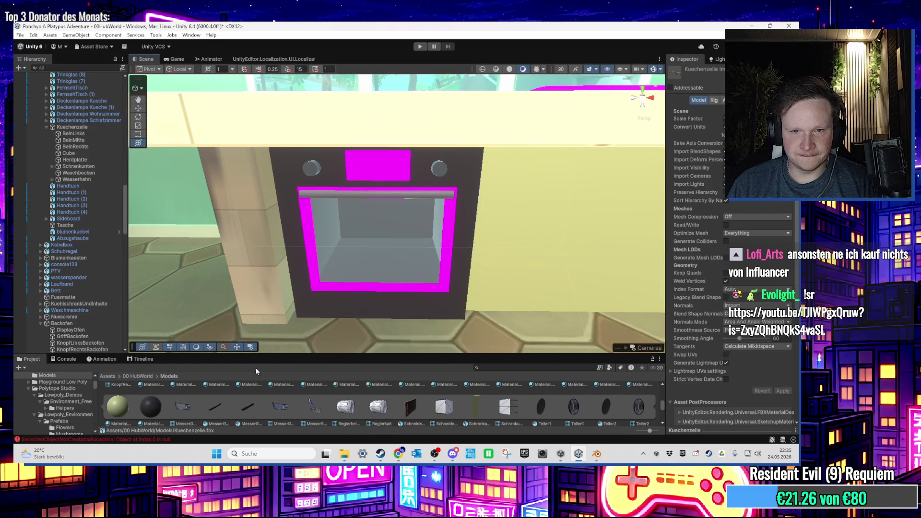
scroll(409, 247, "up", 3)
scroll(404, 249, "down", 2)
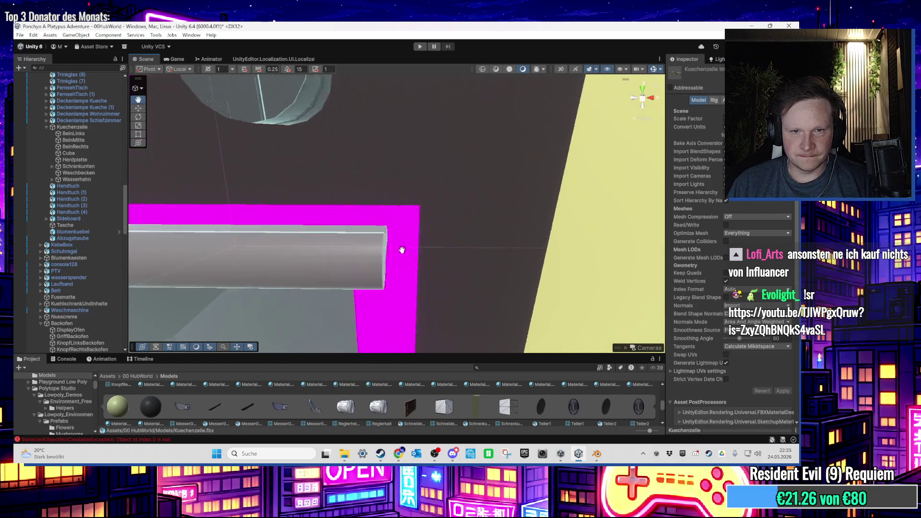
scroll(406, 250, "up", 3)
scroll(406, 251, "down", 3)
scroll(403, 410, "down", 2)
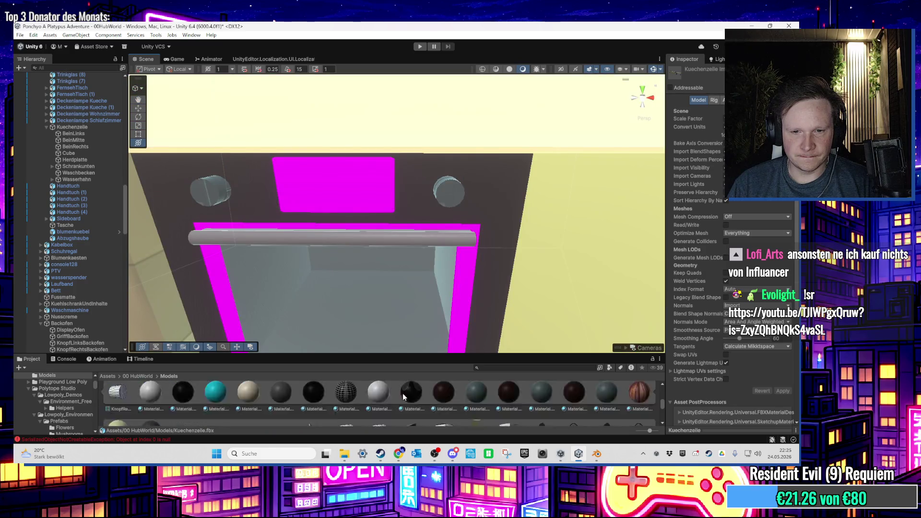
scroll(403, 410, "down", 3)
mouse_move(519, 174)
left_mouse_down()
mouse_move(494, 219)
mouse_move(490, 189)
left_mouse_up()
scroll(491, 193, "down", 3)
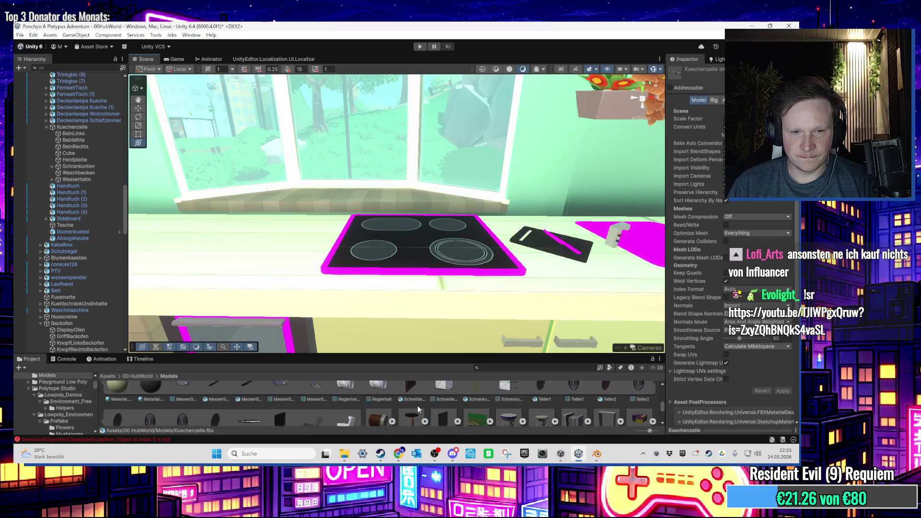
scroll(408, 408, "up", 1)
scroll(387, 401, "up", 1)
Give the sink a dark teal material after first trying black
mouse_move(387, 401)
left_mouse_down()
mouse_move(372, 275)
mouse_move(394, 293)
mouse_move(367, 327)
mouse_move(478, 288)
left_mouse_up()
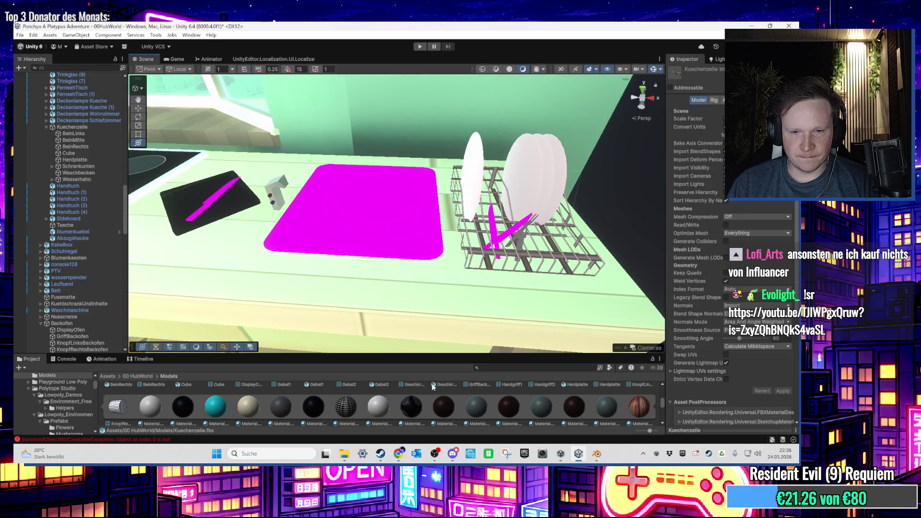
left_click_drag(319, 407, 385, 214)
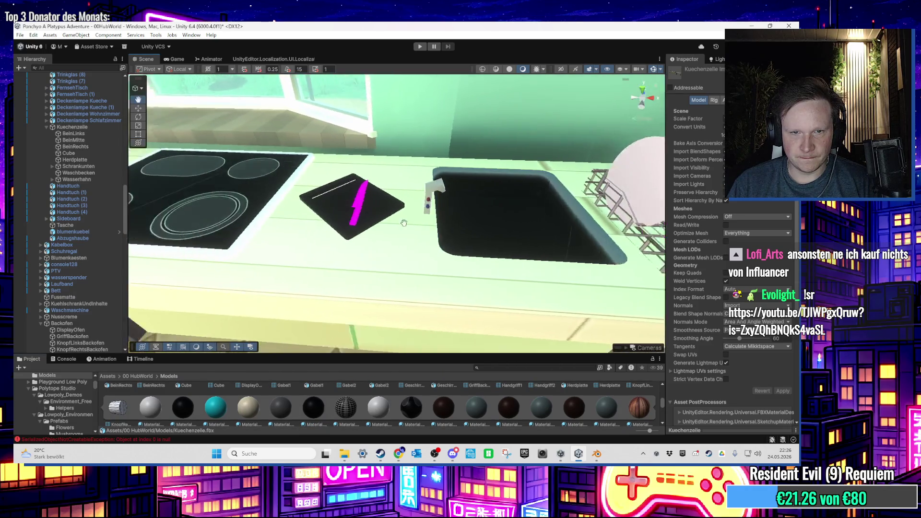
mouse_move(557, 236)
left_mouse_down()
mouse_move(527, 232)
mouse_move(401, 262)
left_mouse_up()
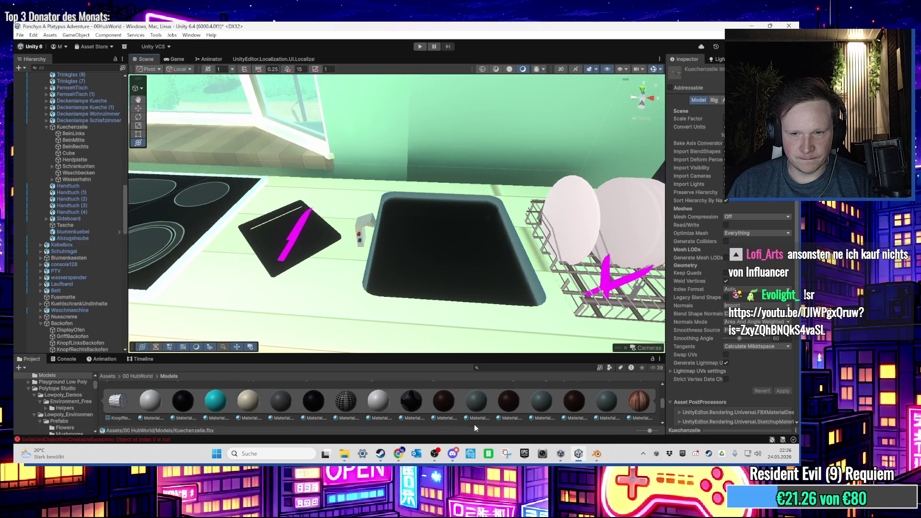
mouse_move(477, 401)
left_mouse_down()
mouse_move(451, 260)
mouse_move(461, 269)
mouse_move(465, 216)
mouse_move(468, 280)
left_mouse_up()
Apply the wood material to the black cutting board
scroll(468, 280, "up", 8)
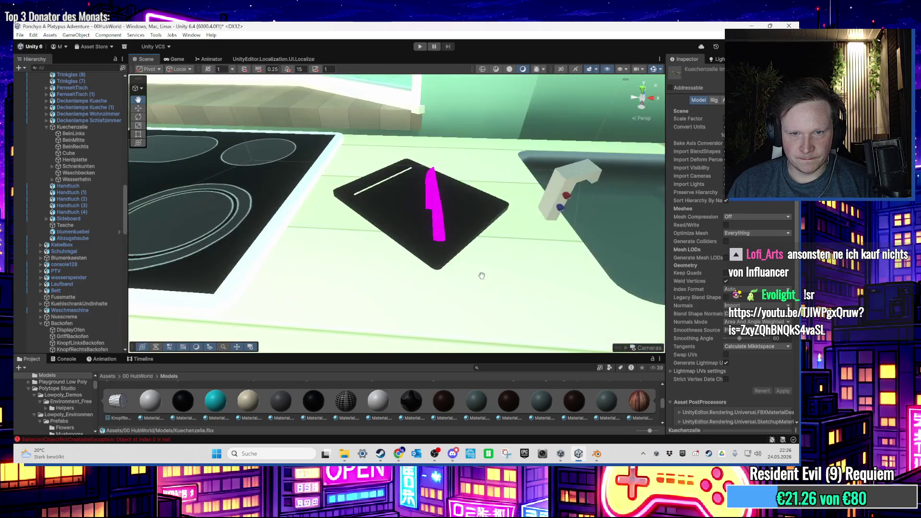
scroll(423, 315, "down", 3)
mouse_move(620, 401)
left_mouse_down()
mouse_move(447, 278)
mouse_move(409, 287)
left_mouse_up()
Give the knife handle a dark material and its blade a grey one
left_click_drag(434, 406, 396, 282)
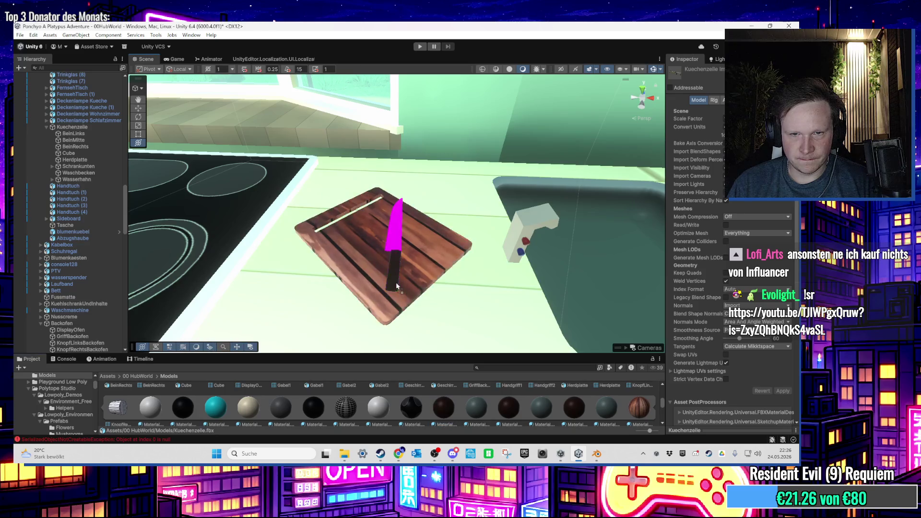
scroll(402, 282, "up", 5)
left_click_drag(477, 407, 389, 217)
scroll(390, 220, "down", 2)
Recolour the magenta parts of the dish-rack knife dark grey
mouse_move(436, 267)
left_mouse_down()
mouse_move(514, 239)
mouse_move(523, 246)
left_mouse_up()
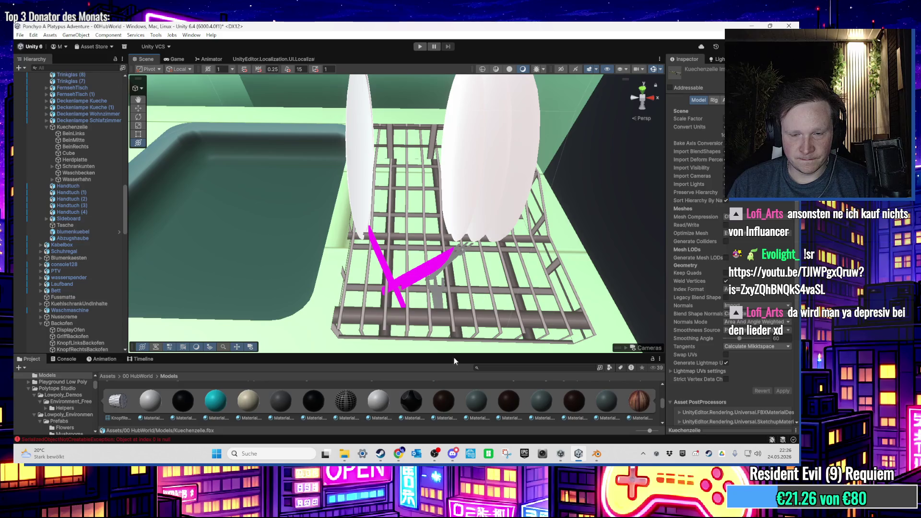
left_click_drag(472, 387, 426, 281)
left_click_drag(469, 404, 384, 263)
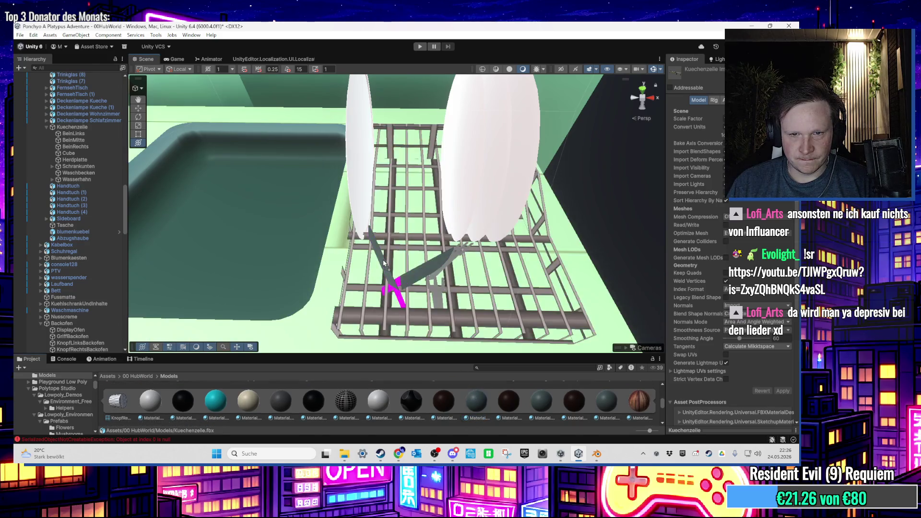
mouse_move(476, 401)
left_mouse_down()
mouse_move(399, 328)
mouse_move(400, 300)
left_mouse_up()
left_click_drag(438, 397, 399, 286)
Bring the Blender window back to the front
scroll(393, 263, "down", 5)
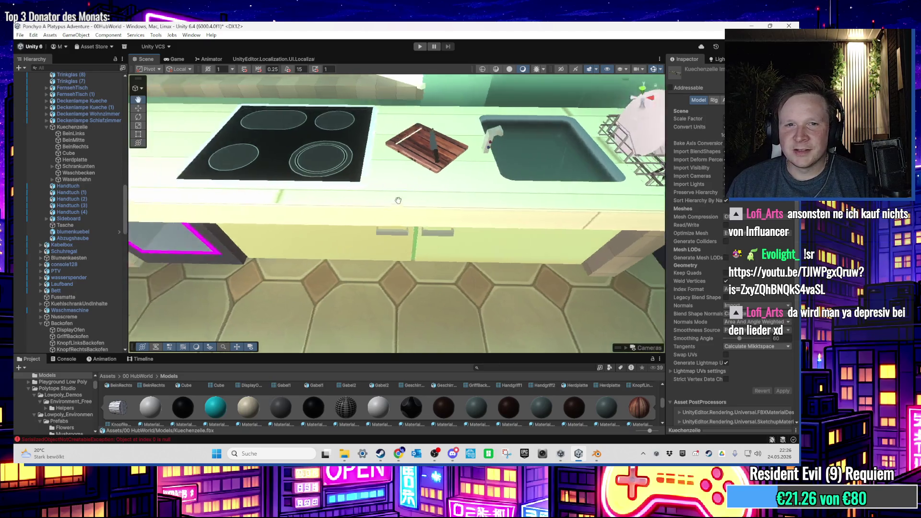
scroll(497, 390, "down", 2)
scroll(480, 398, "down", 2)
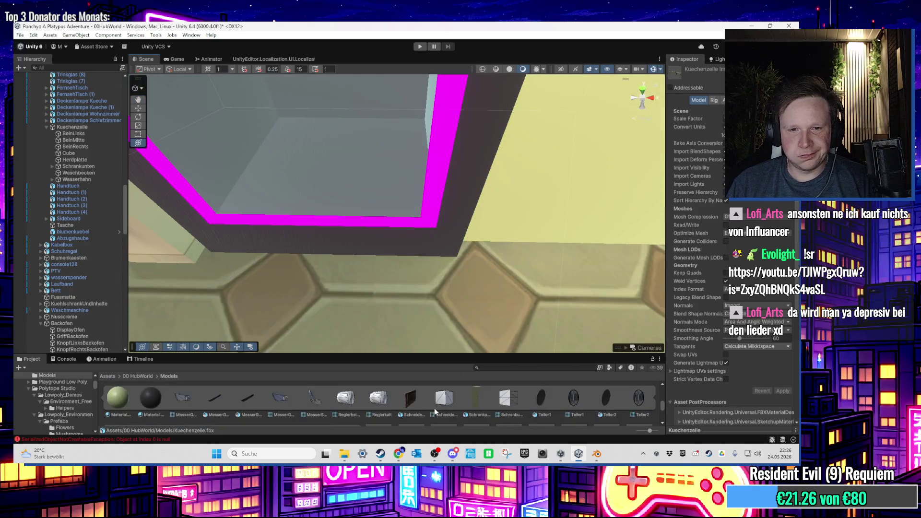
scroll(296, 223, "down", 5)
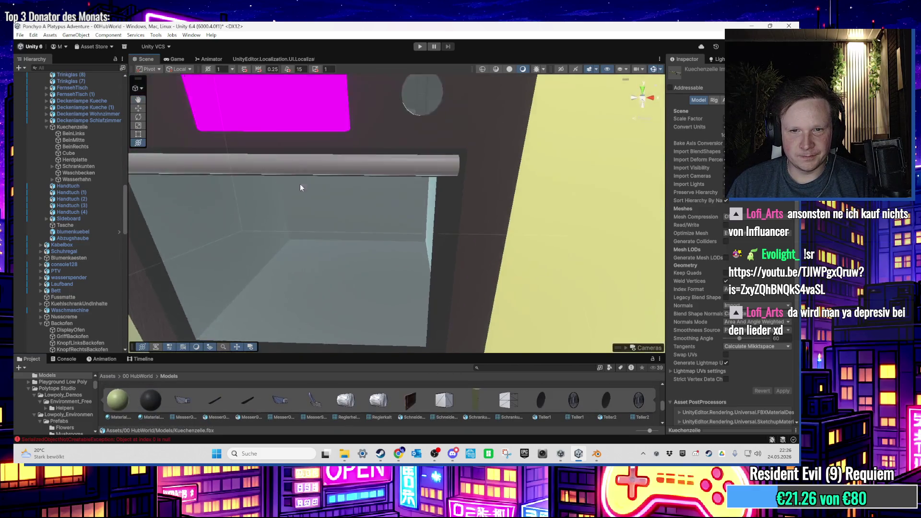
scroll(319, 406, "down", 3)
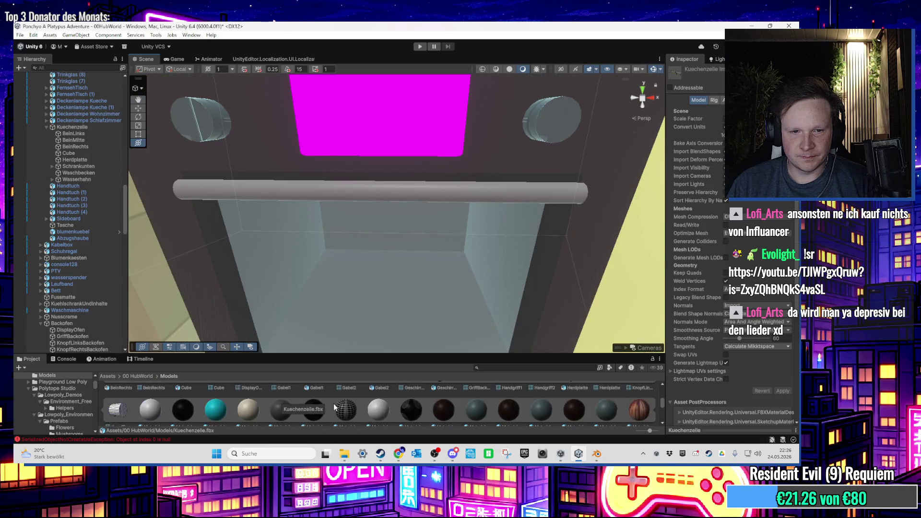
left_click(577, 462)
left_click(578, 462)
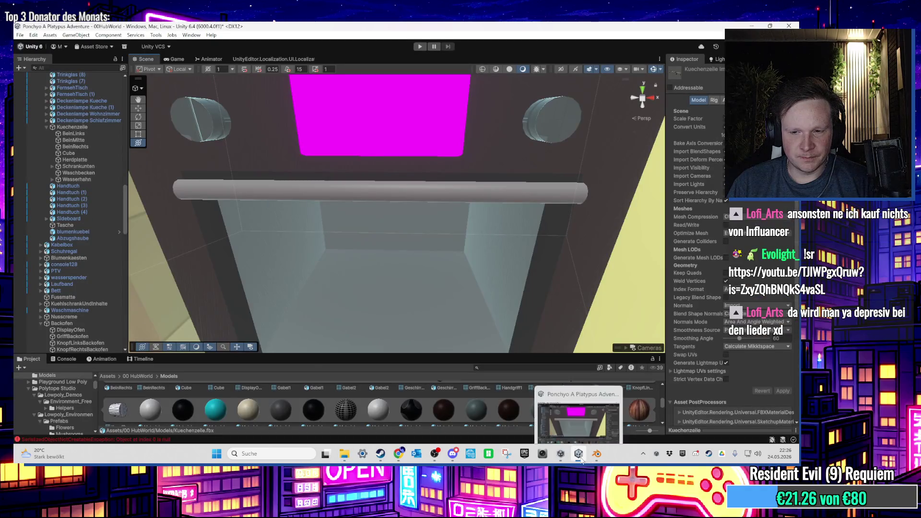
left_click(596, 453)
scroll(297, 274, "up", 3)
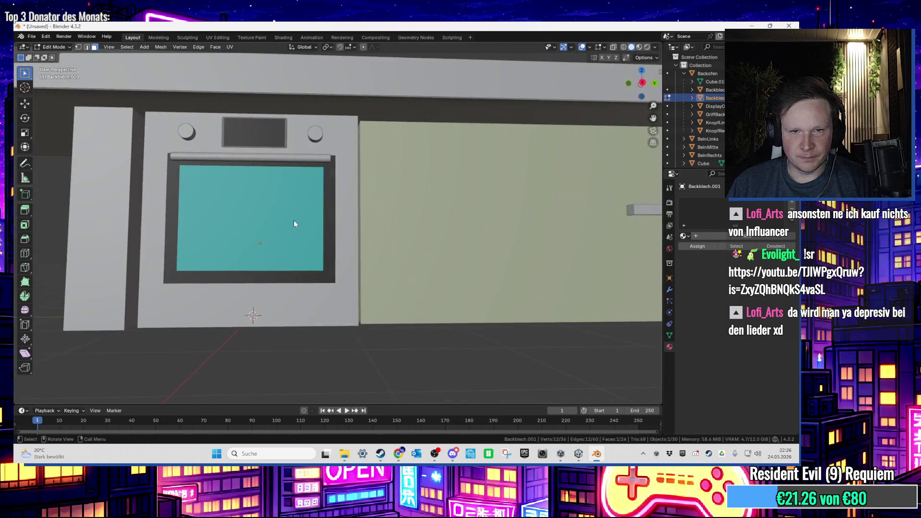
In Material Preview, check the material slot of an inner face of Backofen
key("Tab")
left_click(640, 48)
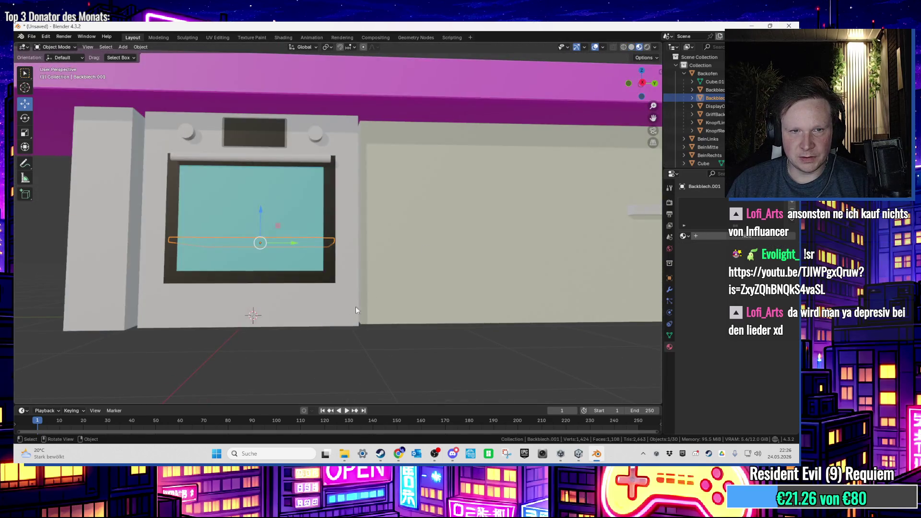
left_click(328, 312)
scroll(415, 353, "up", 3)
key("Tab")
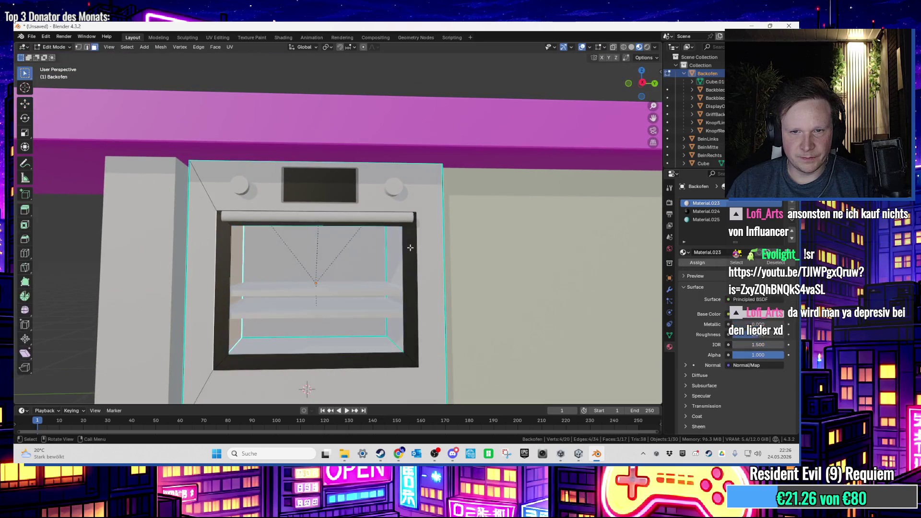
left_click(410, 250)
key("Tab")
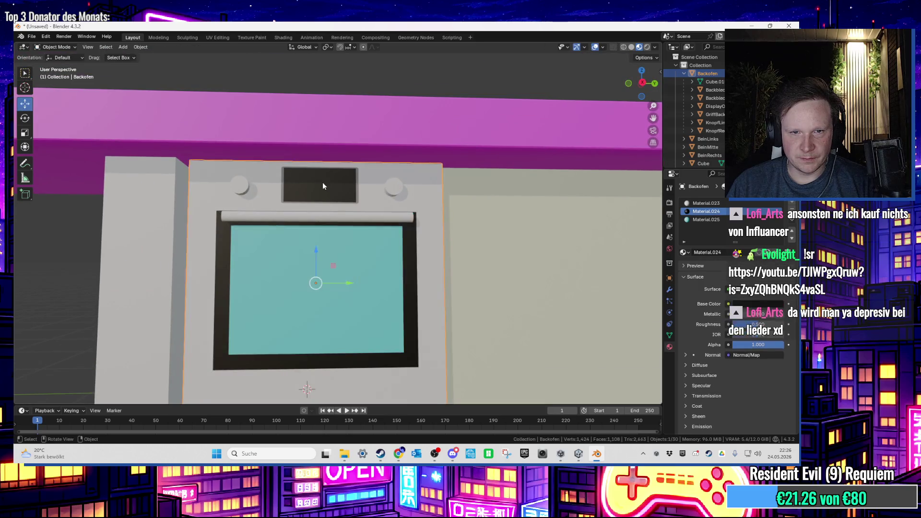
Check the material slots of the DisplayOfen screen face and its frame
left_click(323, 186)
key("Tab")
scroll(323, 187, "up", 2)
left_click(324, 189)
scroll(325, 190, "up", 3)
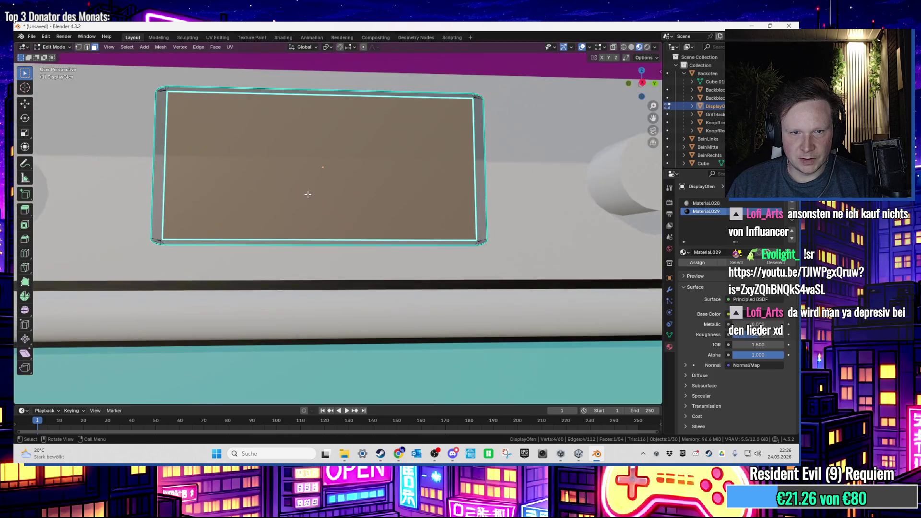
left_click_drag(370, 205, 337, 205)
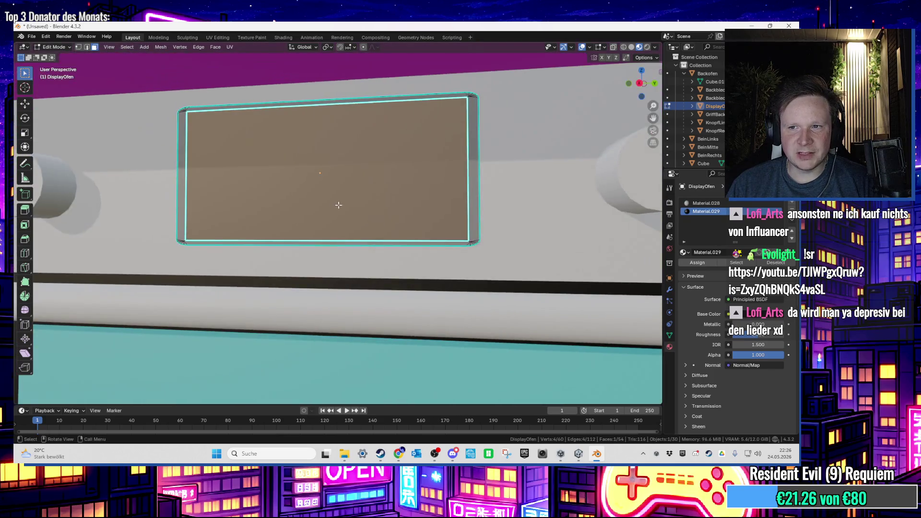
left_click(473, 211)
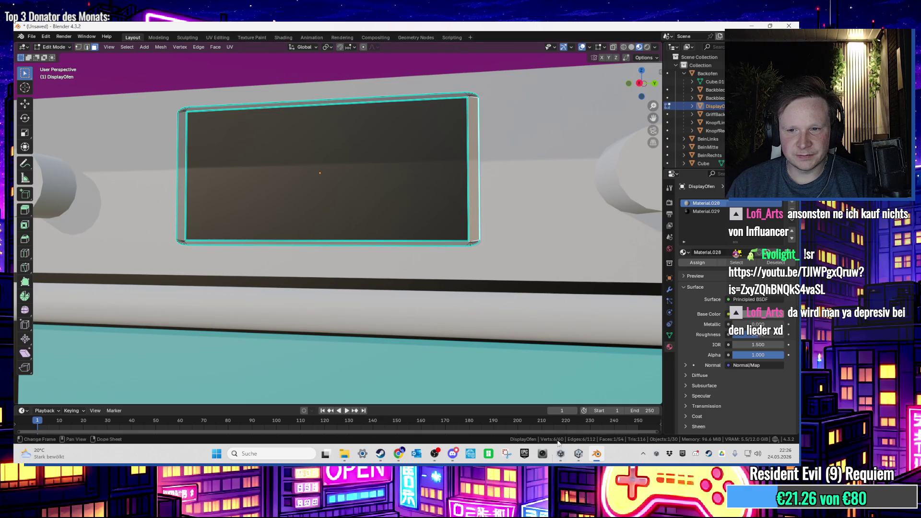
left_click(578, 454)
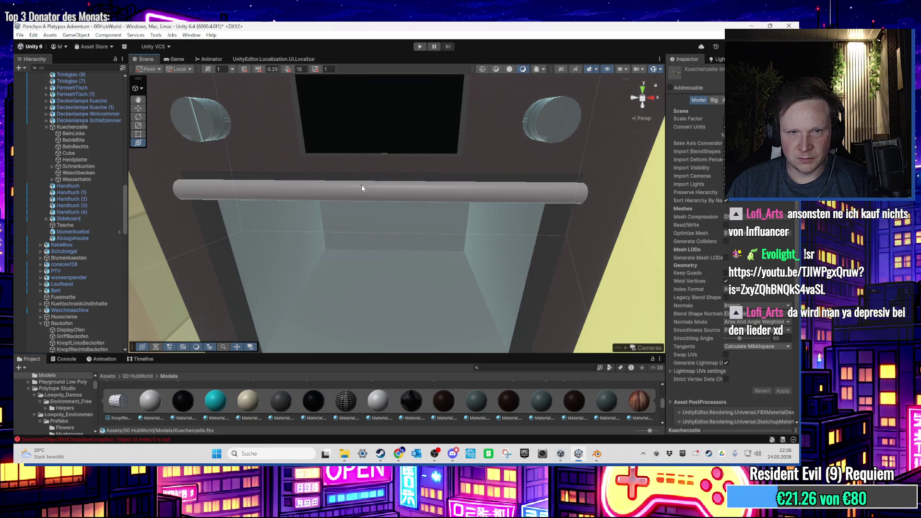
Apply the pale material to the oven display's rim
scroll(356, 206, "up", 5)
scroll(362, 233, "down", 5)
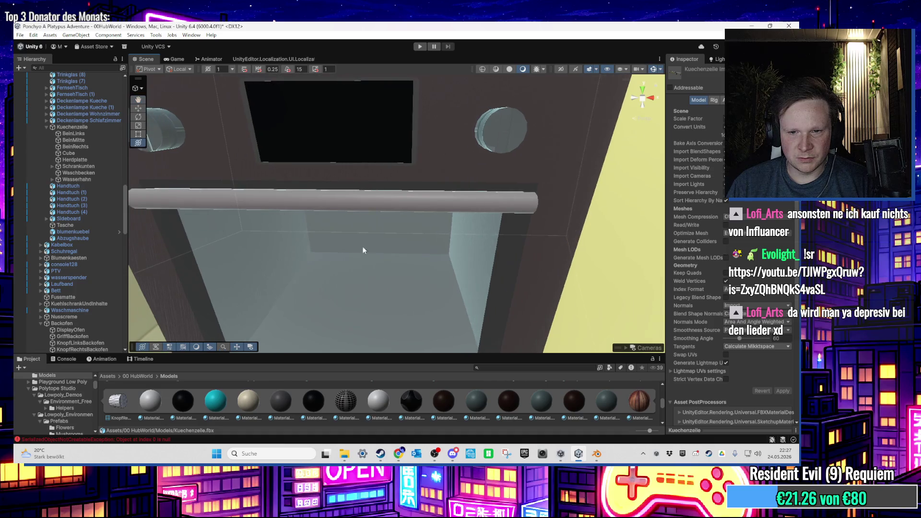
mouse_move(389, 412)
left_mouse_down()
mouse_move(399, 202)
mouse_move(412, 159)
left_mouse_up()
scroll(412, 159, "down", 3)
scroll(413, 158, "up", 3)
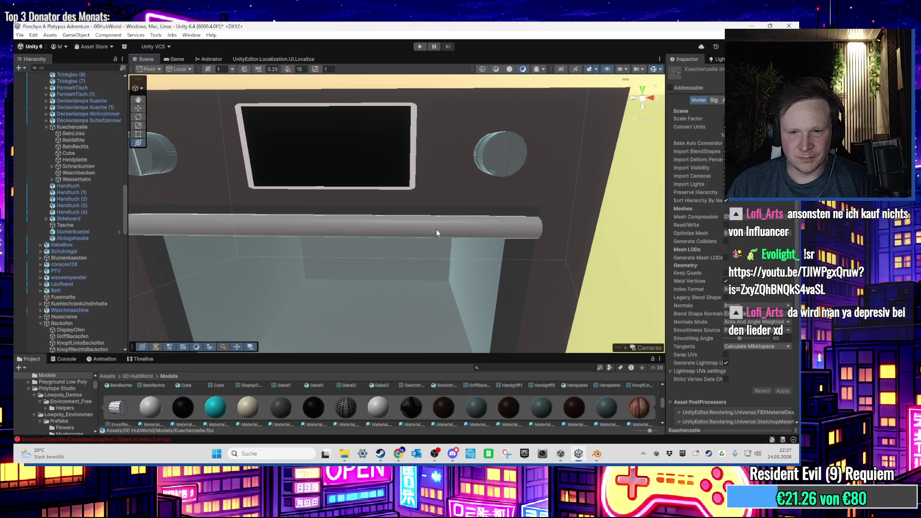
Frame the whole kitchen back into the Scene view
key("f")
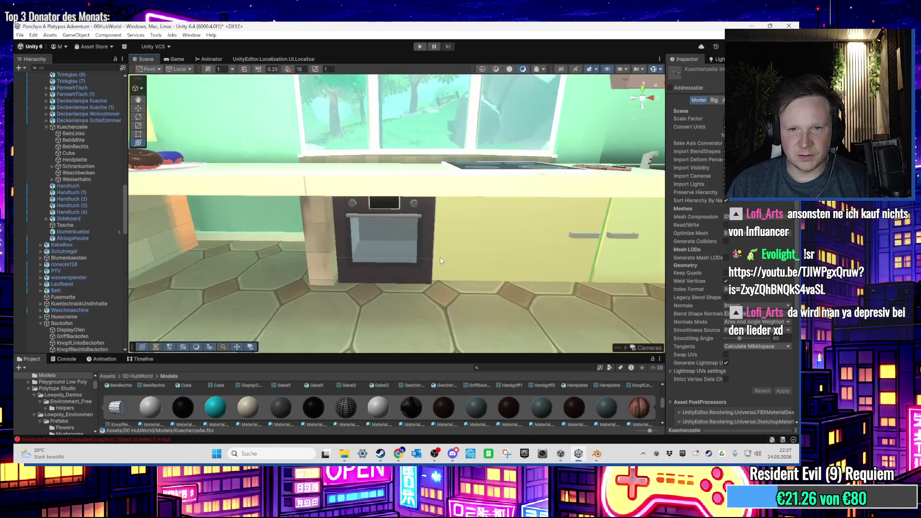
scroll(418, 226, "up", 5)
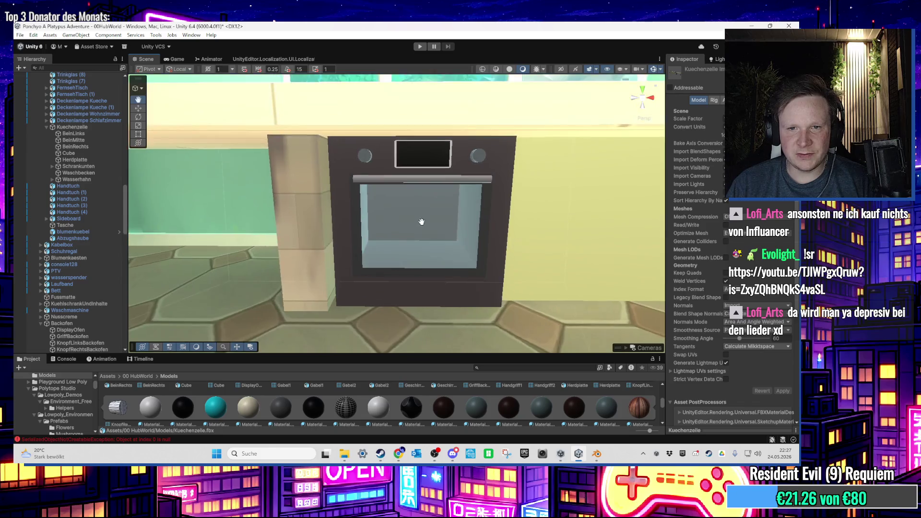
scroll(422, 223, "up", 2)
scroll(391, 243, "up", 3)
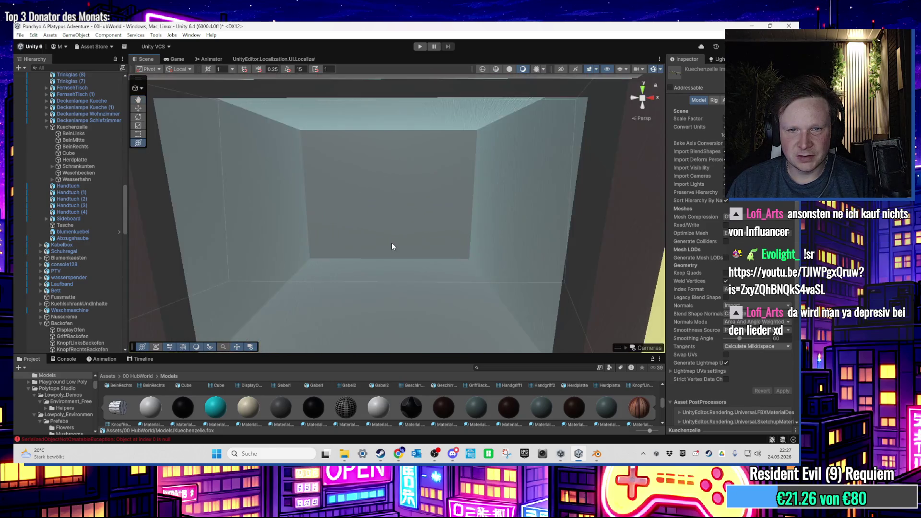
scroll(365, 250, "down", 5)
scroll(164, 249, "down", 2)
scroll(94, 297, "down", 2)
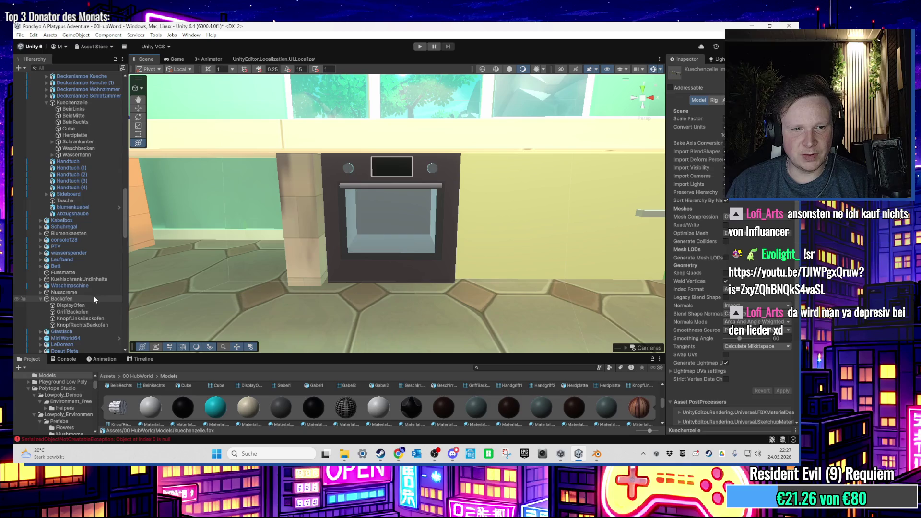
scroll(94, 300, "up", 3)
Select Backofen, focus on it, and pan across the oven front and counter
left_click(335, 200)
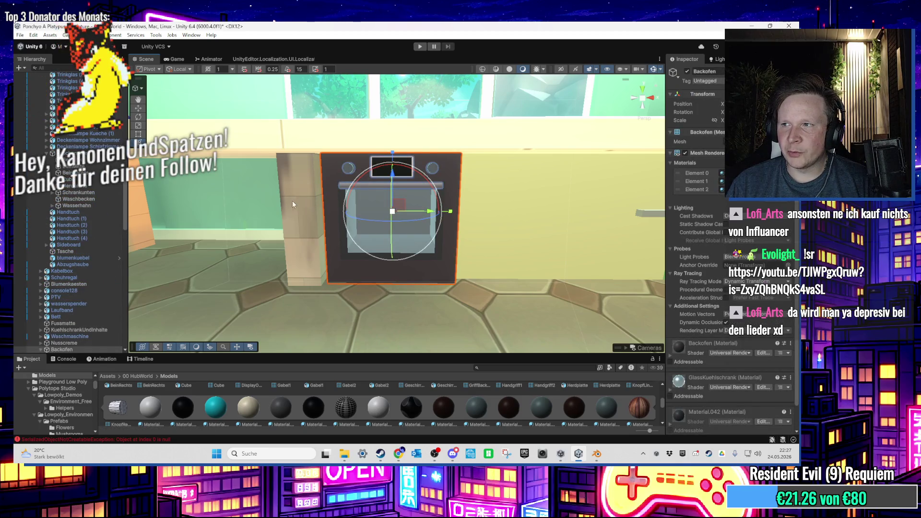
scroll(79, 268, "down", 3)
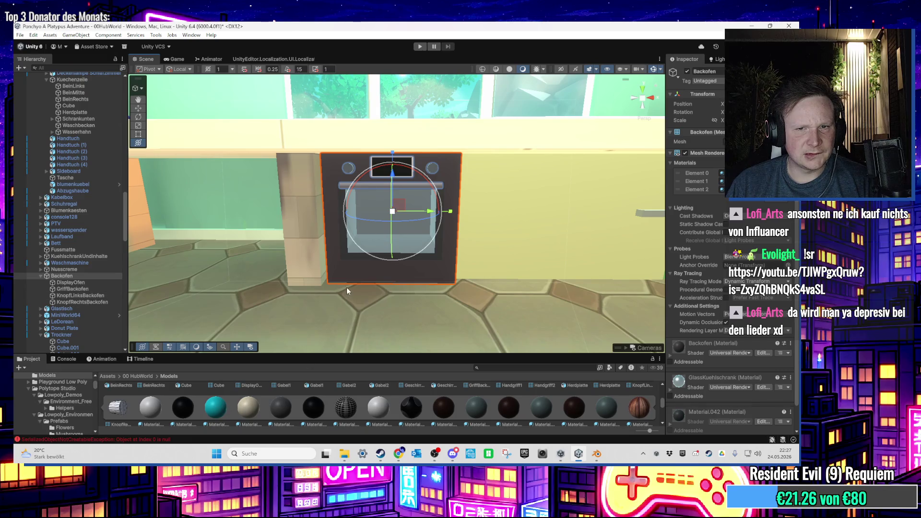
key("f")
left_click_drag(339, 273, 297, 144)
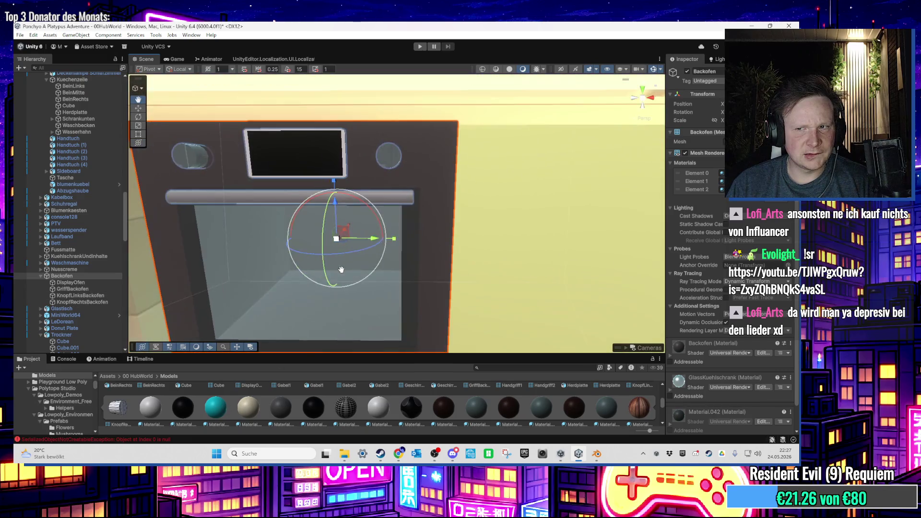
left_click_drag(341, 273, 336, 317)
scroll(336, 288, "up", 3)
scroll(337, 274, "down", 3)
scroll(342, 275, "down", 10)
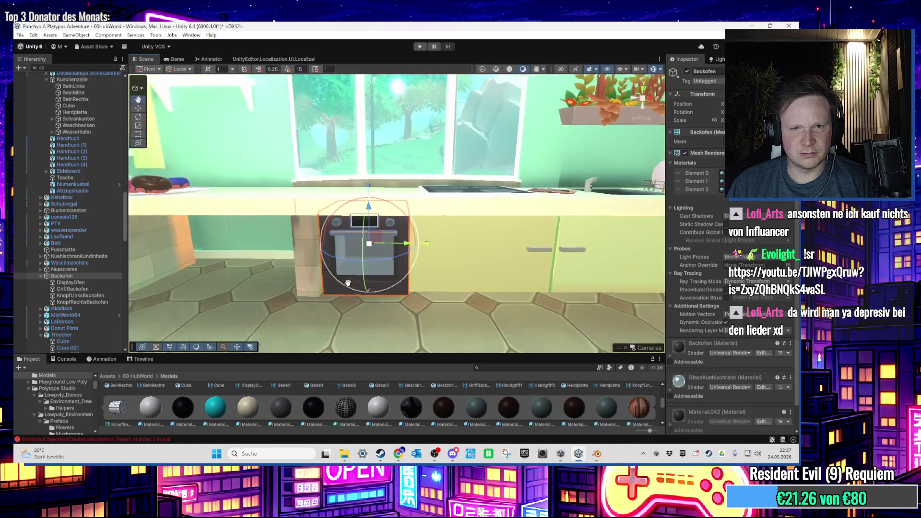
mouse_move(341, 275)
left_mouse_down()
mouse_move(391, 292)
mouse_move(263, 291)
mouse_move(336, 288)
mouse_move(264, 290)
mouse_move(336, 307)
left_mouse_up()
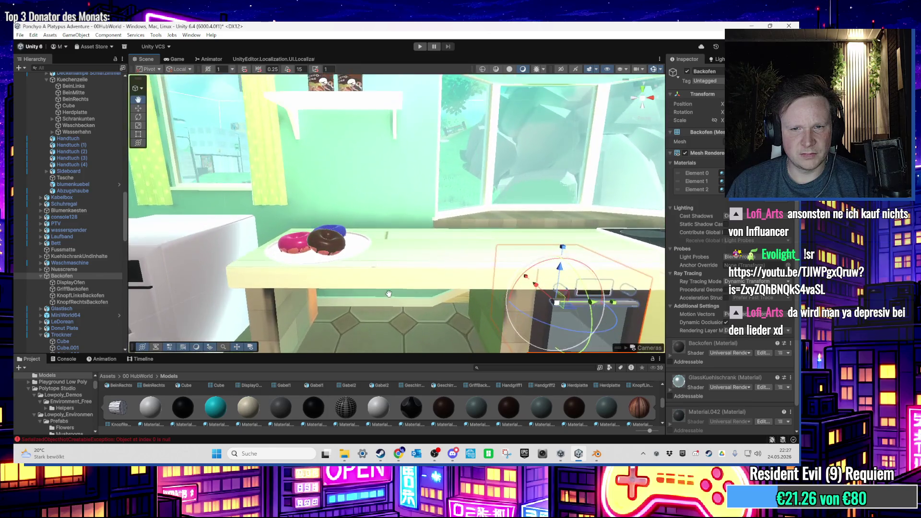
scroll(392, 292, "up", 5)
scroll(264, 290, "up", 4)
scroll(264, 290, "down", 4)
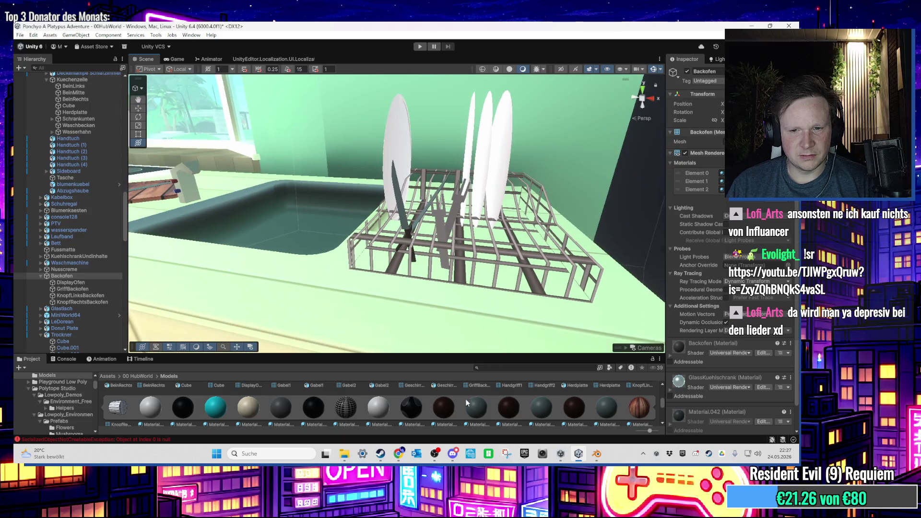
left_click(509, 408)
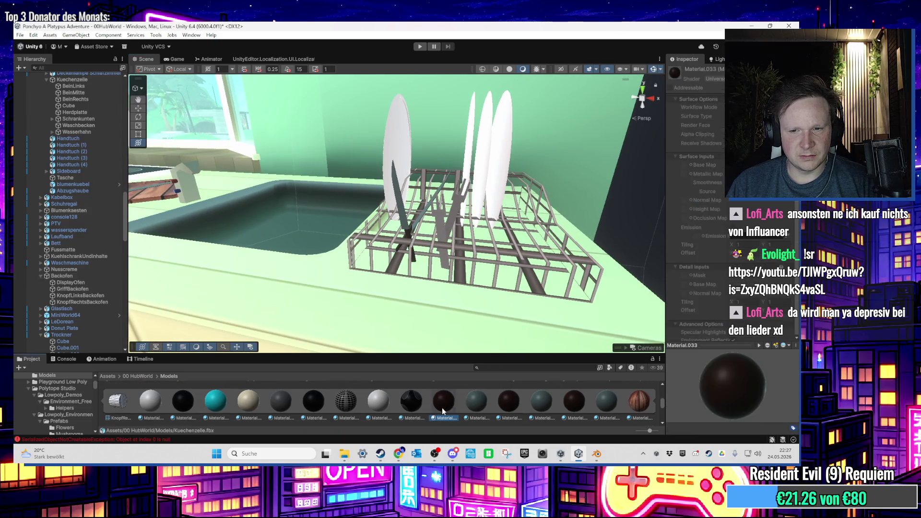
scroll(523, 407, "down", 1)
scroll(524, 407, "down", 3)
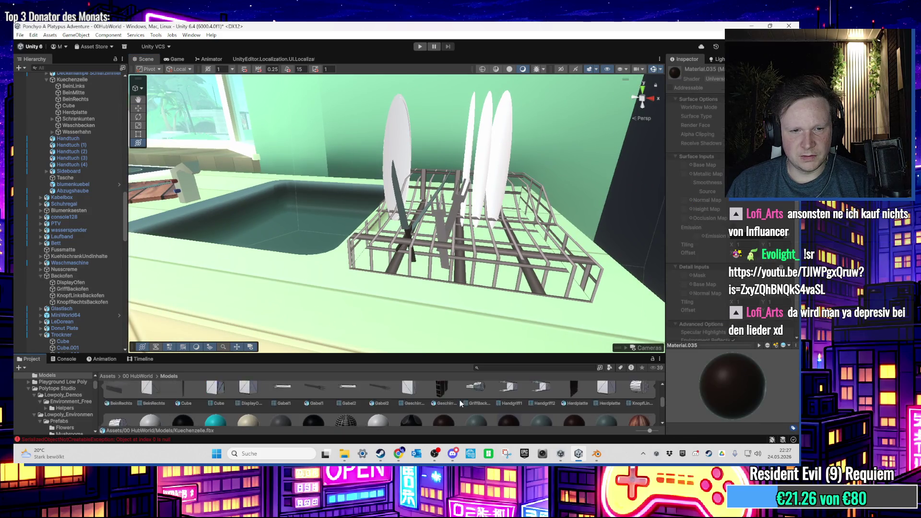
scroll(461, 402, "up", 3)
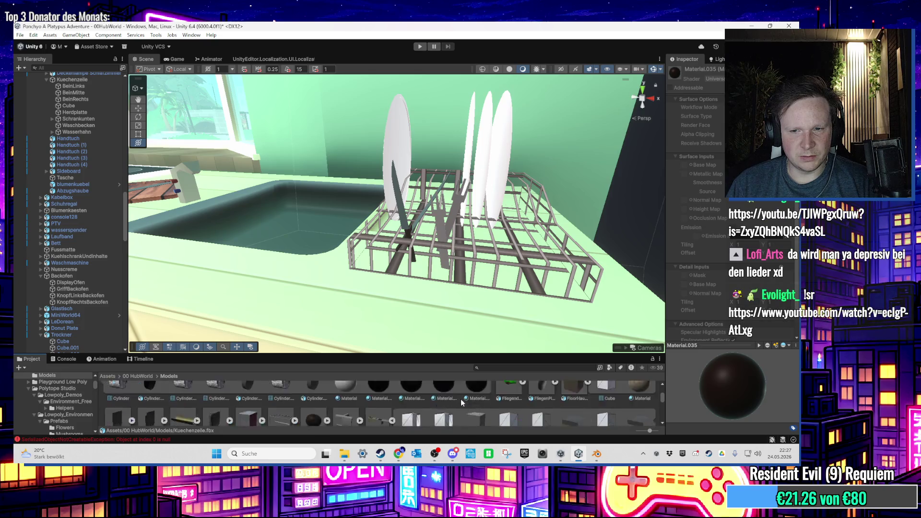
left_click(445, 403)
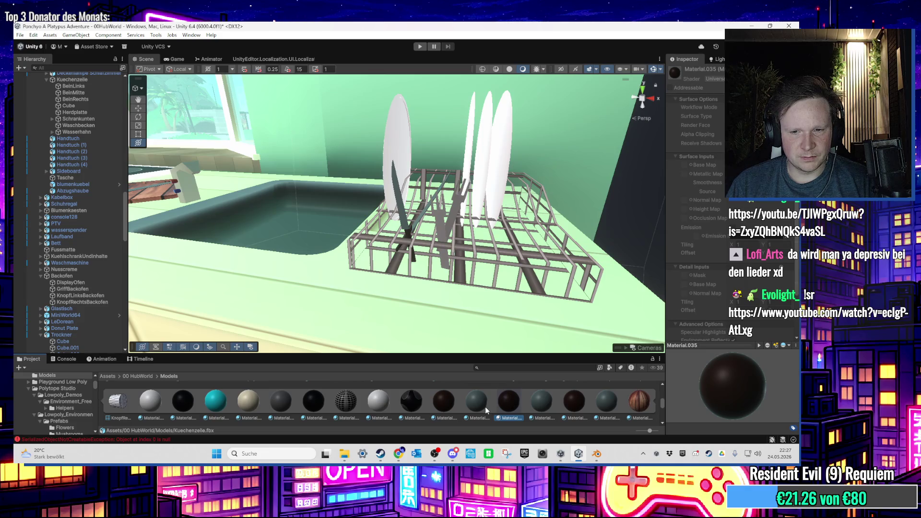
scroll(453, 402, "down", 2)
scroll(445, 401, "up", 2)
right_click(444, 399)
left_click(480, 170)
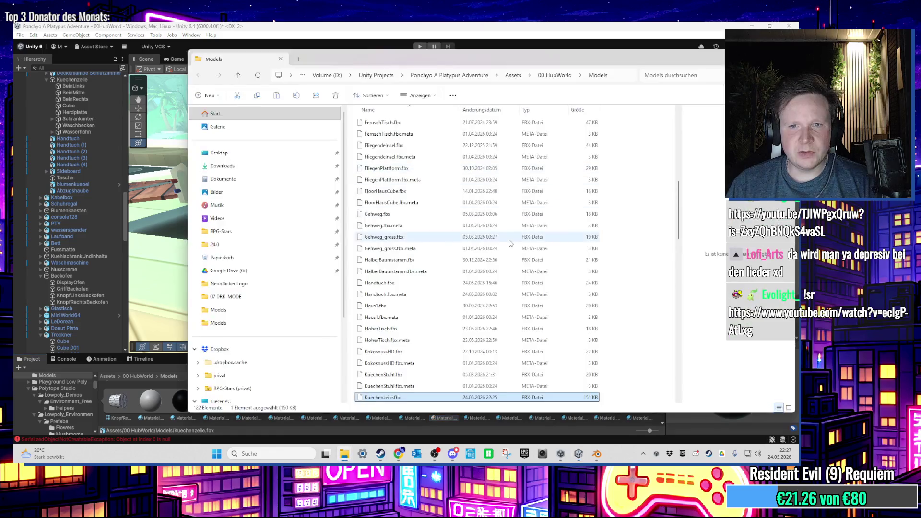
left_click(708, 38)
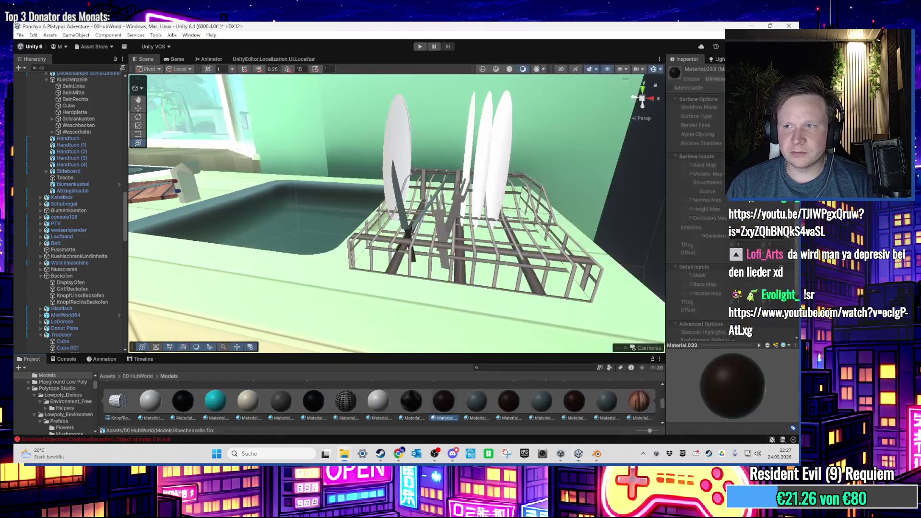
scroll(416, 255, "down", 2)
scroll(417, 254, "up", 5)
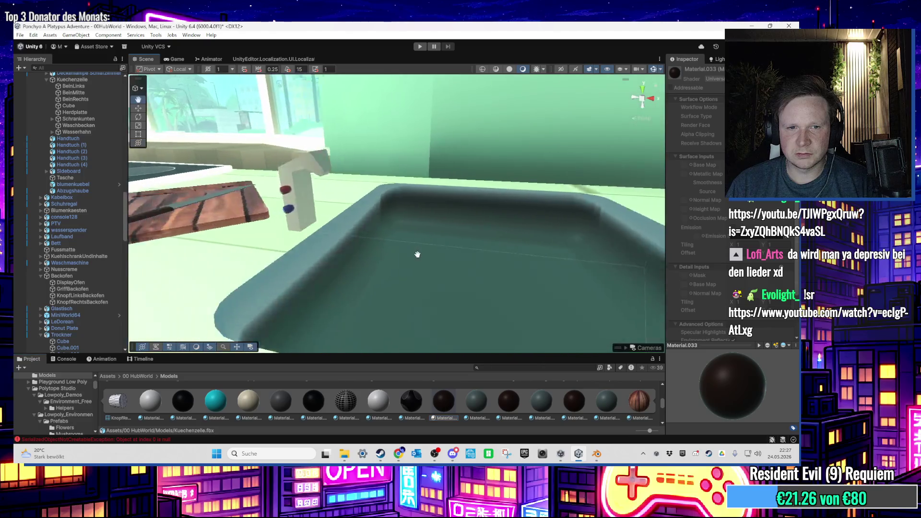
scroll(416, 255, "down", 3)
scroll(424, 252, "up", 3)
scroll(422, 250, "down", 2)
scroll(417, 248, "up", 2)
scroll(434, 261, "down", 3)
scroll(366, 200, "up", 4)
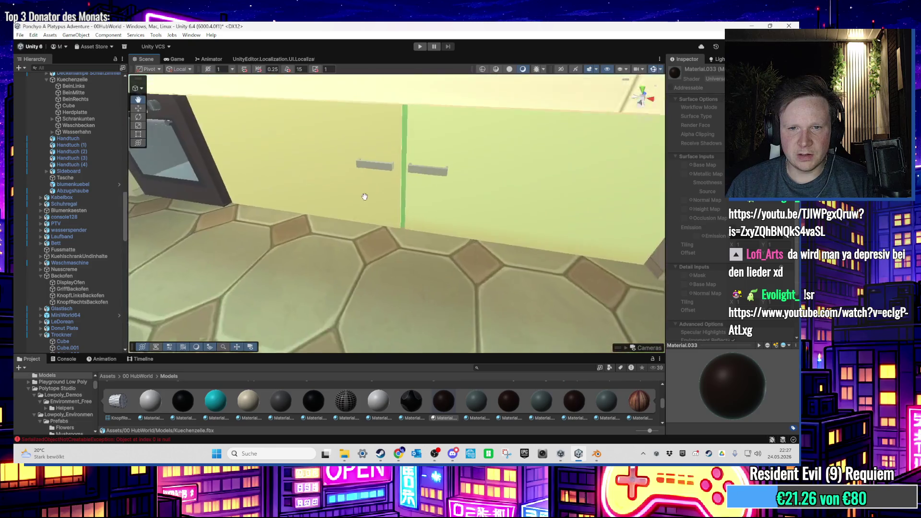
scroll(357, 175, "down", 1)
scroll(424, 146, "up", 5)
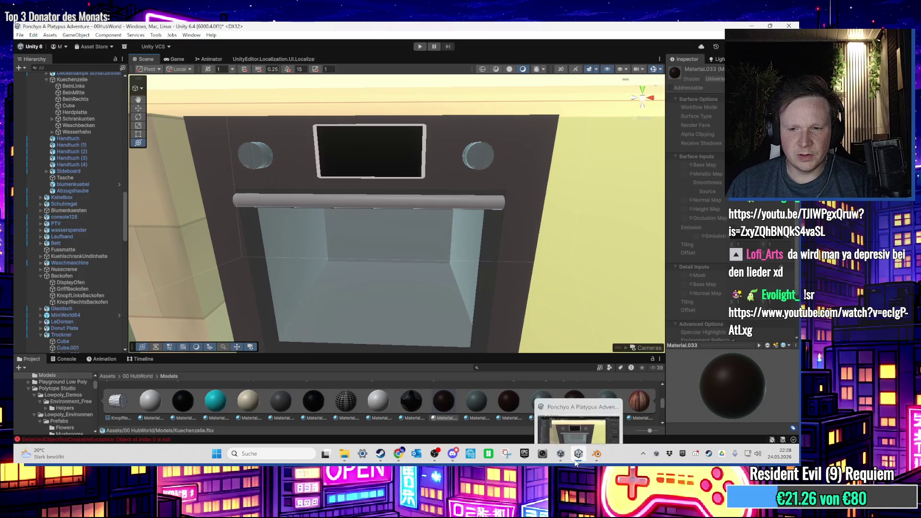
left_click(597, 454)
scroll(486, 265, "down", 5)
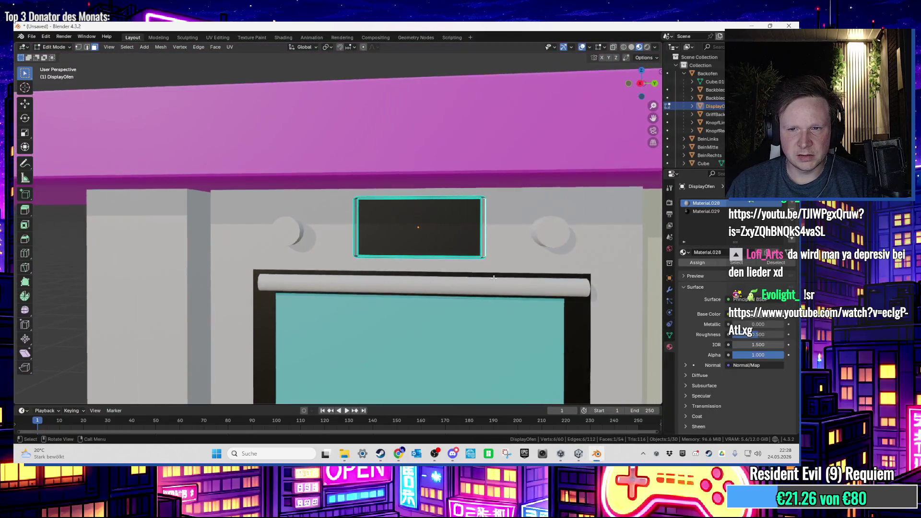
scroll(535, 339, "up", 5)
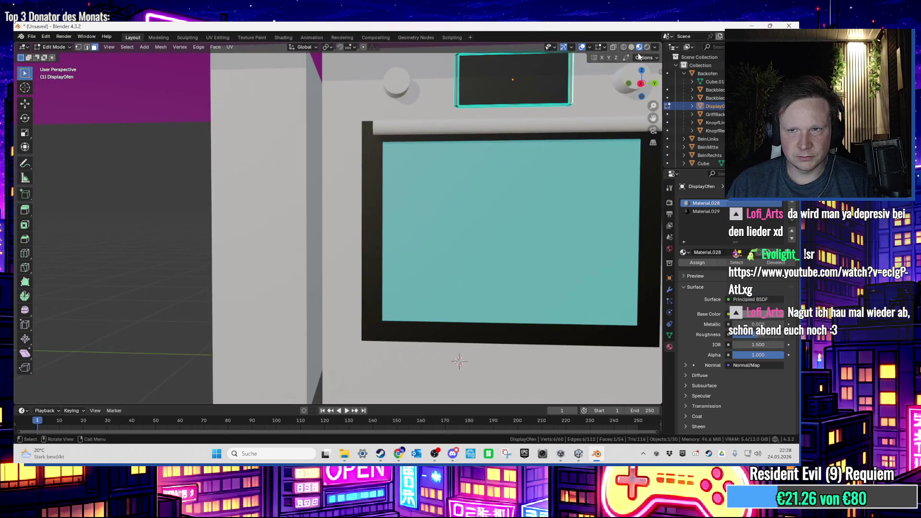
left_click(578, 454)
scroll(473, 313, "up", 5)
Clear the 'bback' text from the Hierarchy search so all objects show
left_click_drag(474, 314, 448, 346)
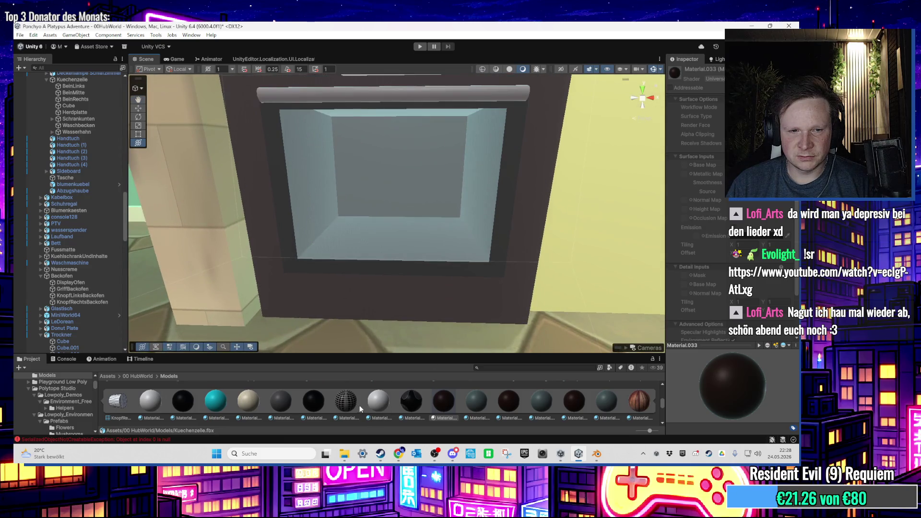
scroll(361, 409, "down", 2)
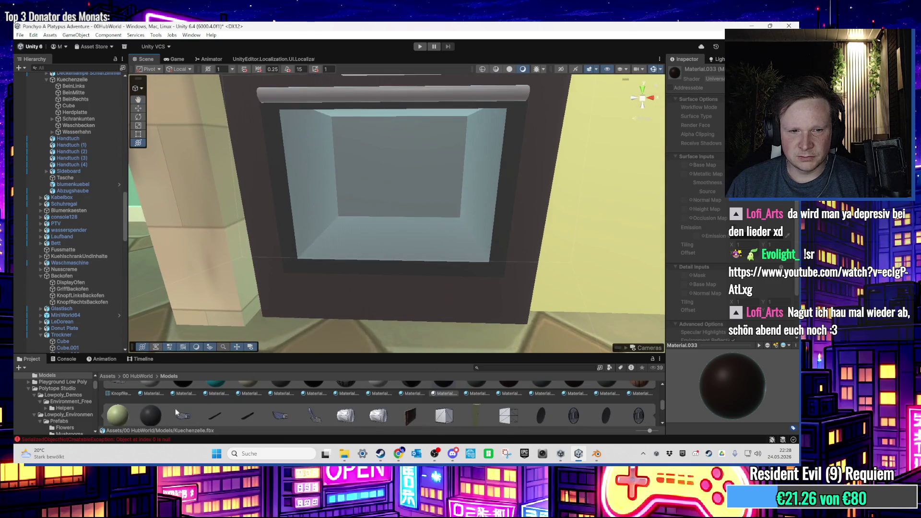
scroll(180, 410, "down", 2)
scroll(278, 340, "down", 3)
scroll(257, 381, "up", 5)
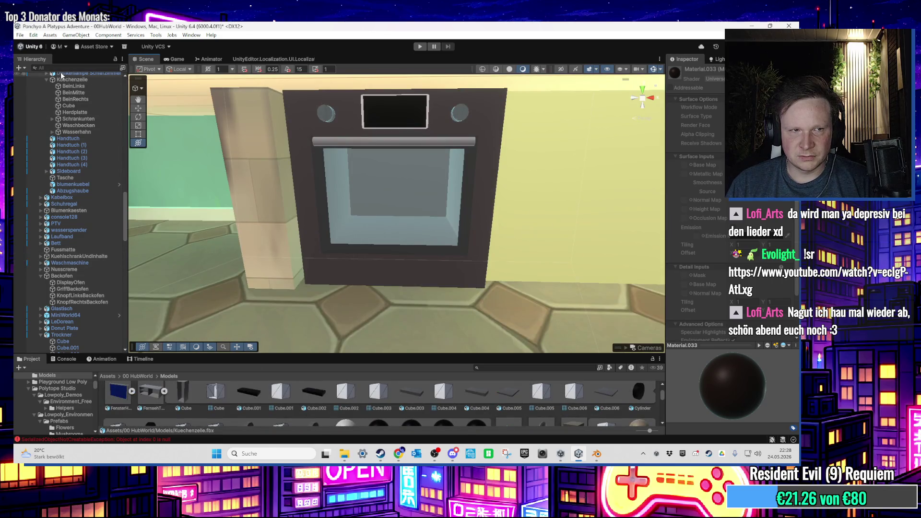
type("bbackb")
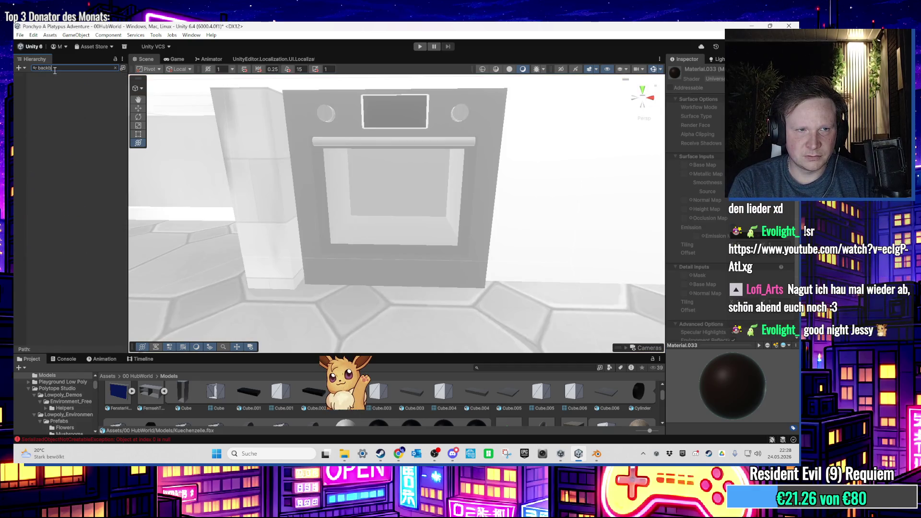
key("BackSpace")
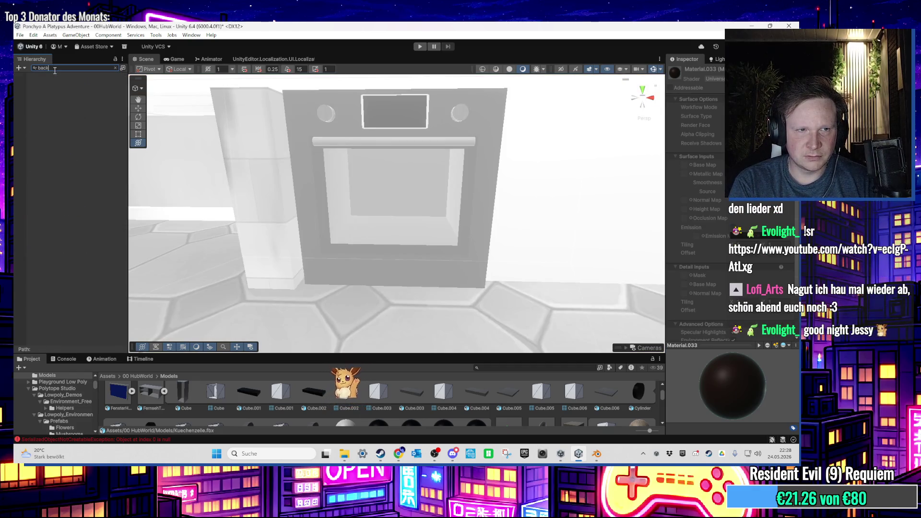
key("BackSpace")
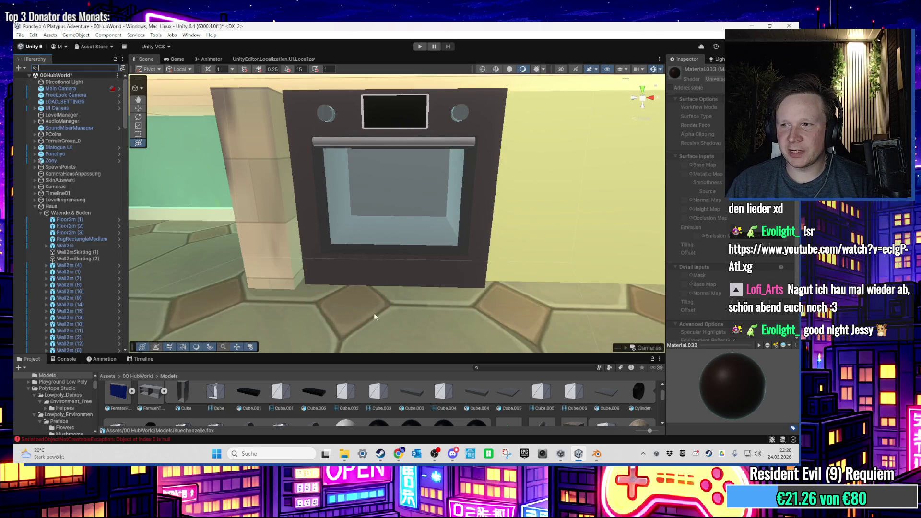
Collapse Kuechenzeile's sub-assets in the Project panel and drag the model into the Scene
scroll(356, 403, "down", 3)
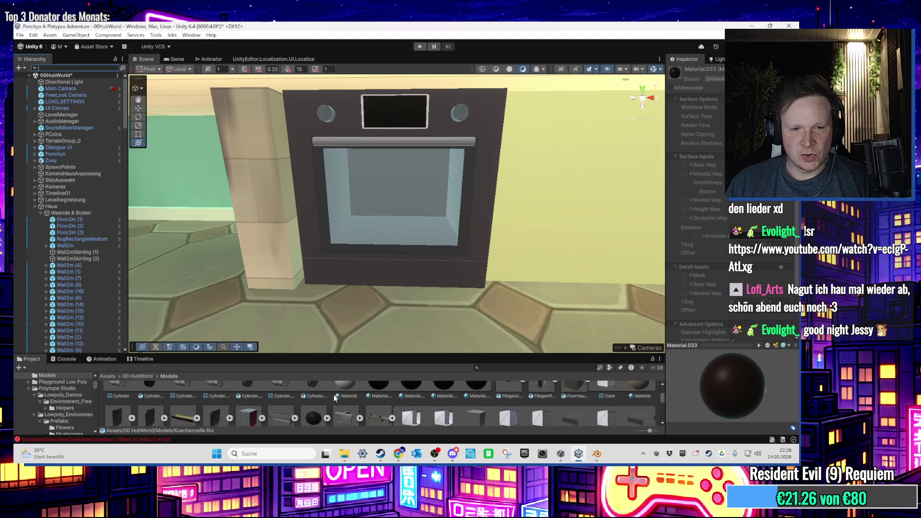
scroll(340, 399, "down", 5)
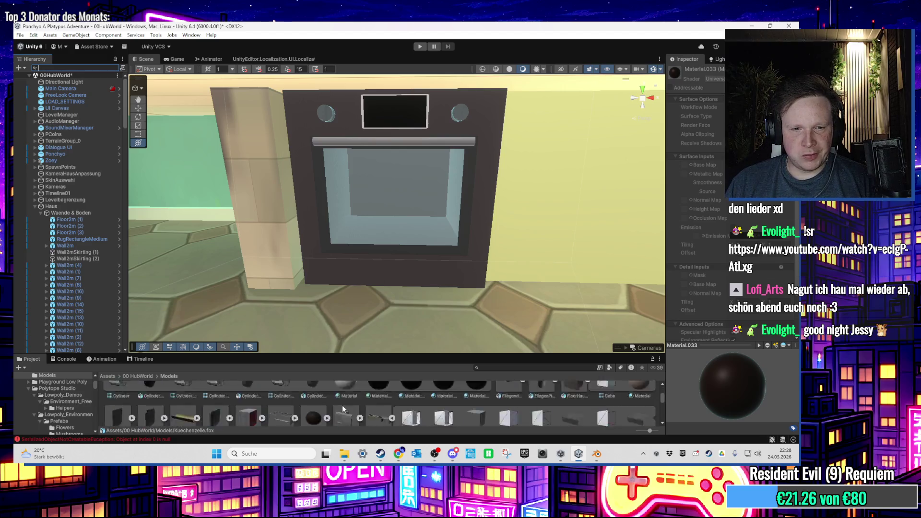
left_click(164, 414)
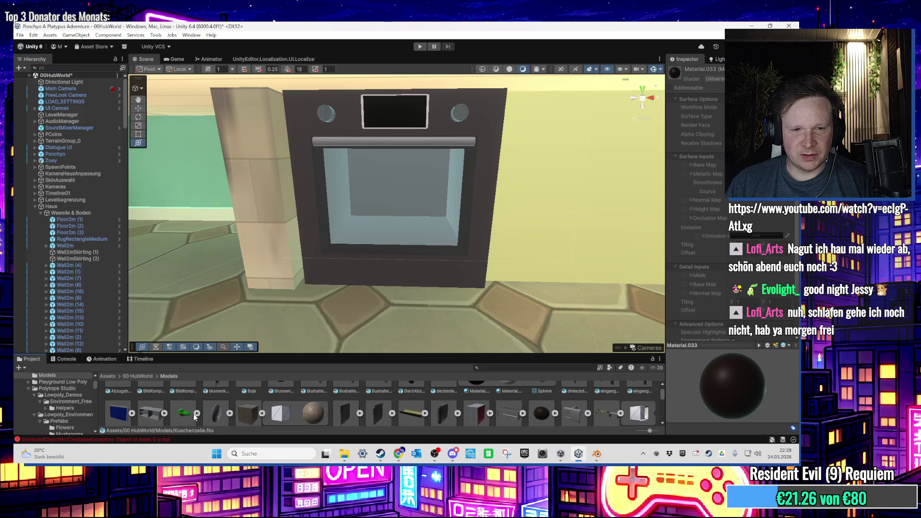
scroll(423, 412, "down", 2)
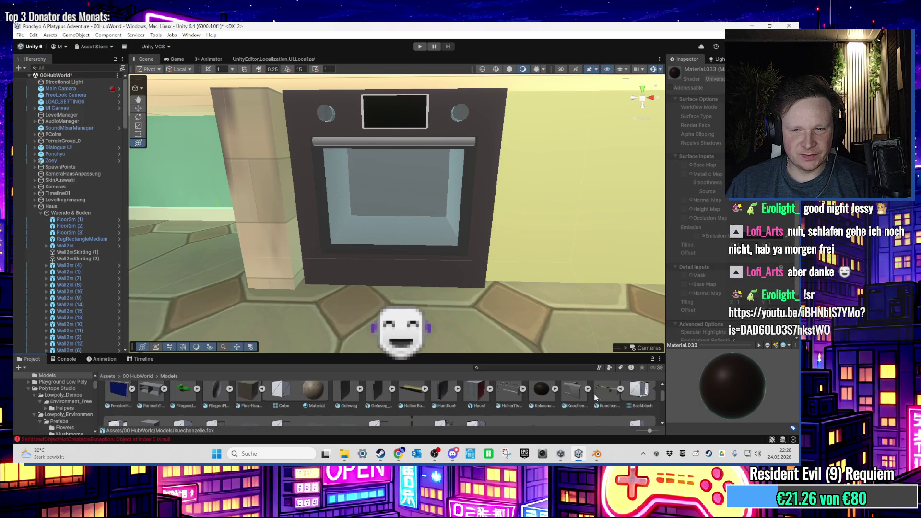
mouse_move(621, 391)
left_mouse_down()
mouse_move(550, 321)
mouse_move(384, 272)
mouse_move(341, 289)
mouse_move(531, 272)
mouse_move(520, 278)
left_mouse_up()
scroll(520, 278, "up", 5)
scroll(450, 268, "down", 2)
left_click_drag(408, 286, 471, 276)
scroll(483, 273, "up", 5)
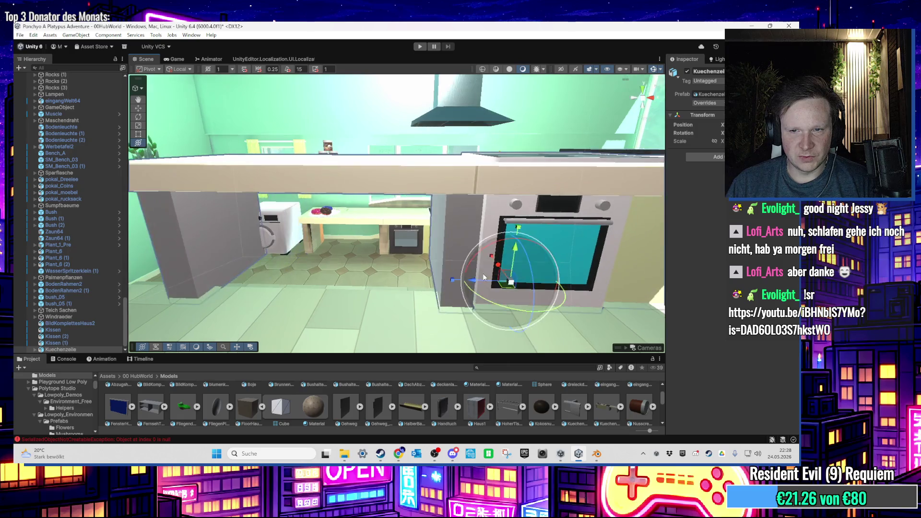
scroll(447, 258, "down", 3)
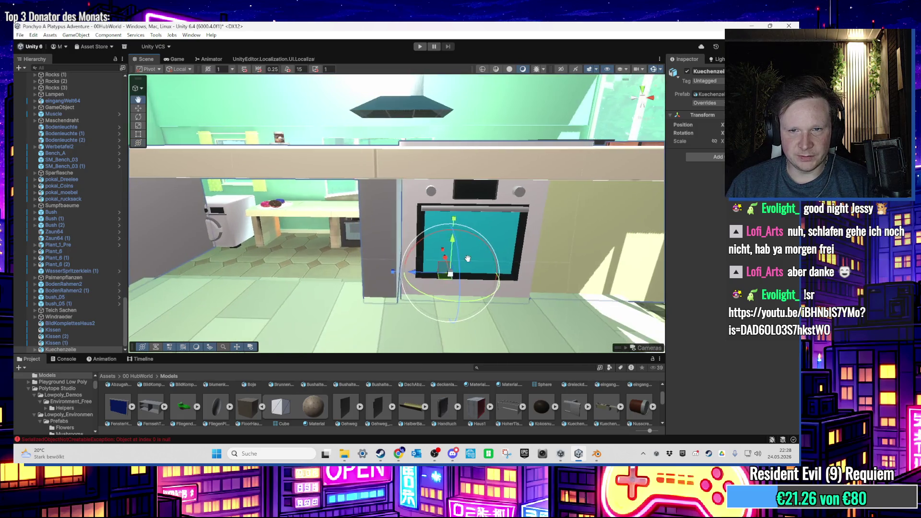
scroll(447, 258, "up", 6)
left_click_drag(446, 257, 577, 326)
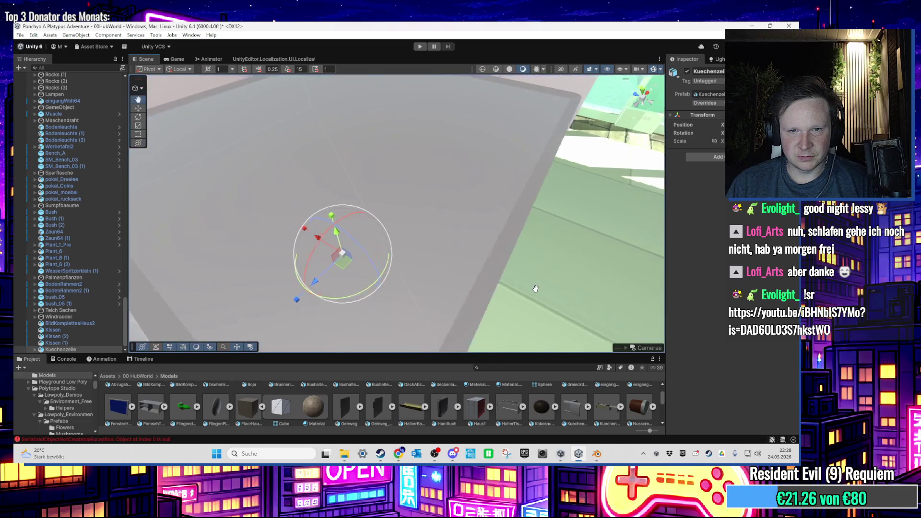
left_click(521, 245)
key("f")
scroll(521, 244, "down", 3)
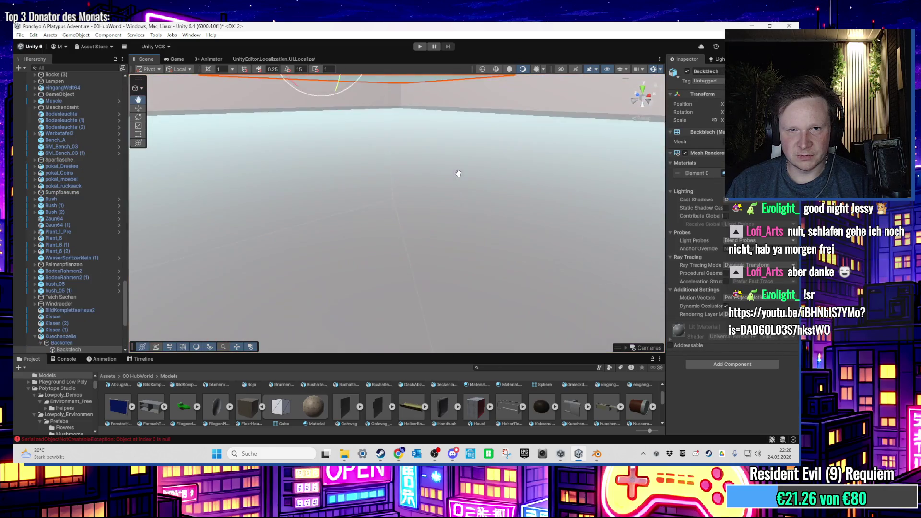
scroll(471, 197, "down", 5)
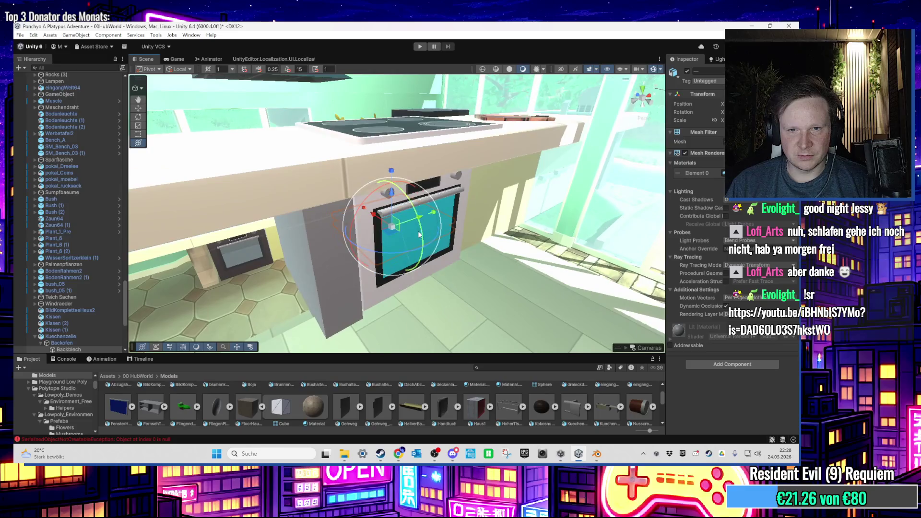
left_click(394, 234)
left_click(390, 223)
key("f")
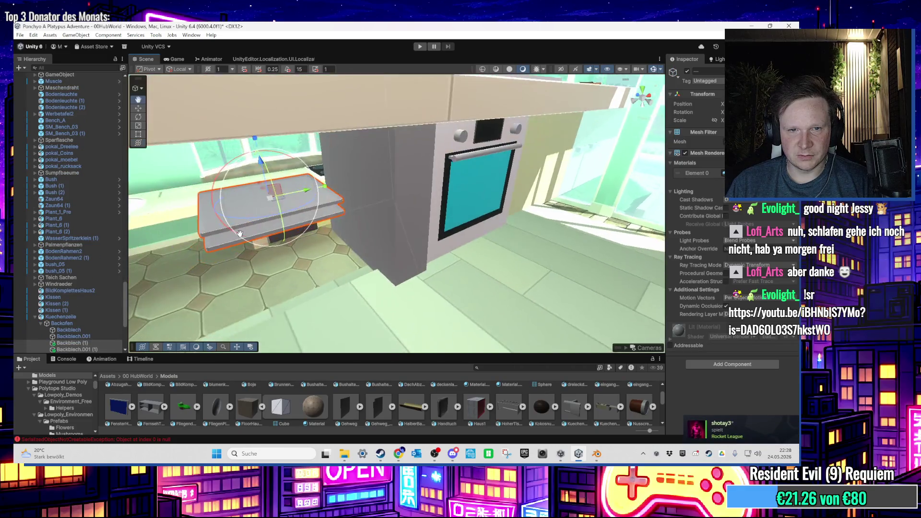
right_click(92, 319)
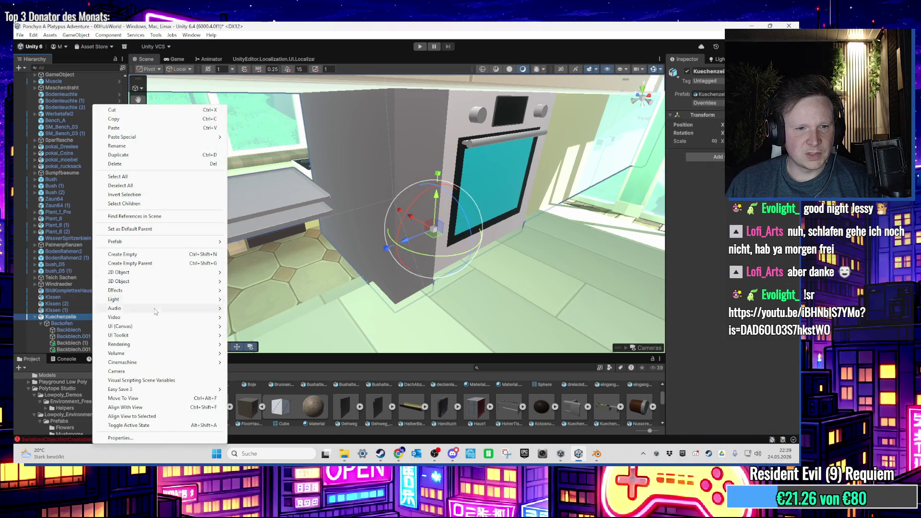
Unpack the Kuechenzeile prefab and move Backblech and Backblech.001 to the Hierarchy's top level
mouse_move(156, 246)
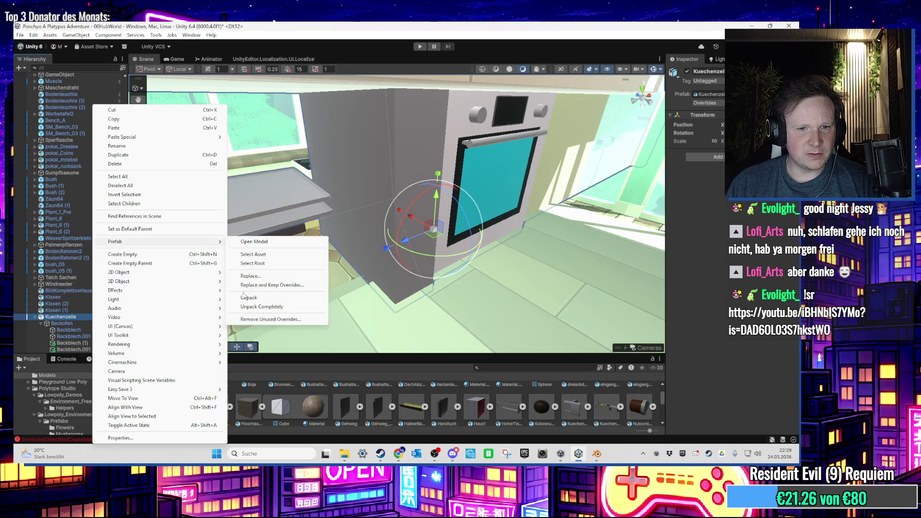
left_click(248, 298)
left_click(90, 329)
left_click(89, 337, "shift")
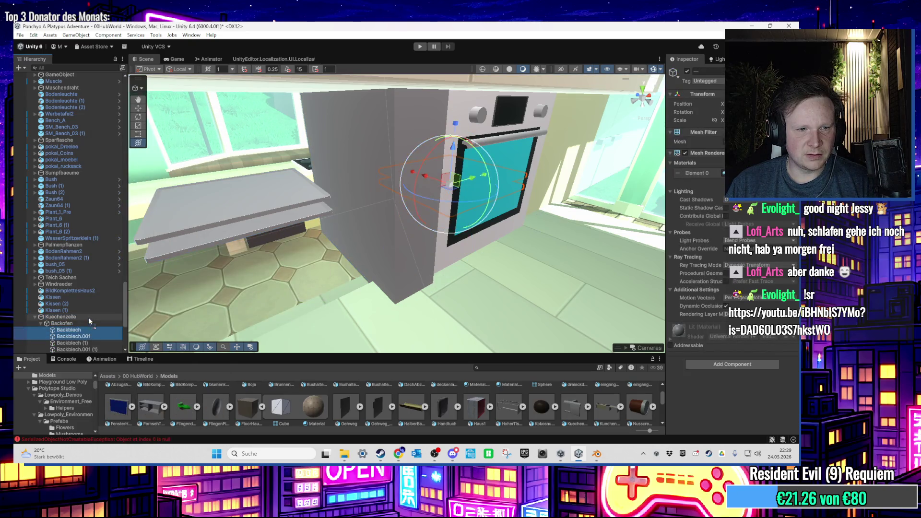
left_click_drag(90, 318, 90, 316)
Frame Backblech.001 and Backblech in the scene view, then select the oven and the grey tray
double_click(79, 329)
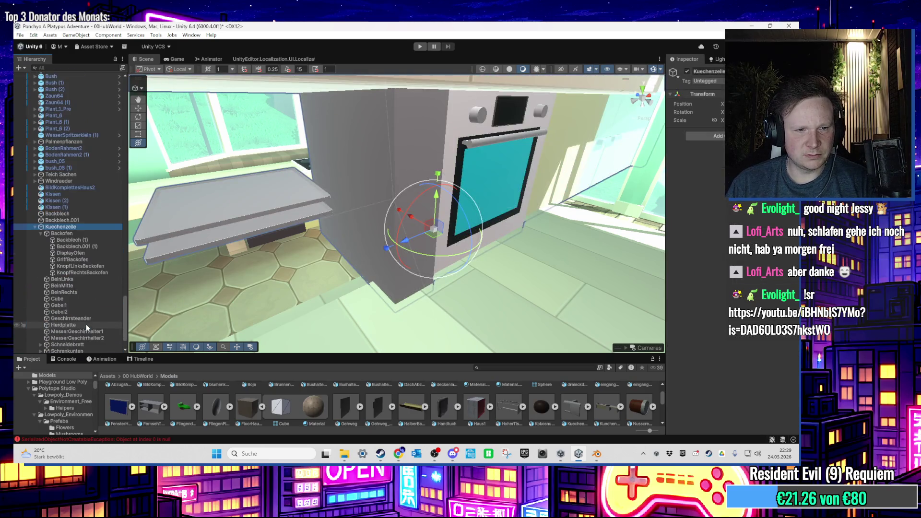
left_click(68, 221)
double_click(67, 221)
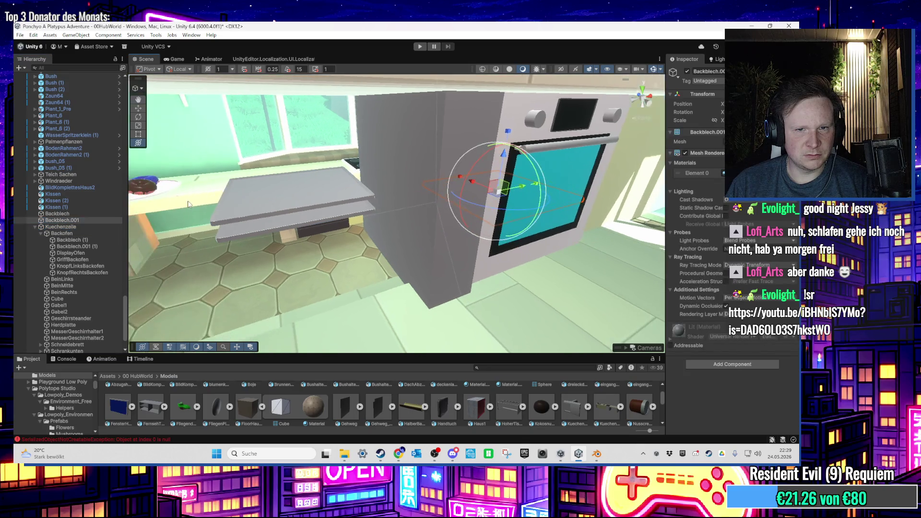
left_click(81, 214)
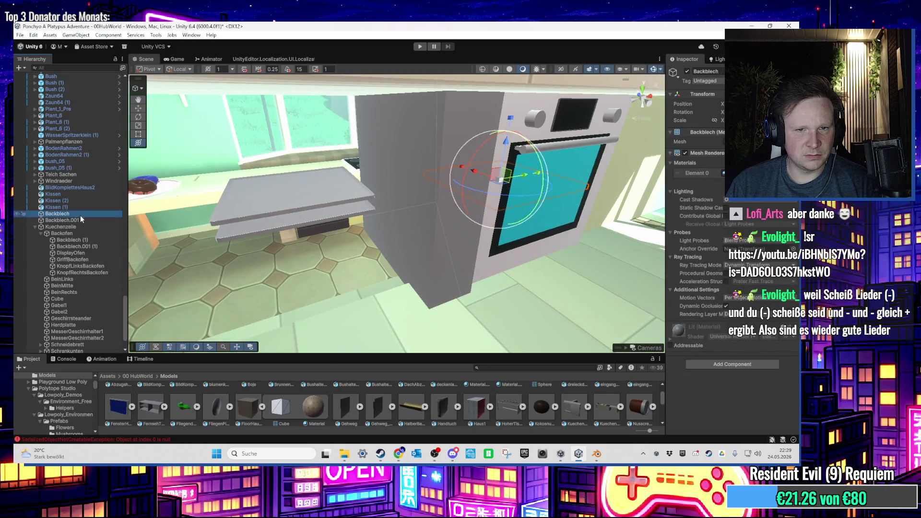
double_click(80, 214)
left_click(79, 230)
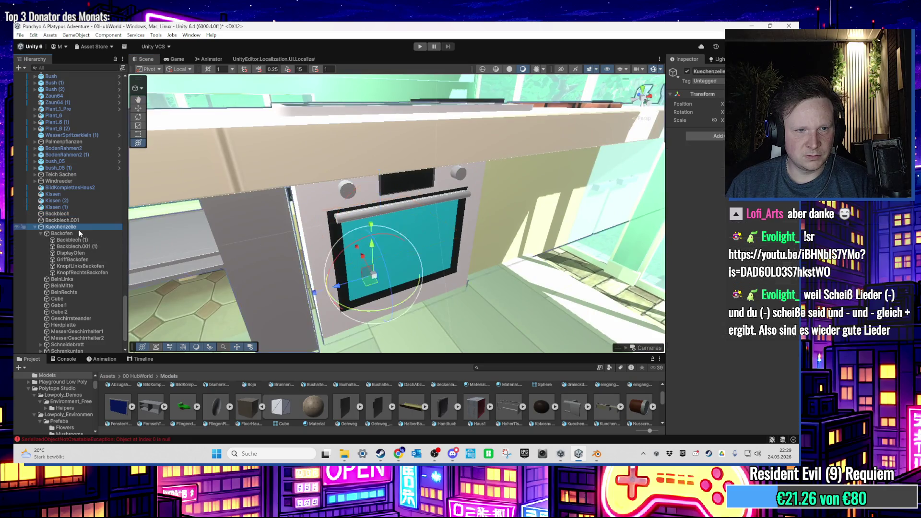
left_click(355, 250)
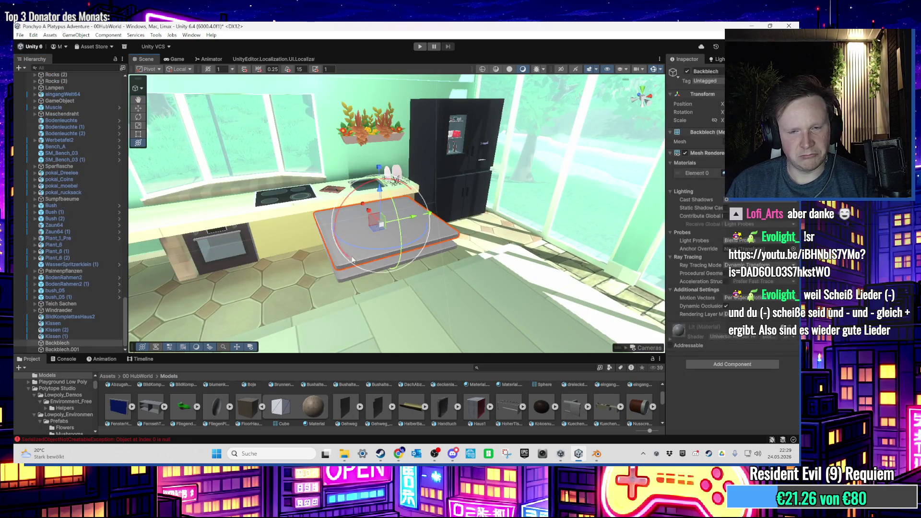
Apply a dark grey material to the selected Backblech tray
key("f")
left_click_drag(364, 288, 319, 267)
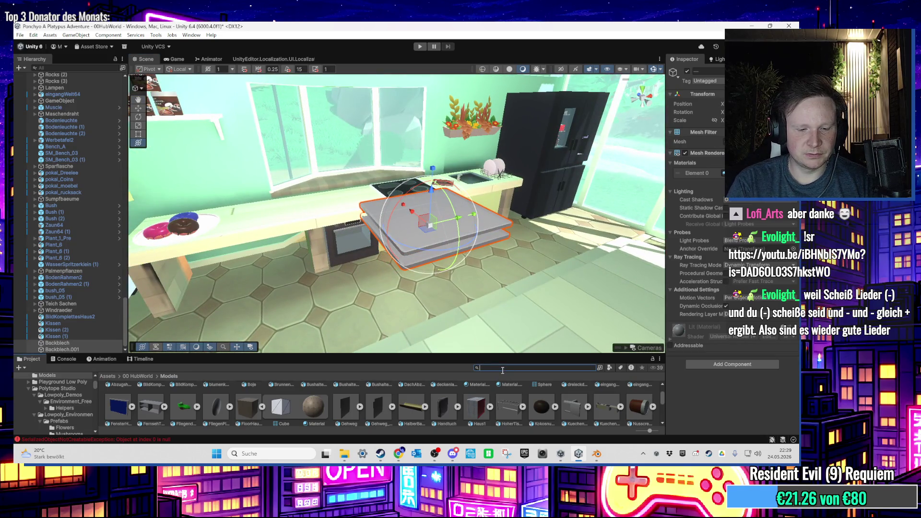
mouse_move(606, 403)
left_mouse_down()
mouse_move(451, 242)
mouse_move(458, 252)
left_mouse_up()
Shift the tray left so it lines up inside the oven cavity
left_click_drag(345, 201, 373, 218)
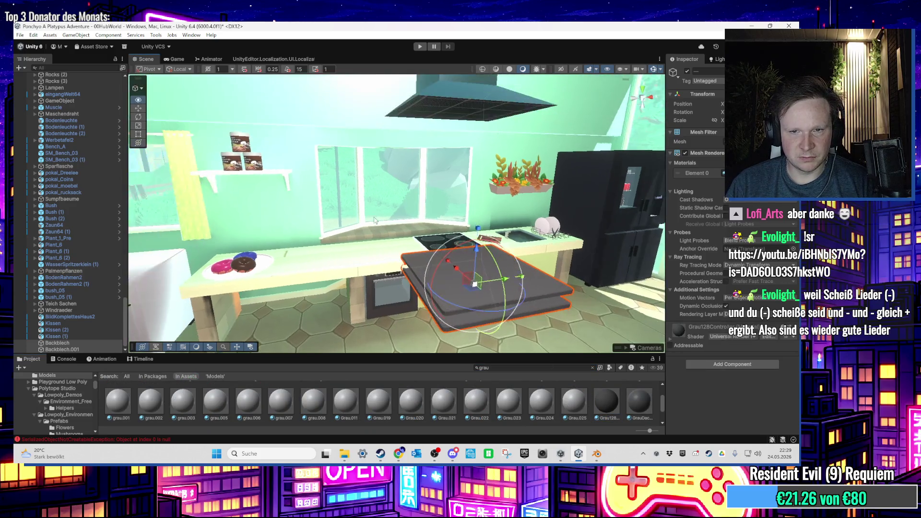
mouse_move(478, 294)
left_mouse_down()
mouse_move(399, 240)
mouse_move(393, 249)
left_mouse_up()
scroll(386, 269, "down", 5)
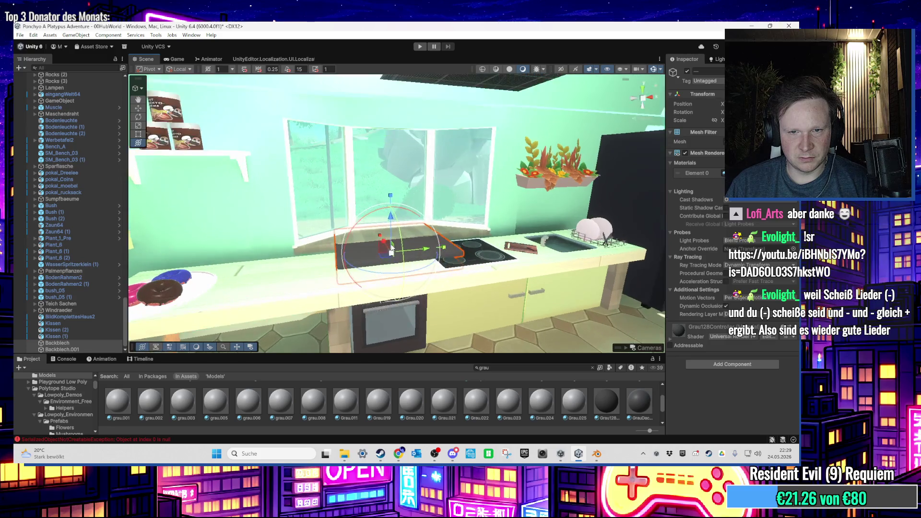
scroll(396, 246, "up", 5)
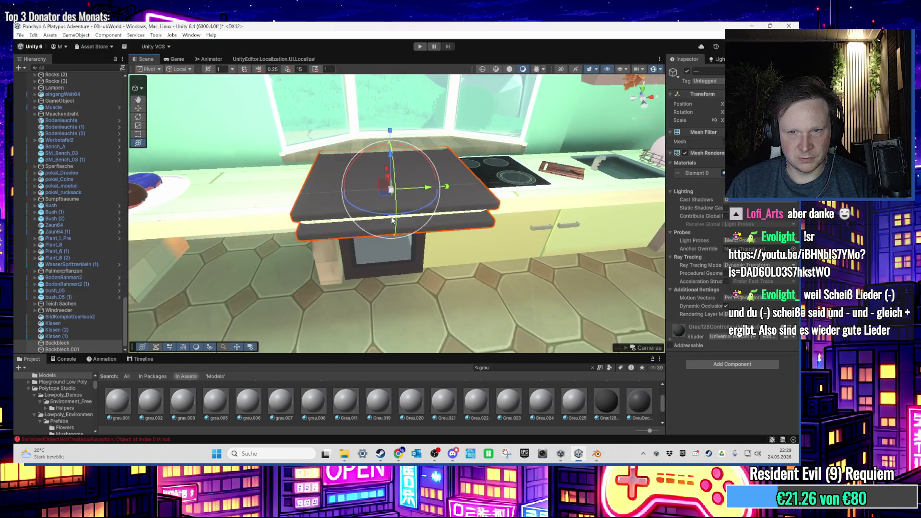
scroll(393, 220, "up", 2)
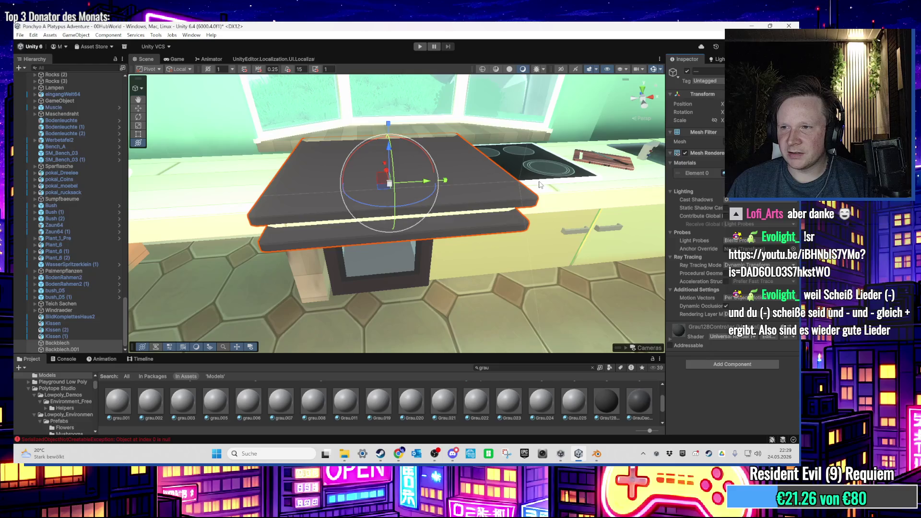
scroll(500, 190, "up", 2)
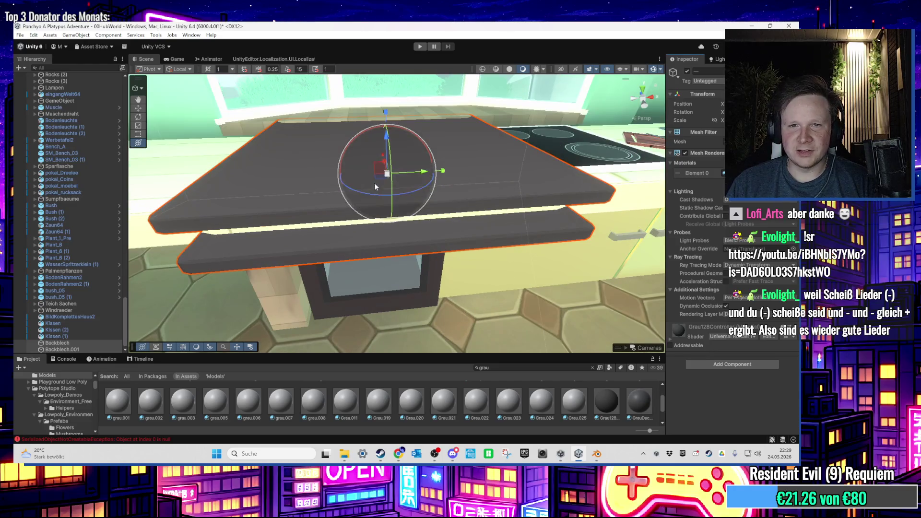
scroll(374, 183, "up", 2)
left_click_drag(376, 136, 356, 202)
mouse_move(426, 240)
left_mouse_down()
mouse_move(419, 235)
mouse_move(390, 258)
left_mouse_up()
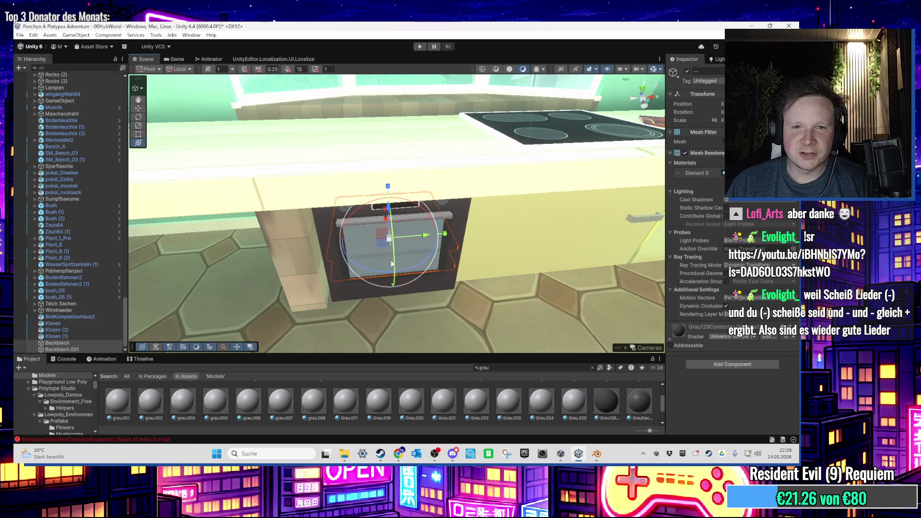
scroll(392, 245, "up", 5)
scroll(392, 234, "down", 5)
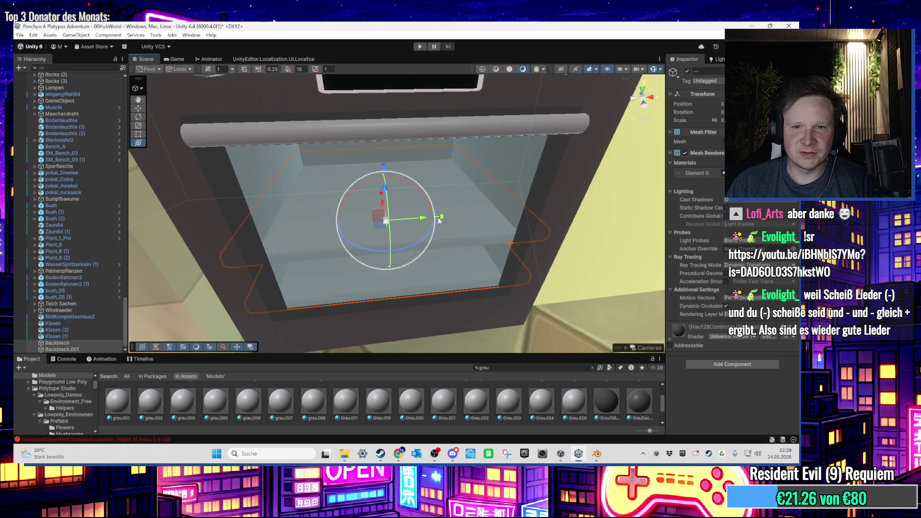
Slightly rotate the second tray inside the oven, then select the Backofen oven object
left_click(386, 224)
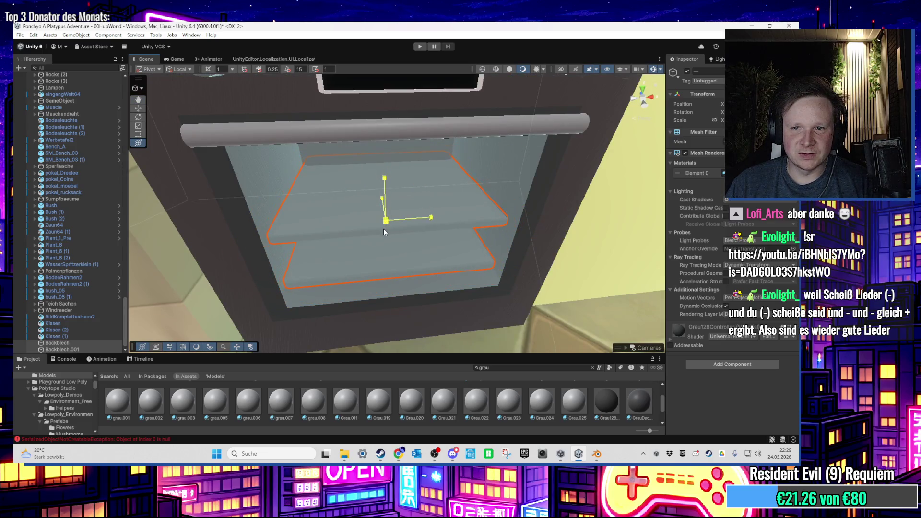
key("f")
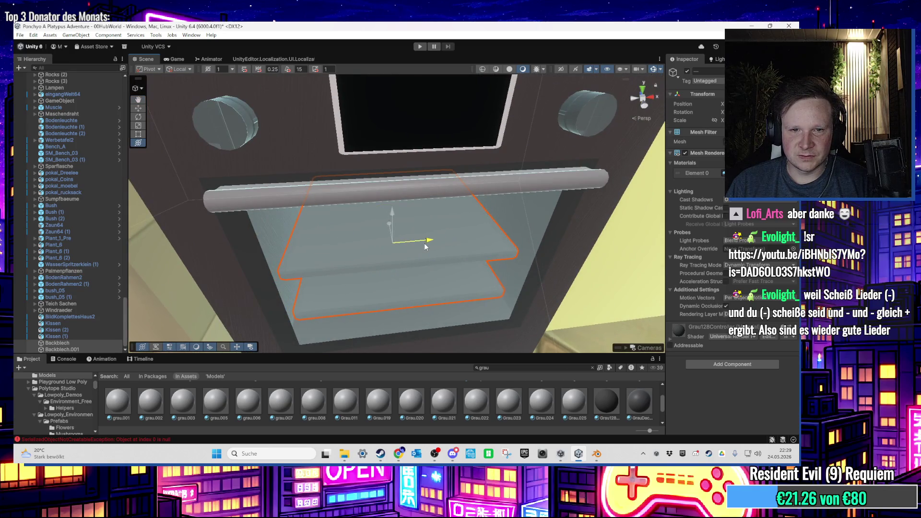
mouse_move(422, 242)
left_mouse_down()
mouse_move(390, 230)
mouse_move(376, 165)
mouse_move(407, 197)
mouse_move(413, 190)
left_mouse_up()
scroll(423, 144, "down", 5)
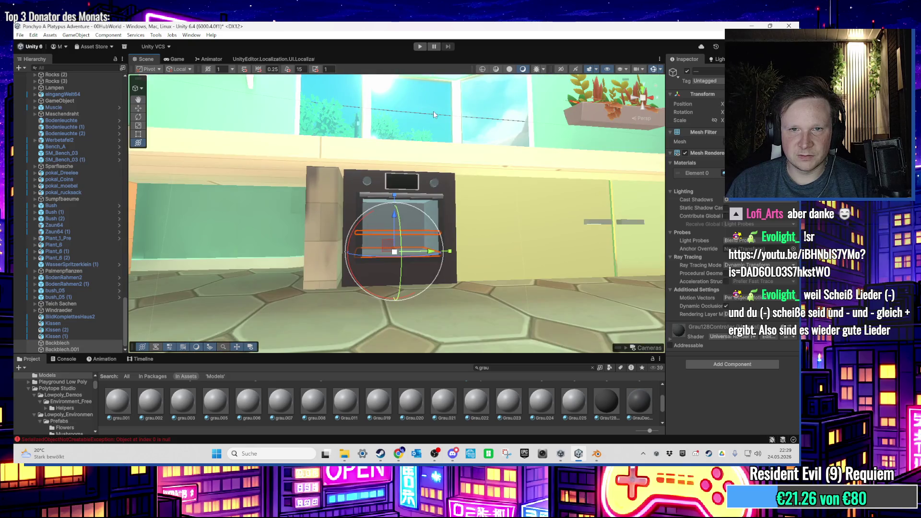
left_click(459, 240)
scroll(456, 256, "up", 5)
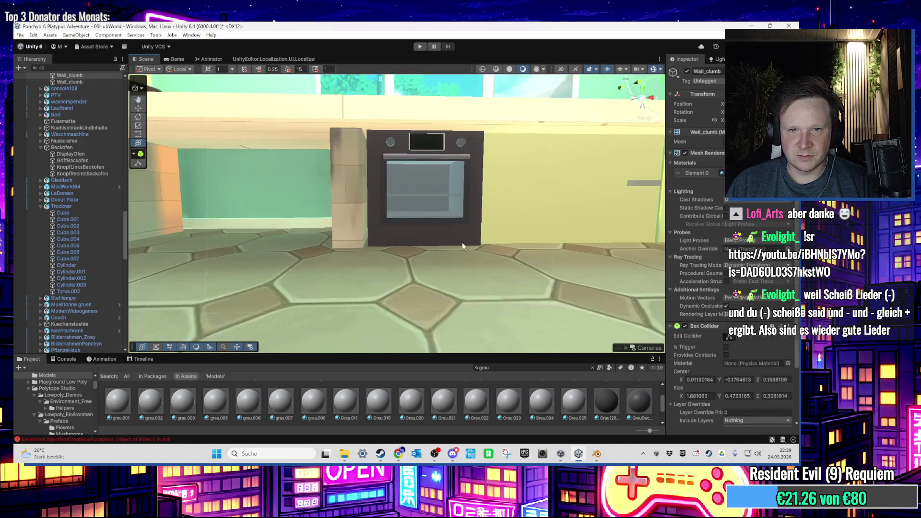
scroll(453, 256, "up", 2)
scroll(451, 260, "down", 5)
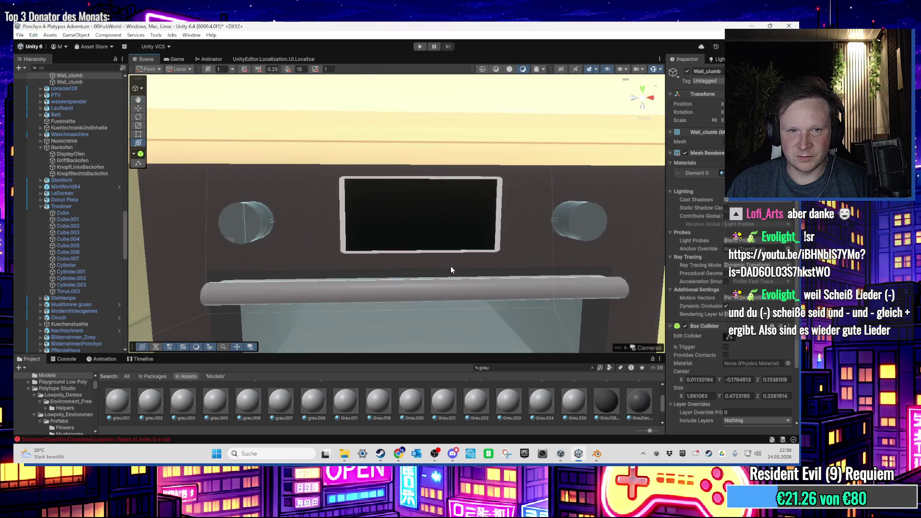
left_click_drag(451, 270, 443, 282)
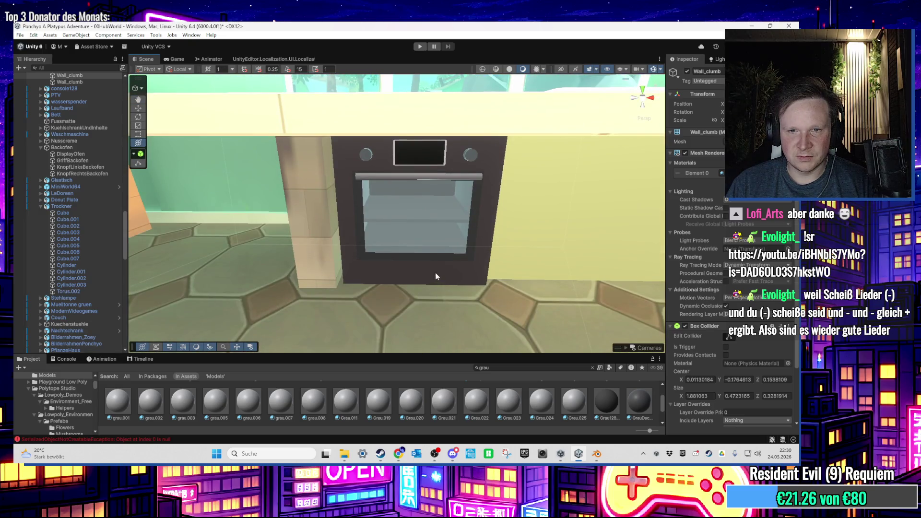
left_click(436, 275)
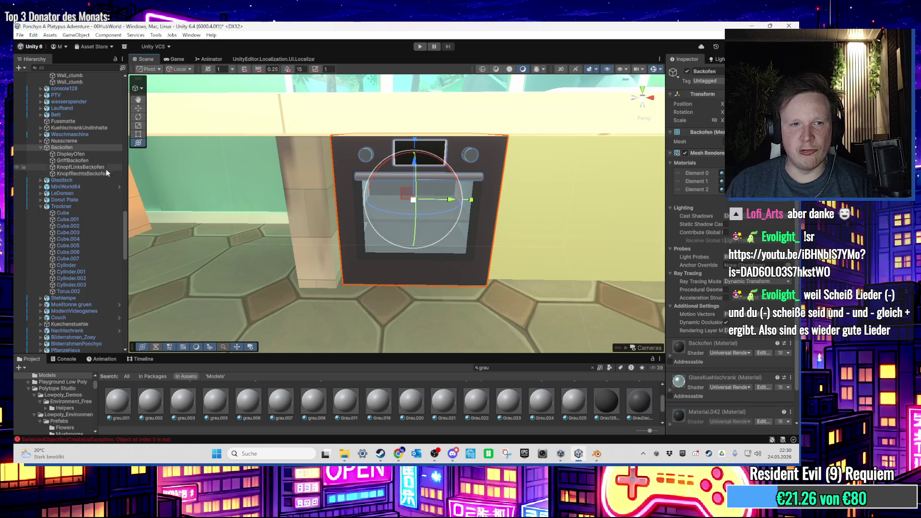
scroll(374, 218, "up", 5)
Parent the Backblech and Backblech.001 trays under Backofen in the Hierarchy
left_click(361, 235)
key("f")
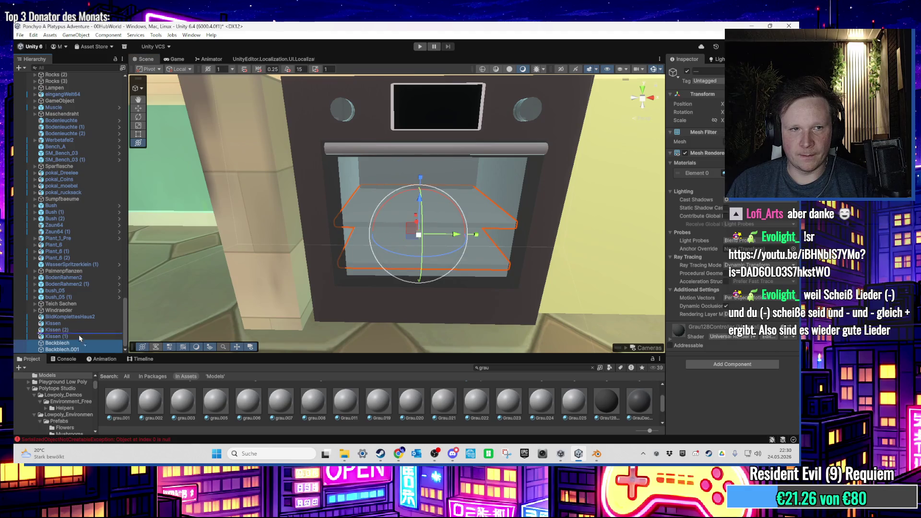
scroll(109, 78, "up", 10)
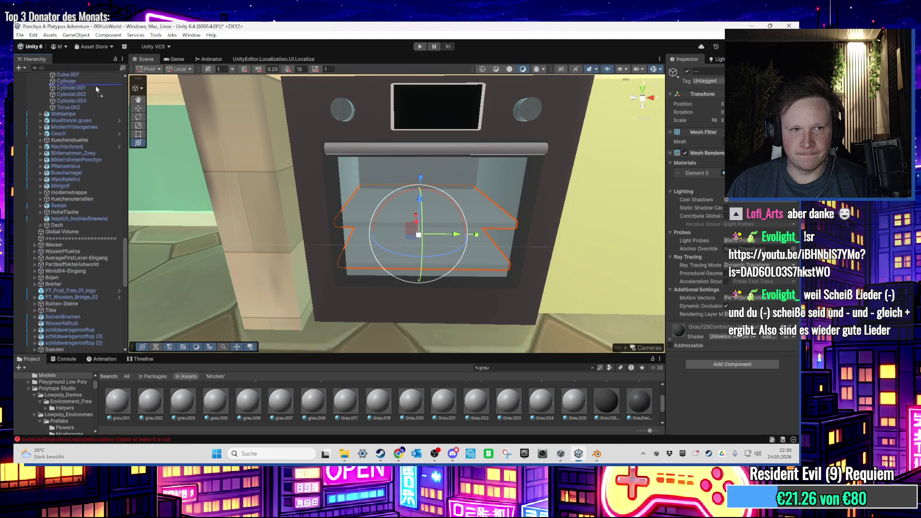
scroll(109, 77, "up", 6)
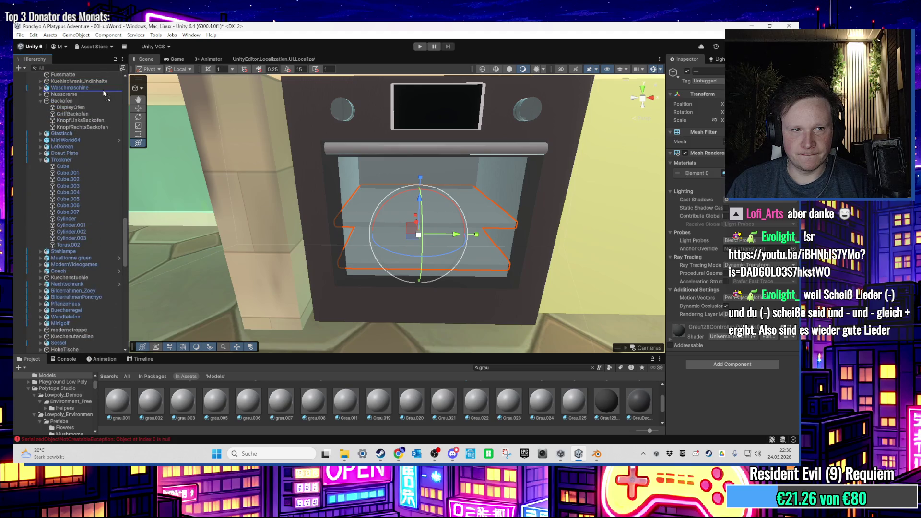
left_click_drag(103, 90, 99, 101)
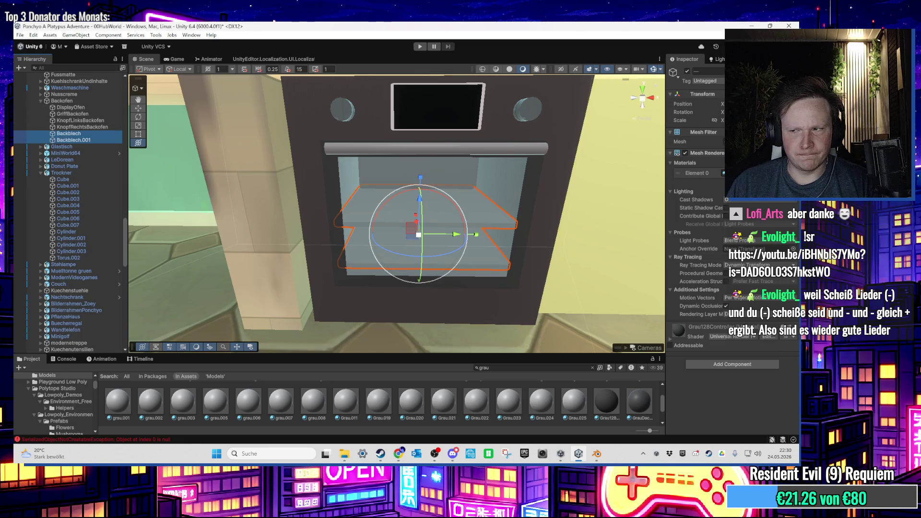
key("alt+Tab")
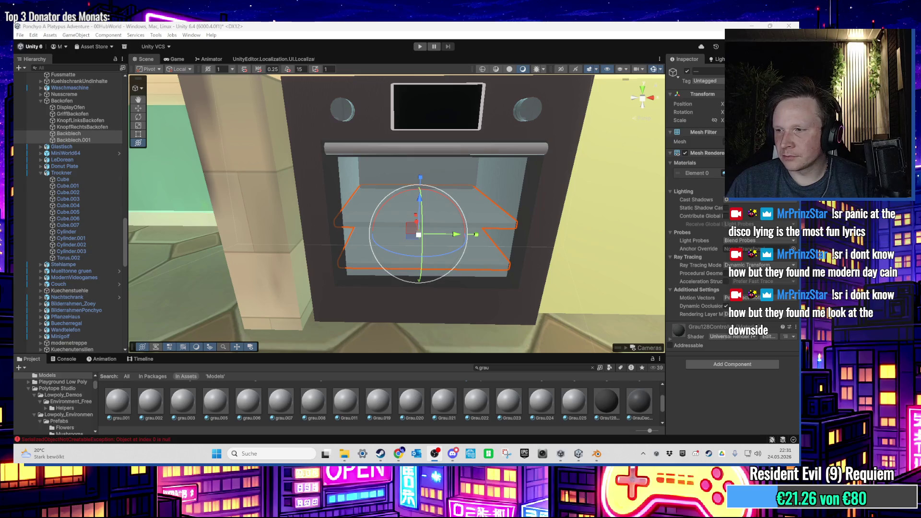
key("super+d")
key("super+d")
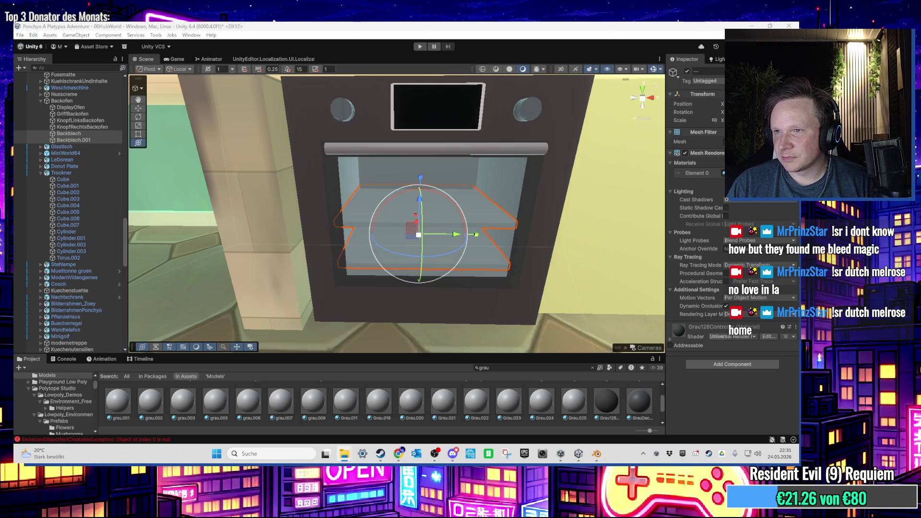
left_click(435, 454)
left_click(344, 454)
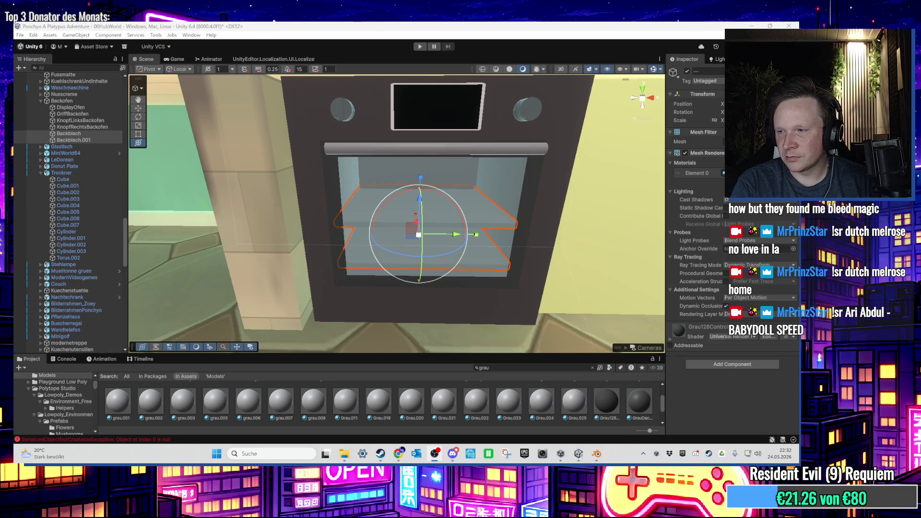
left_click(434, 453)
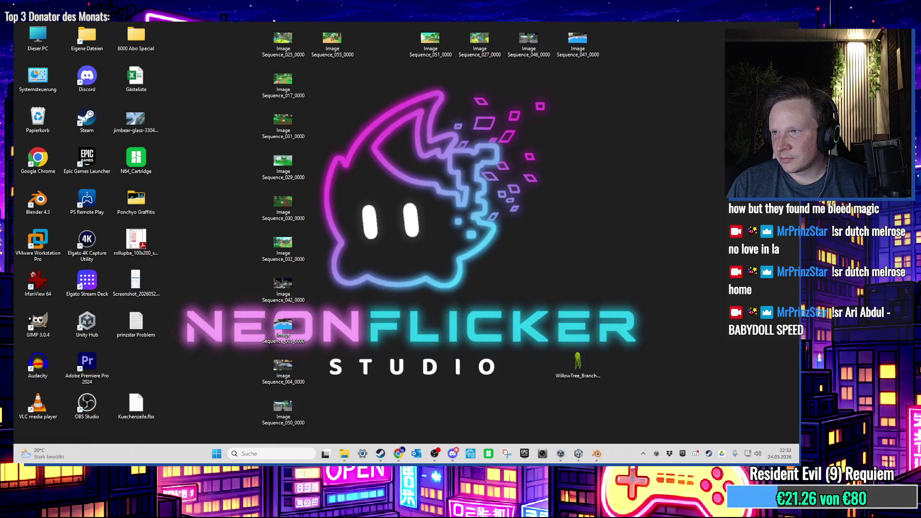
key("alt+Tab")
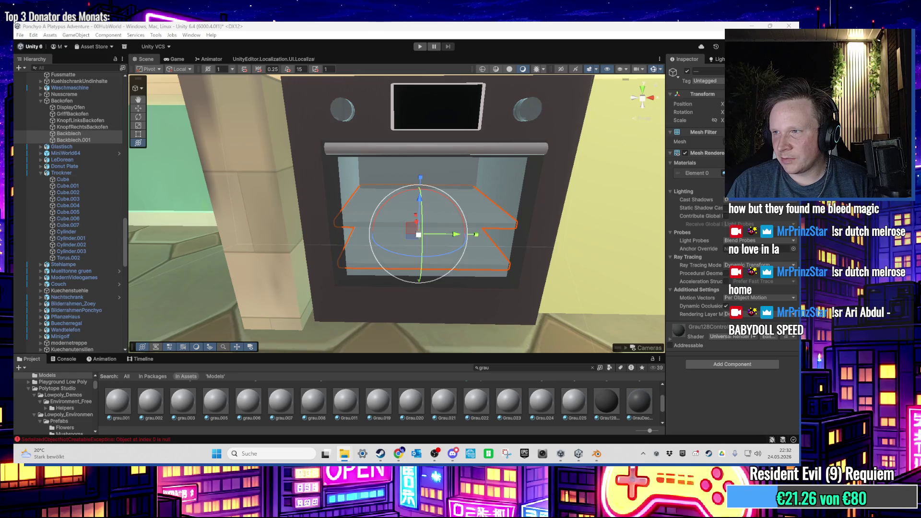
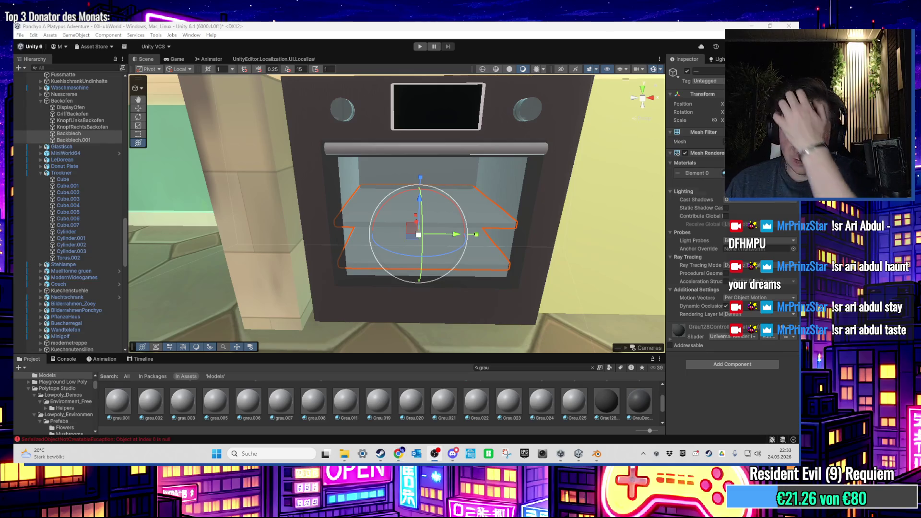
Frame and select the whole Backofen oven, then clear the 'grau' Project search
scroll(332, 242, "down", 10)
scroll(347, 233, "up", 3)
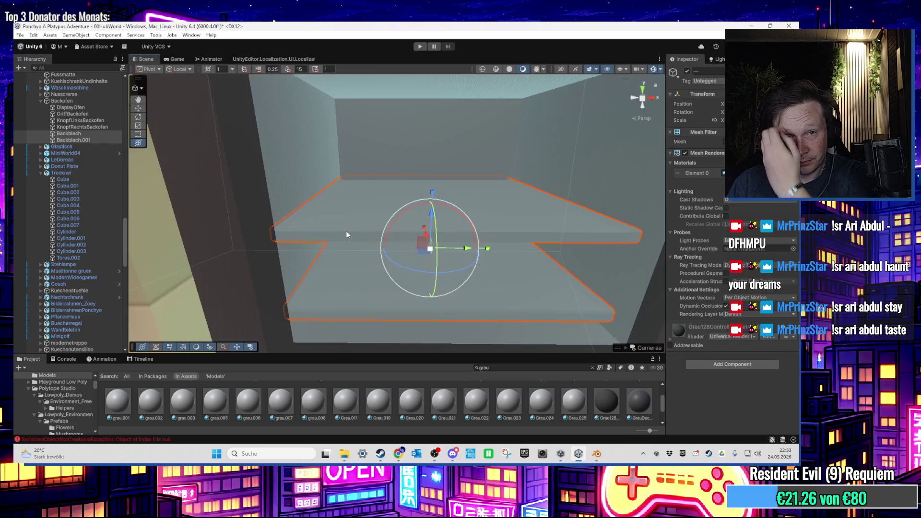
scroll(347, 232, "down", 3)
scroll(353, 240, "up", 5)
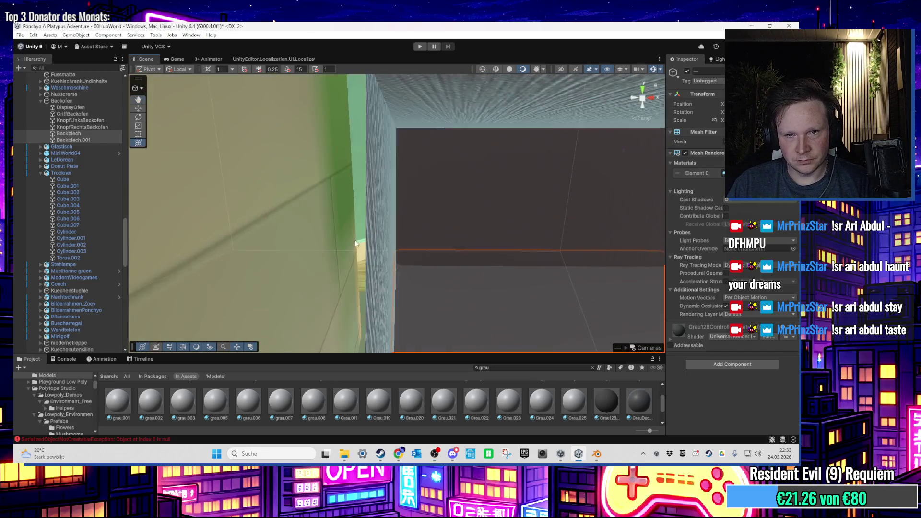
scroll(355, 244, "down", 5)
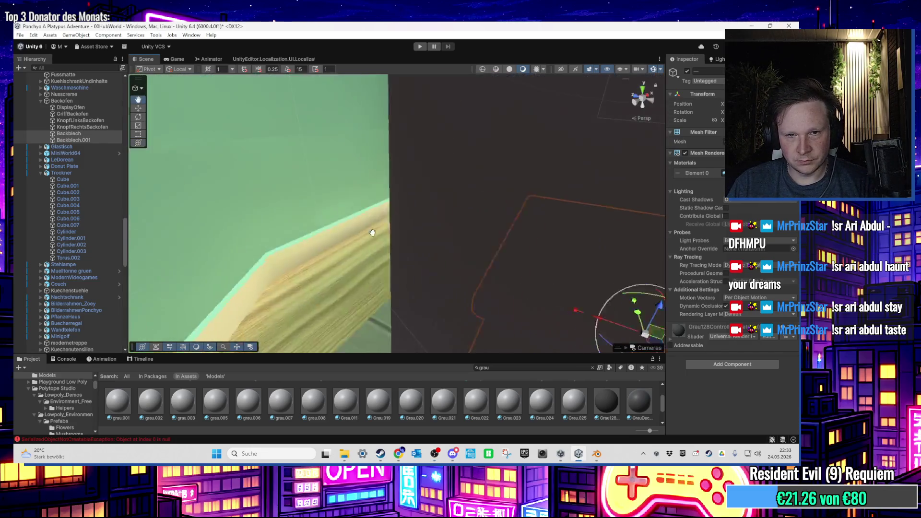
scroll(487, 245, "down", 5)
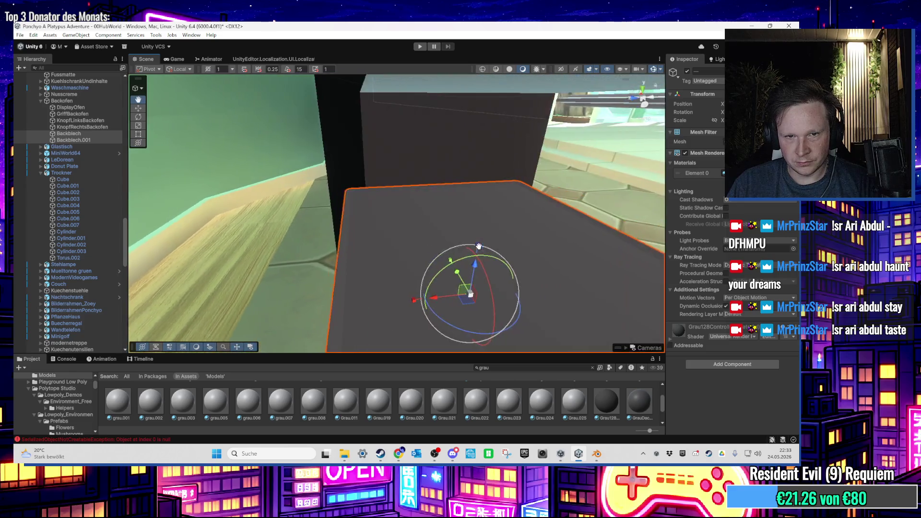
scroll(447, 273, "up", 5)
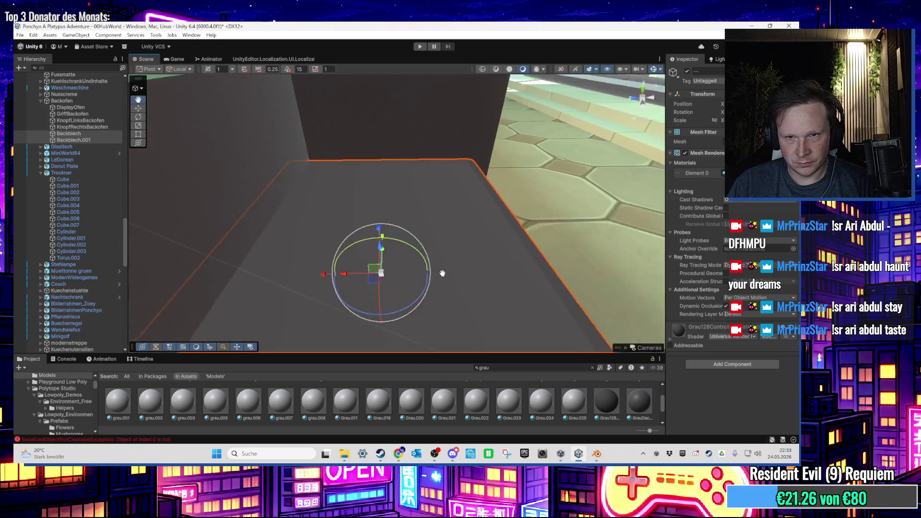
scroll(432, 273, "down", 3)
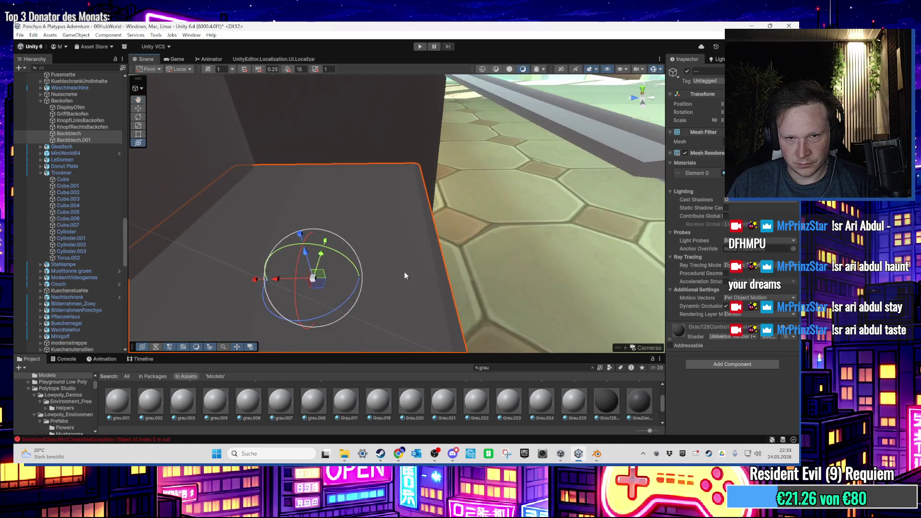
key("y")
mouse_move(285, 283)
left_mouse_down()
mouse_move(399, 254)
mouse_move(307, 216)
mouse_move(286, 202)
mouse_move(278, 180)
left_mouse_up()
key("f")
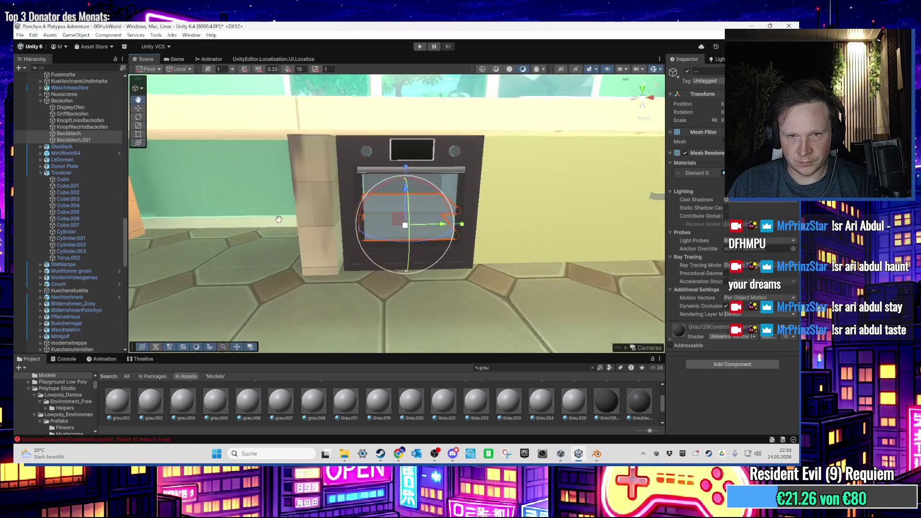
left_click(322, 203)
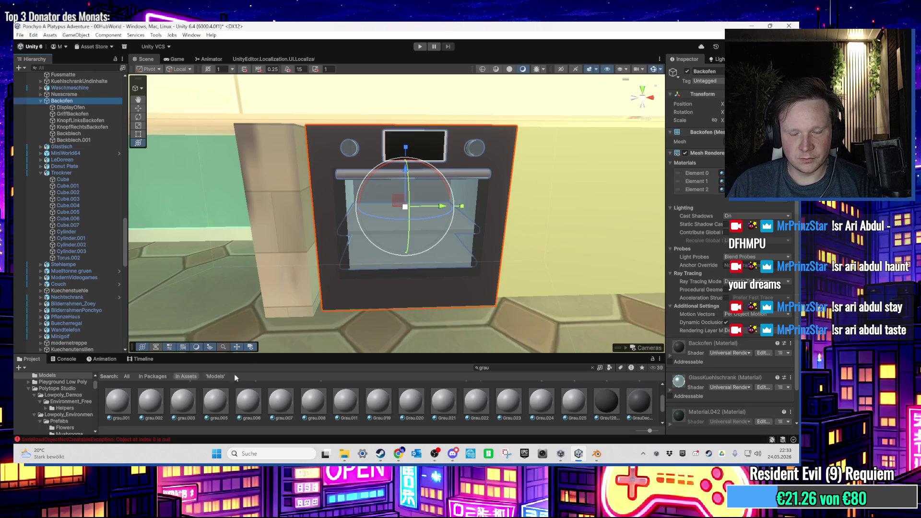
left_click(592, 368)
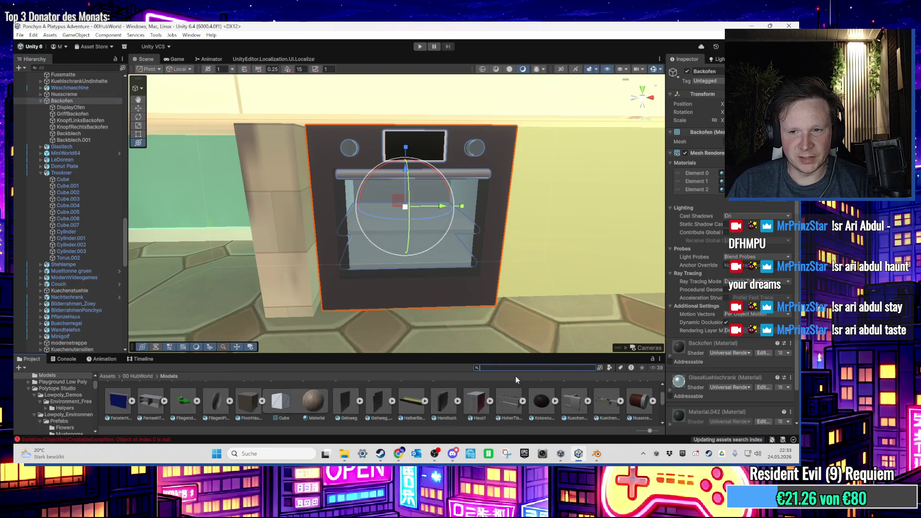
Open the 02World64 scene from the Scenes favourites
scroll(115, 397, "up", 2)
scroll(84, 388, "up", 5)
left_click(41, 388)
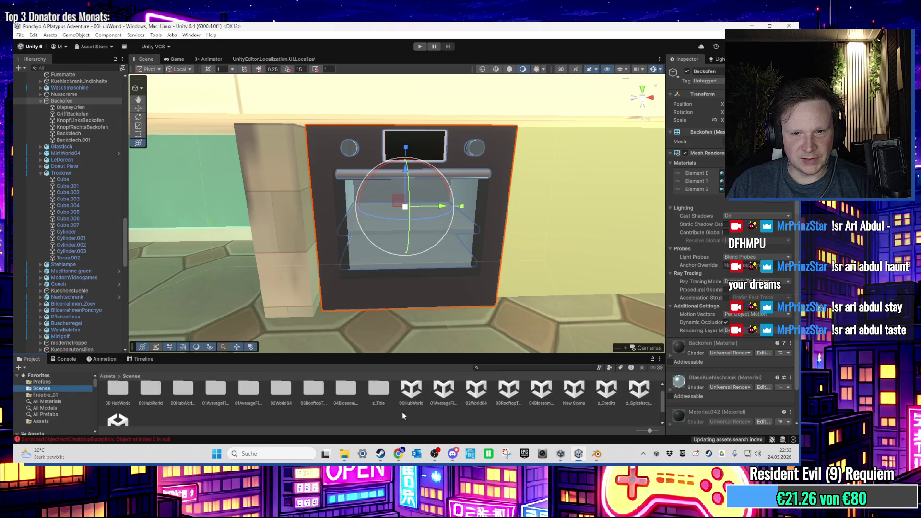
left_click(474, 398)
double_click(473, 397)
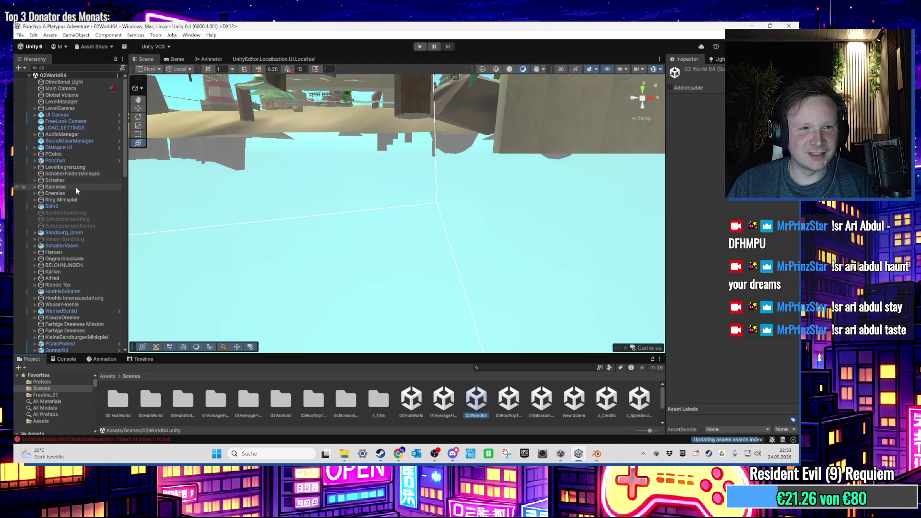
Expand BELOHNUNGEN in the Hierarchy and frame its reward Backofen oven
double_click(90, 265)
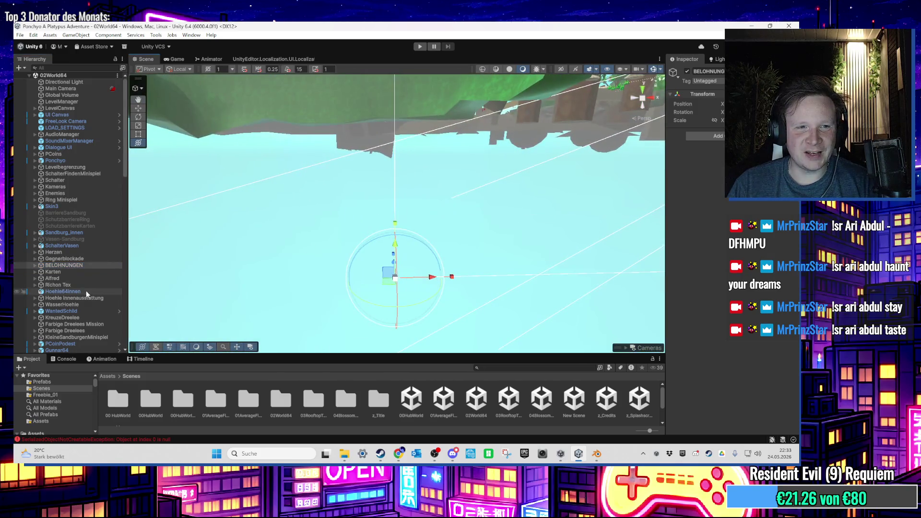
double_click(55, 265)
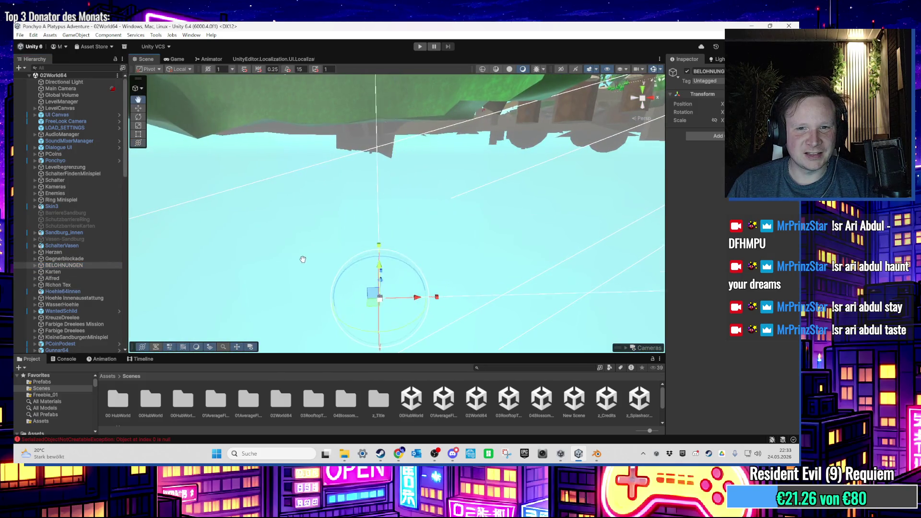
left_click(36, 266)
scroll(75, 283, "down", 2)
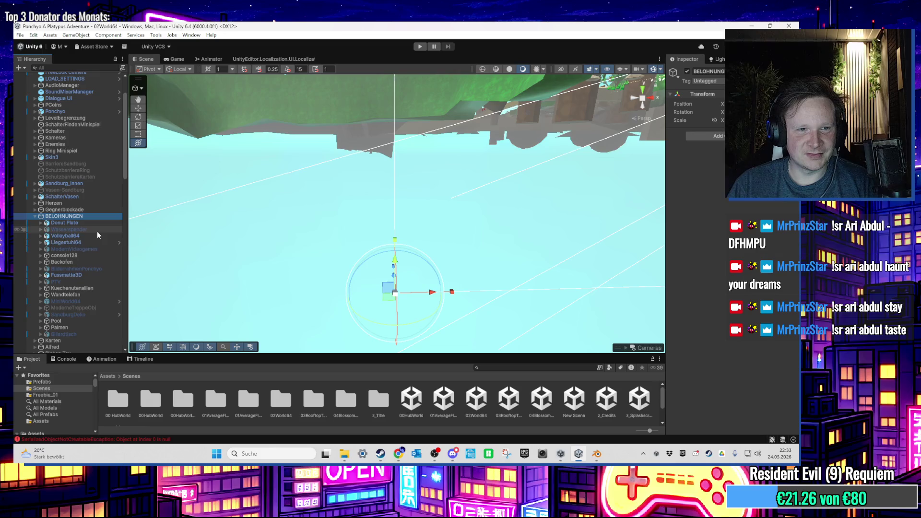
double_click(98, 263)
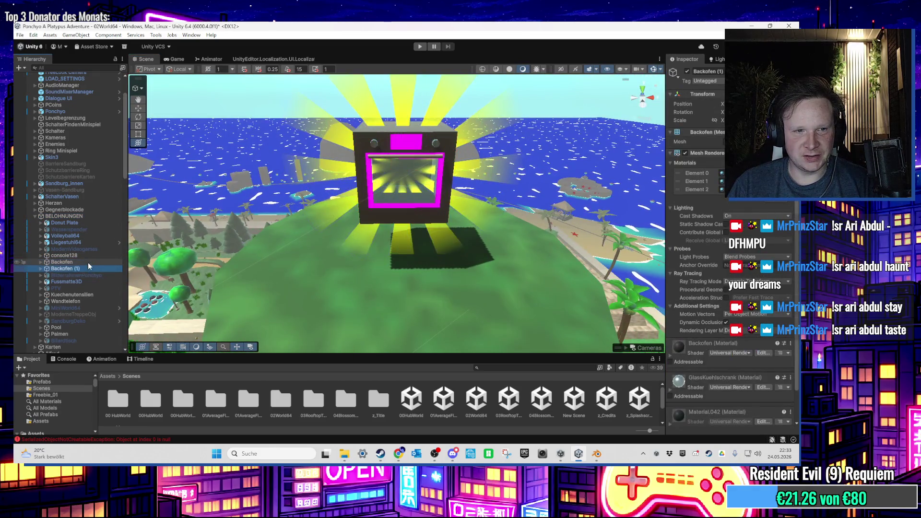
Duplicate the oven as Backofen (1) and copy the reward Backofen's Transform
key("ctrl+d")
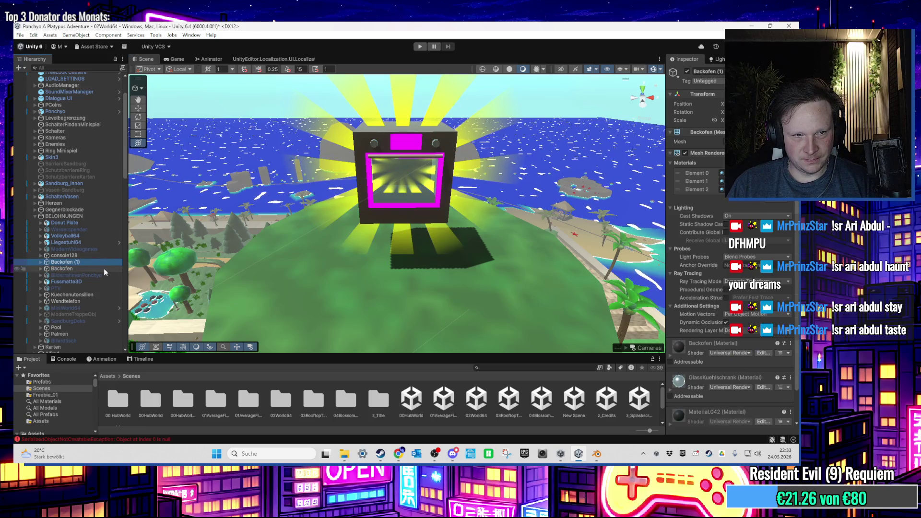
mouse_move(293, 223)
left_mouse_down()
mouse_move(322, 265)
mouse_move(376, 194)
mouse_move(368, 191)
left_mouse_up()
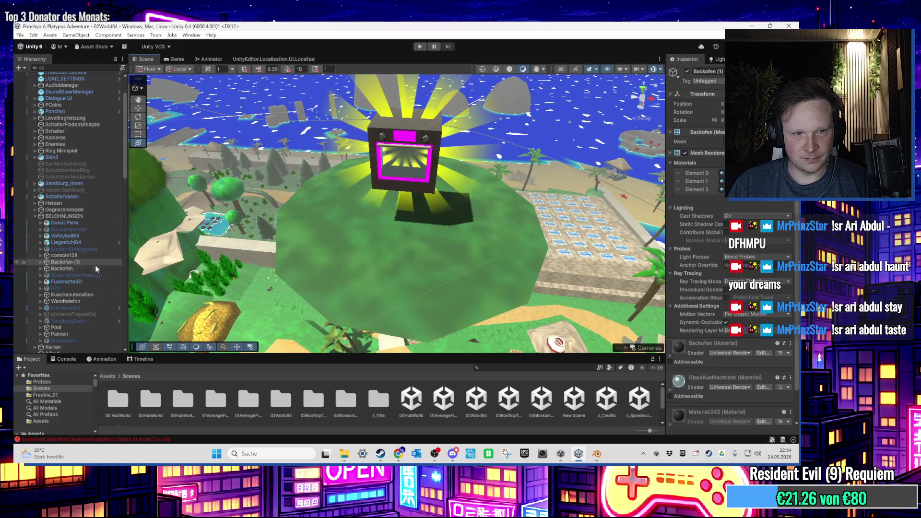
left_click(377, 181)
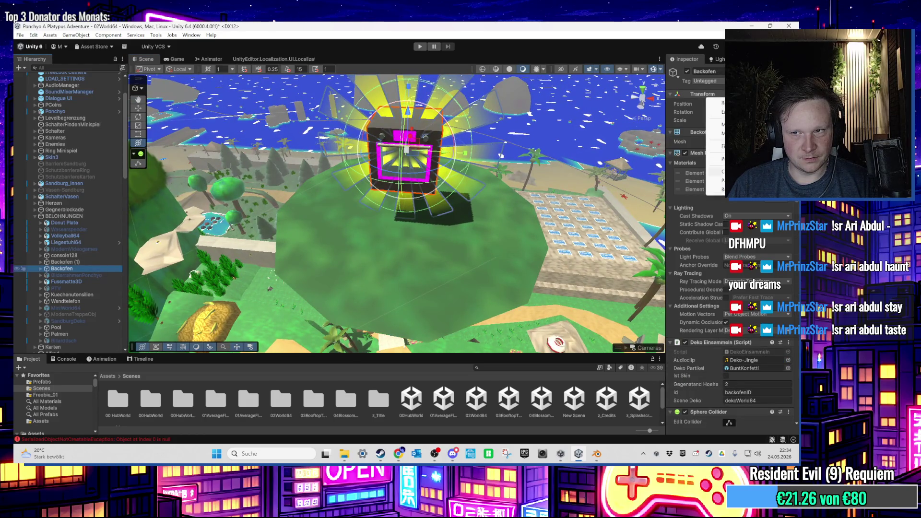
right_click(632, 167)
key("Escape")
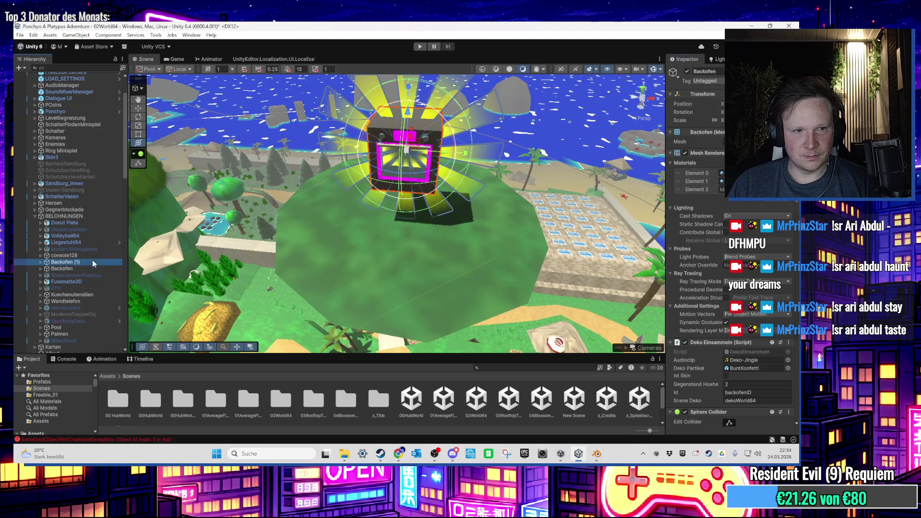
Paste the reward oven's position onto Backofen (1) and view it head-on
left_click(91, 262)
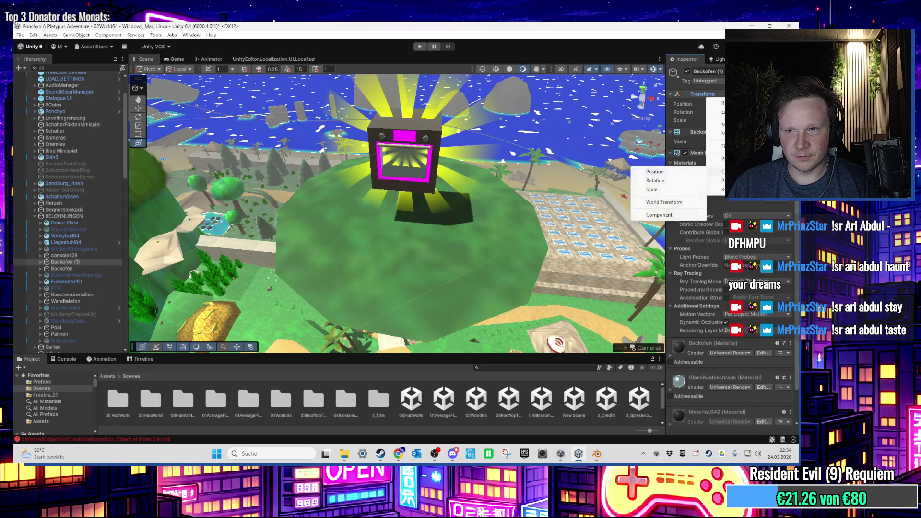
left_click(672, 184)
scroll(465, 165, "up", 5)
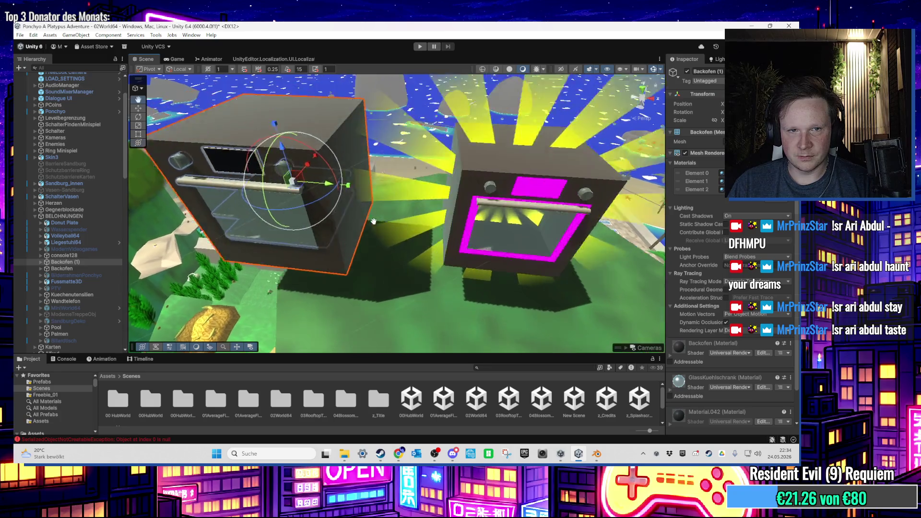
scroll(374, 221, "up", 5)
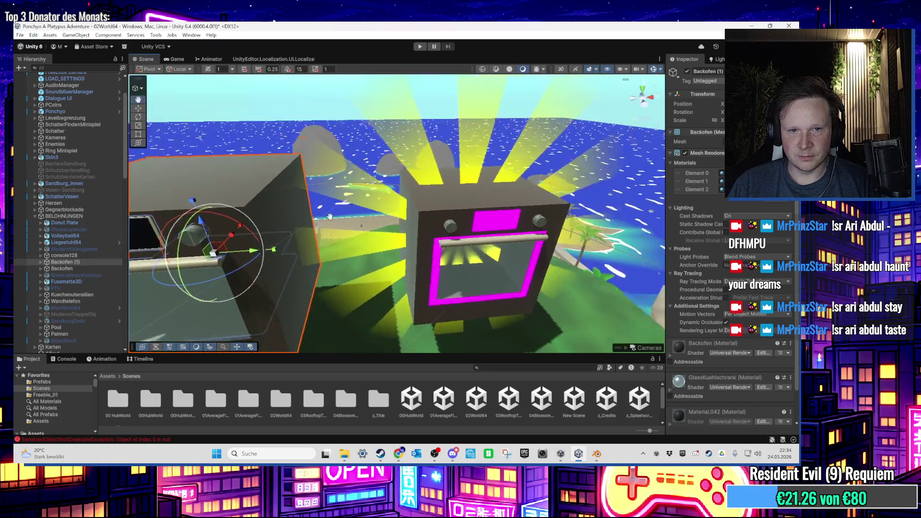
scroll(332, 238, "up", 3)
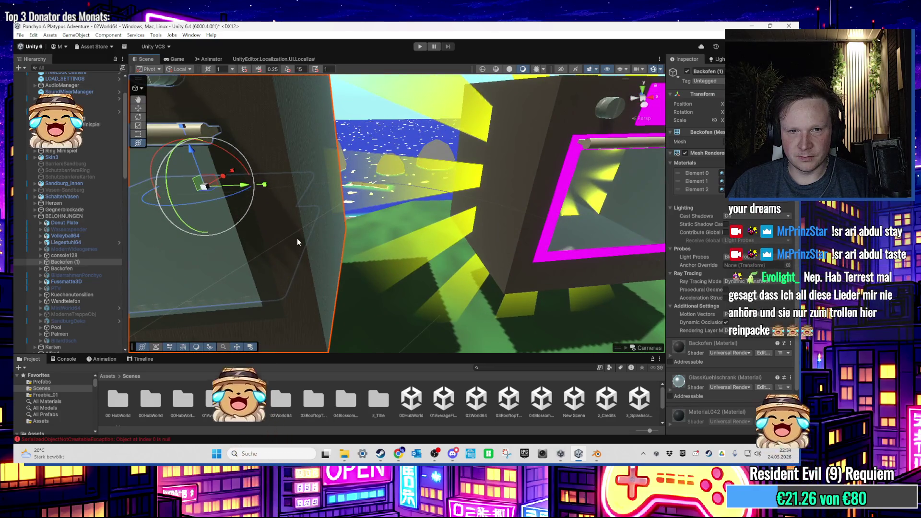
scroll(297, 238, "down", 5)
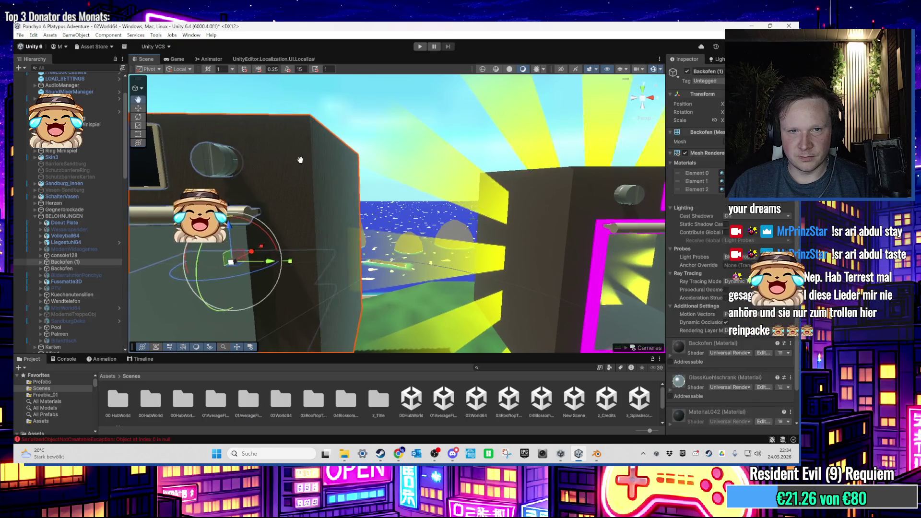
scroll(301, 160, "down", 5)
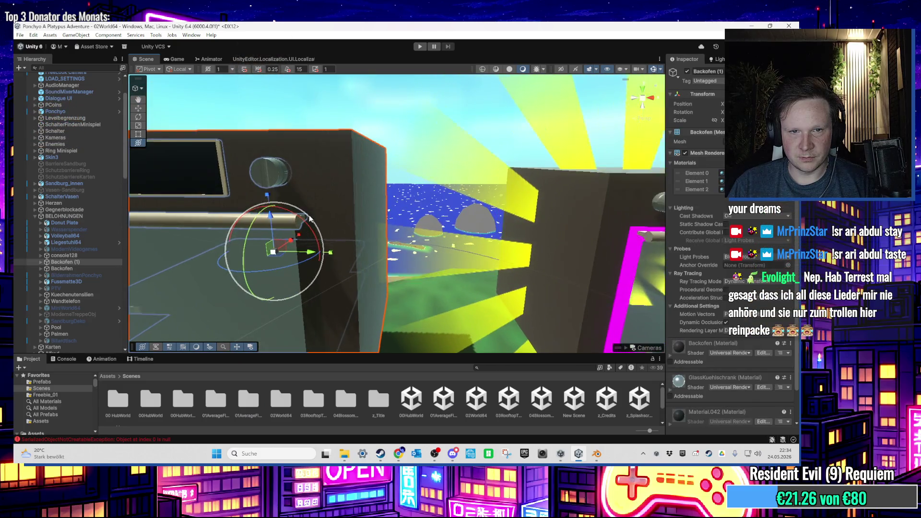
mouse_move(309, 218)
left_mouse_down()
mouse_move(402, 219)
mouse_move(396, 166)
mouse_move(463, 190)
mouse_move(549, 198)
mouse_move(500, 187)
mouse_move(431, 212)
mouse_move(488, 344)
left_mouse_up()
Apply the DreeleeGrau material from the 'grau' search to the GriffBackofen handle
left_click(395, 166)
left_click(527, 208)
left_click(502, 367)
type("grau")
mouse_move(281, 398)
left_mouse_down()
mouse_move(331, 216)
mouse_move(354, 228)
mouse_move(358, 218)
left_mouse_up()
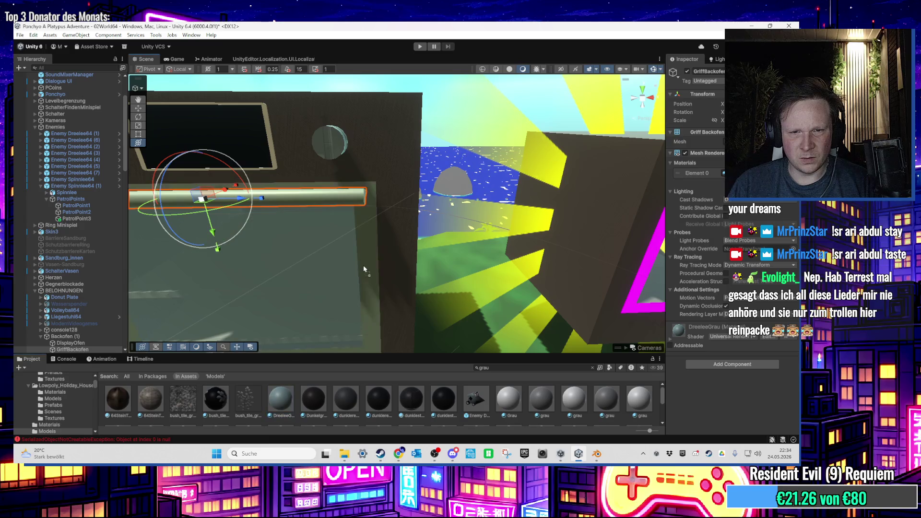
Apply the darker grey 'dunklere' material to the oven knob
scroll(318, 259, "down", 5)
scroll(358, 282, "up", 2)
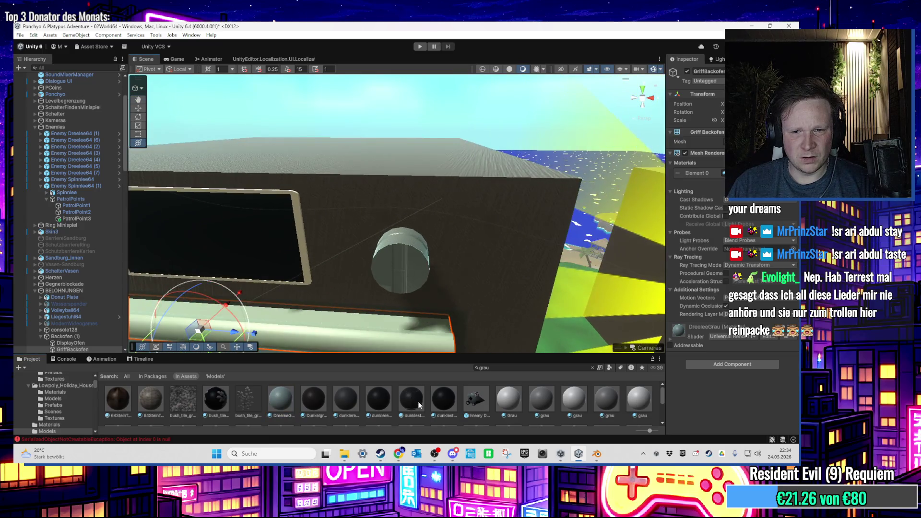
left_click_drag(422, 257, 336, 259)
left_click(349, 404)
mouse_move(349, 405)
left_mouse_down()
mouse_move(367, 180)
mouse_move(457, 338)
left_mouse_up()
Search the Project for 'metal' and apply a metal material to the oven body
left_click(497, 369)
type("metal")
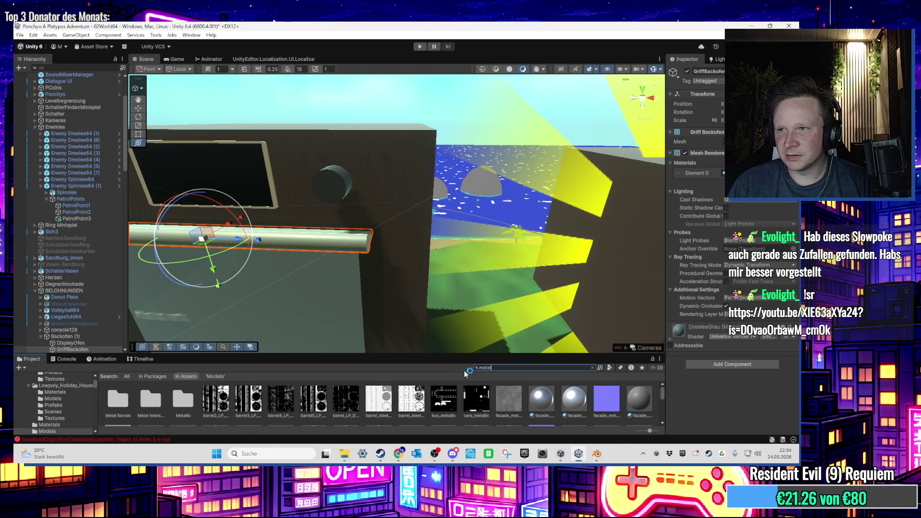
scroll(471, 401, "down", 3)
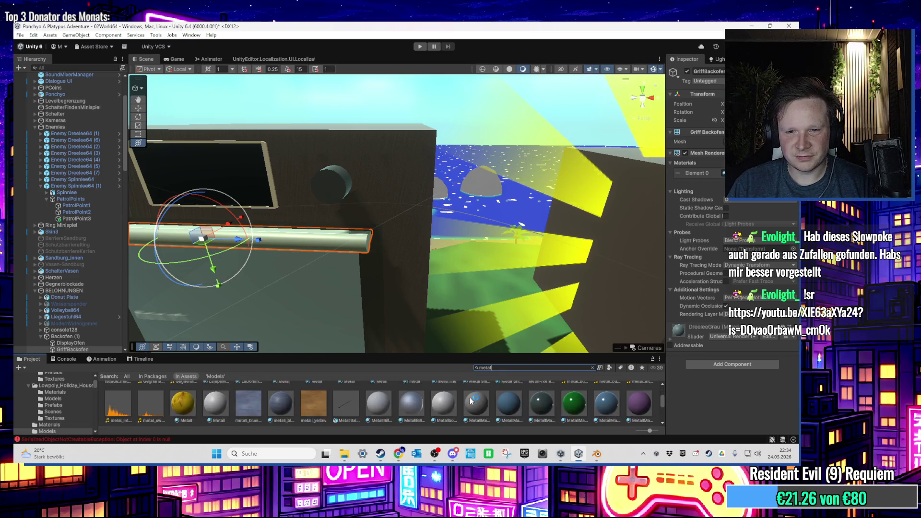
scroll(470, 401, "up", 1)
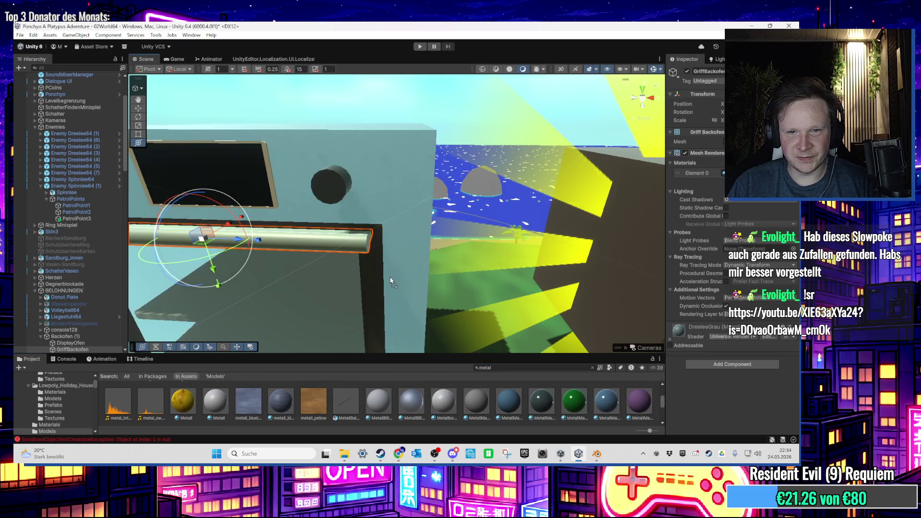
scroll(391, 277, "up", 2)
mouse_move(485, 404)
left_mouse_down()
mouse_move(374, 273)
mouse_move(396, 278)
mouse_move(443, 236)
left_mouse_up()
scroll(440, 236, "up", 2)
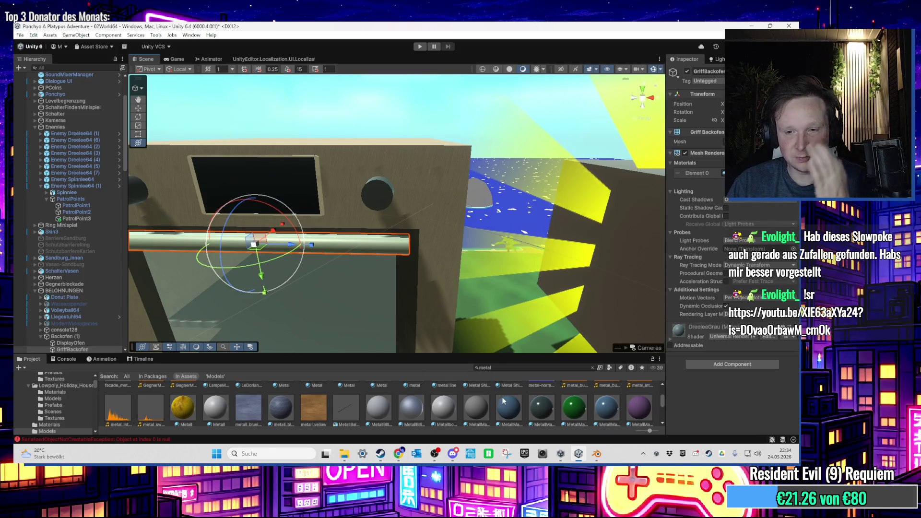
scroll(477, 398, "down", 2)
scroll(477, 398, "up", 1)
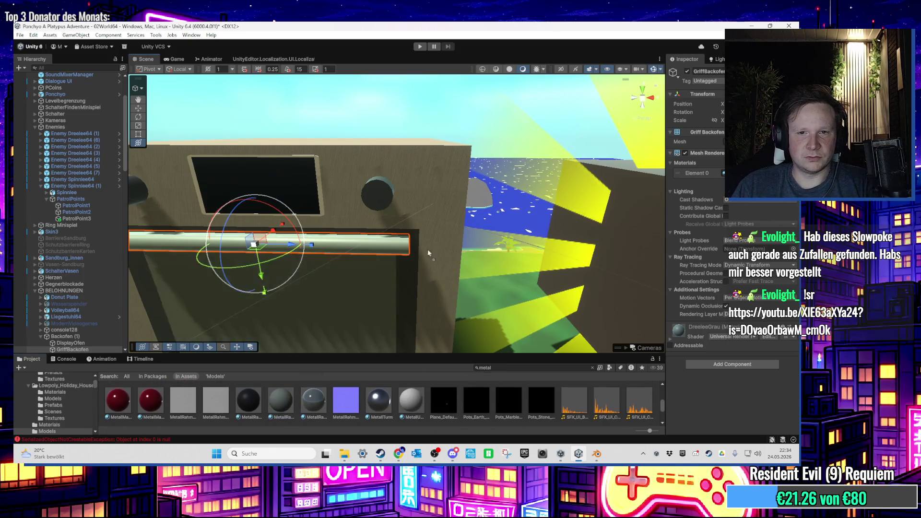
scroll(449, 233, "down", 2)
scroll(449, 233, "up", 2)
mouse_move(449, 232)
left_mouse_down()
mouse_move(438, 277)
mouse_move(387, 269)
mouse_move(428, 302)
left_mouse_up()
scroll(428, 298, "up", 5)
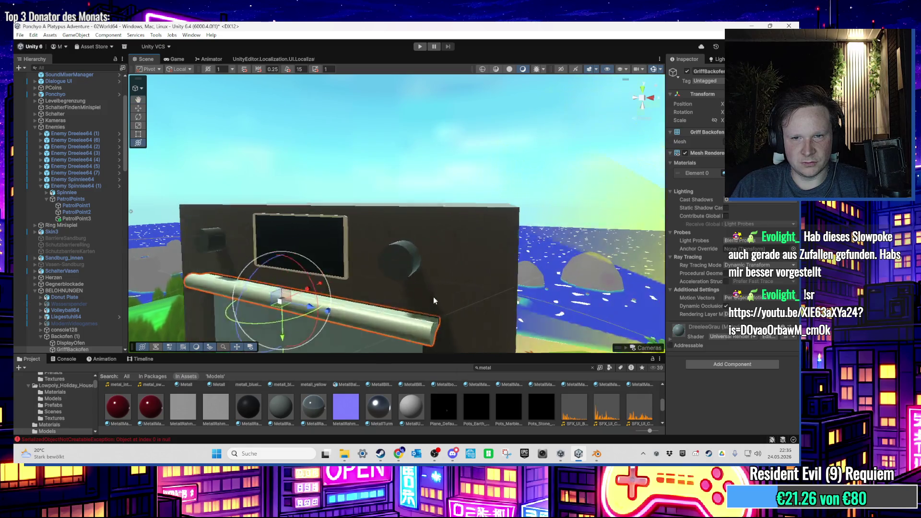
left_click(468, 282)
key("f")
left_click(720, 173)
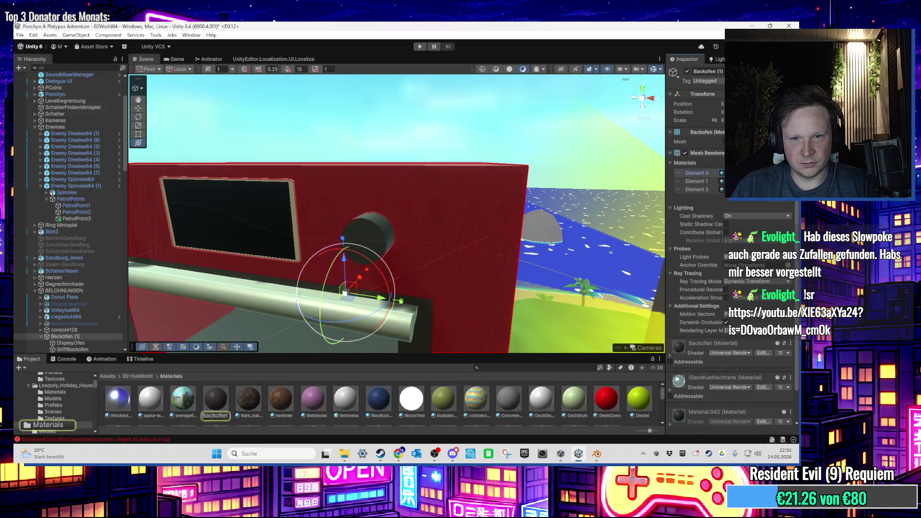
mouse_move(460, 288)
left_mouse_down()
mouse_move(451, 287)
mouse_move(492, 268)
mouse_move(338, 219)
mouse_move(267, 219)
left_mouse_up()
left_click(338, 217)
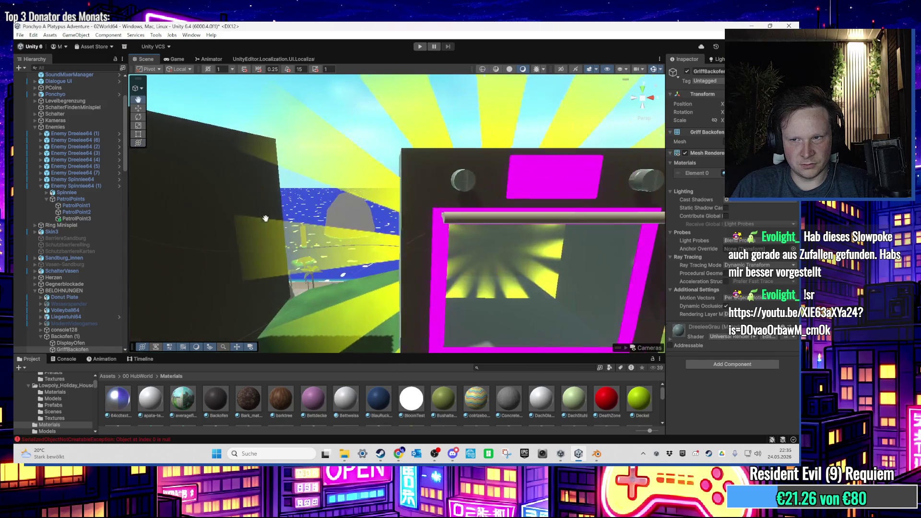
key("f")
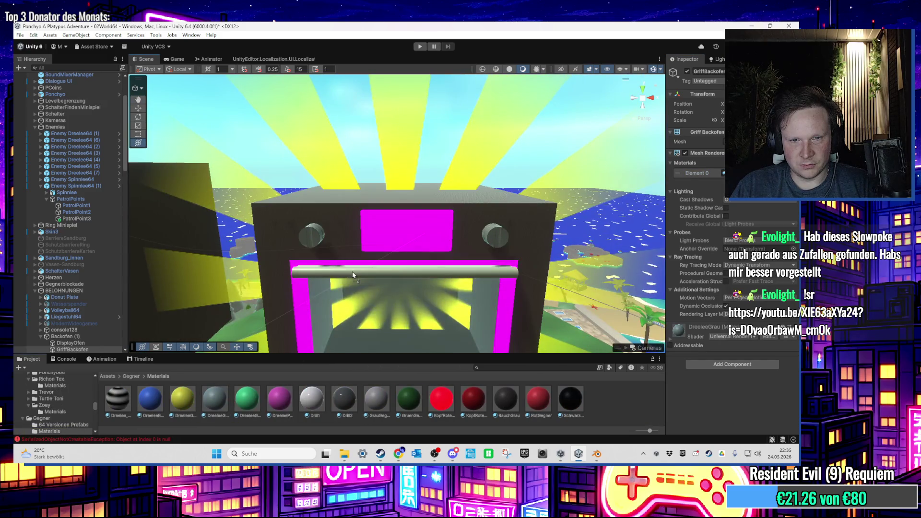
key("f")
left_click(470, 195)
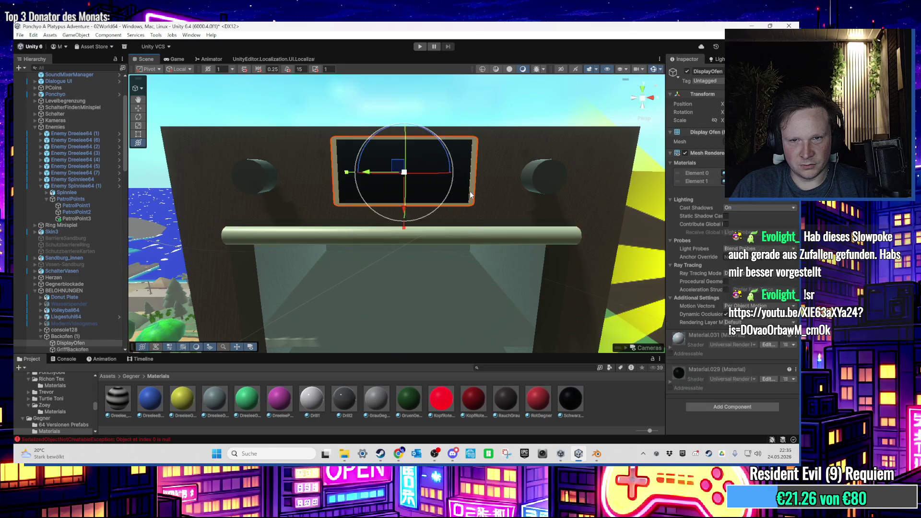
key("ctrl+z")
key("ctrl+y")
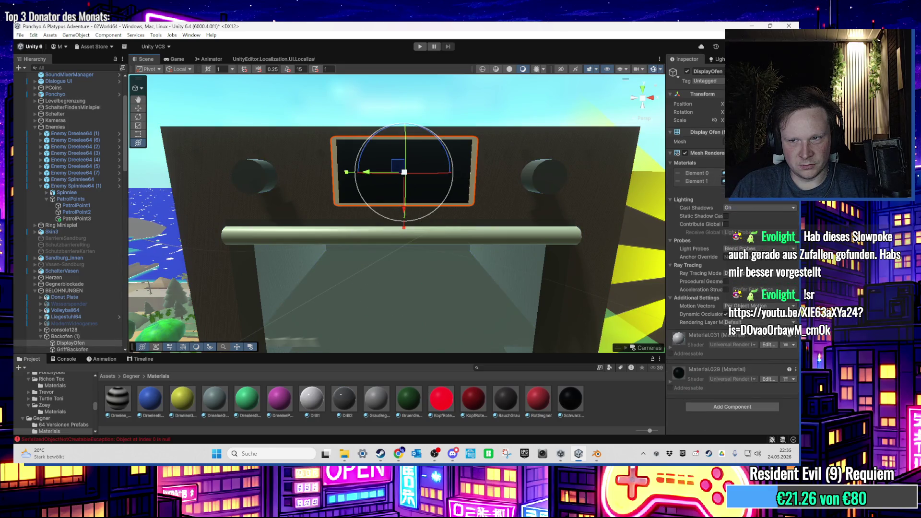
left_click_drag(488, 283, 552, 346)
mouse_move(609, 399)
left_mouse_down()
mouse_move(463, 271)
mouse_move(438, 228)
mouse_move(497, 187)
left_mouse_up()
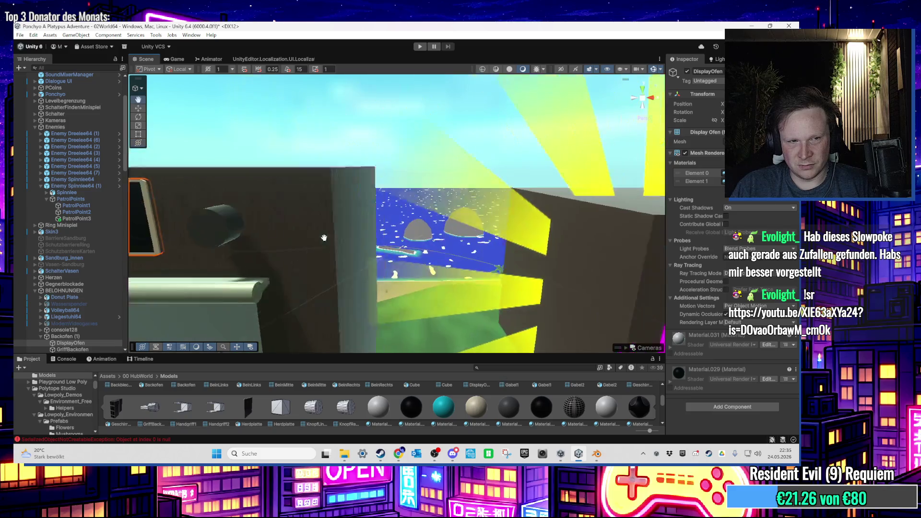
left_click(185, 220)
left_click(185, 222)
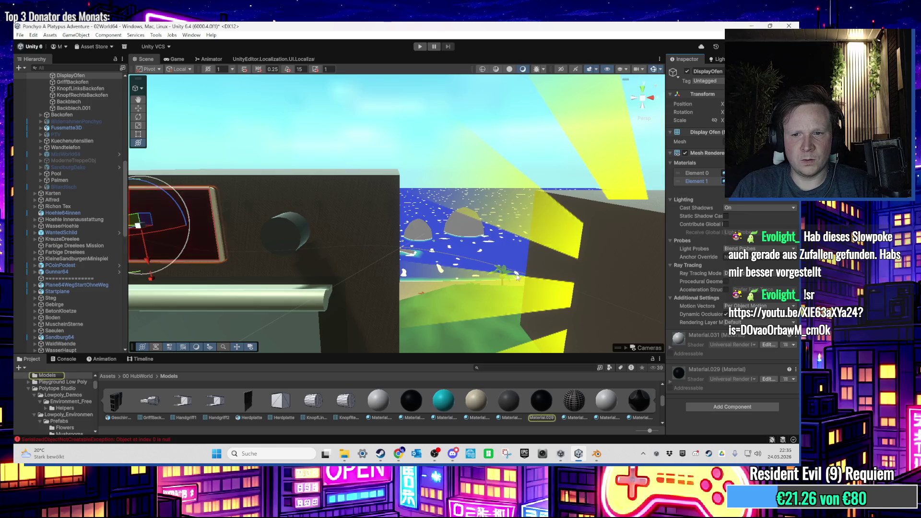
key("f")
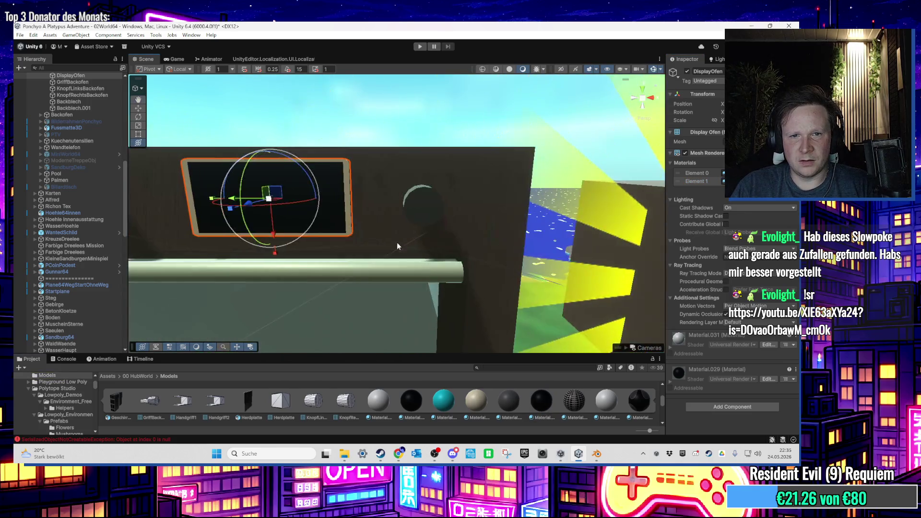
left_click(424, 215)
scroll(398, 216, "down", 10)
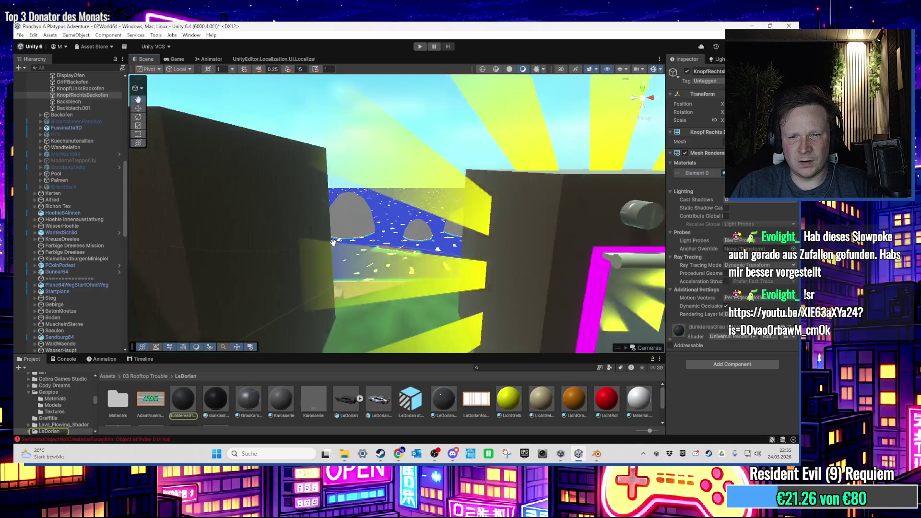
key("f")
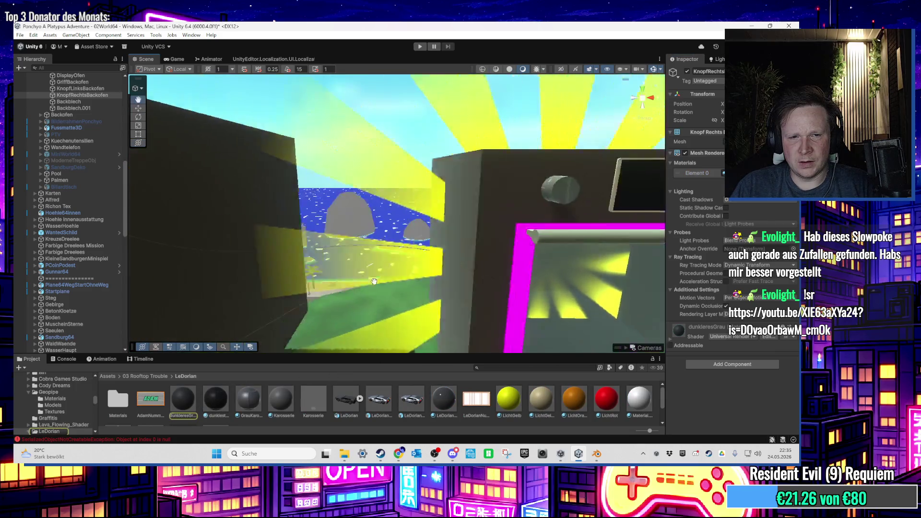
scroll(203, 263, "down", 5)
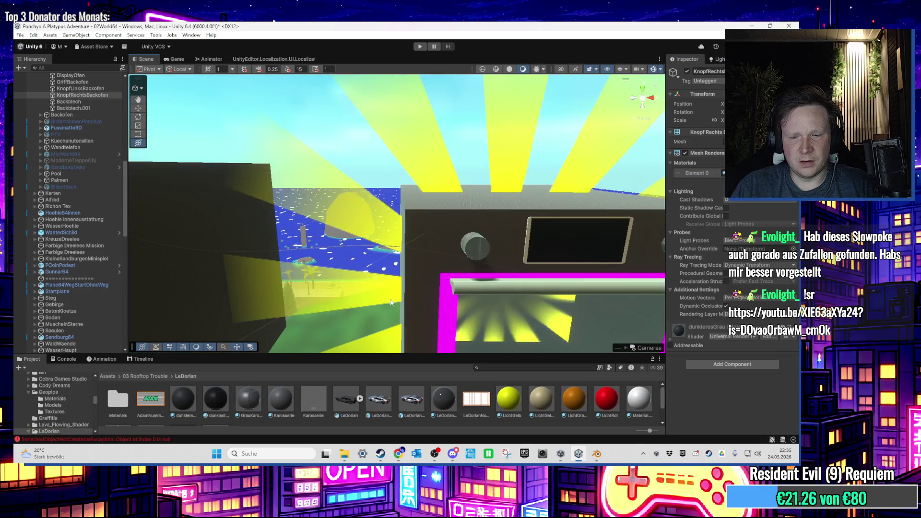
left_click_drag(203, 263, 287, 272)
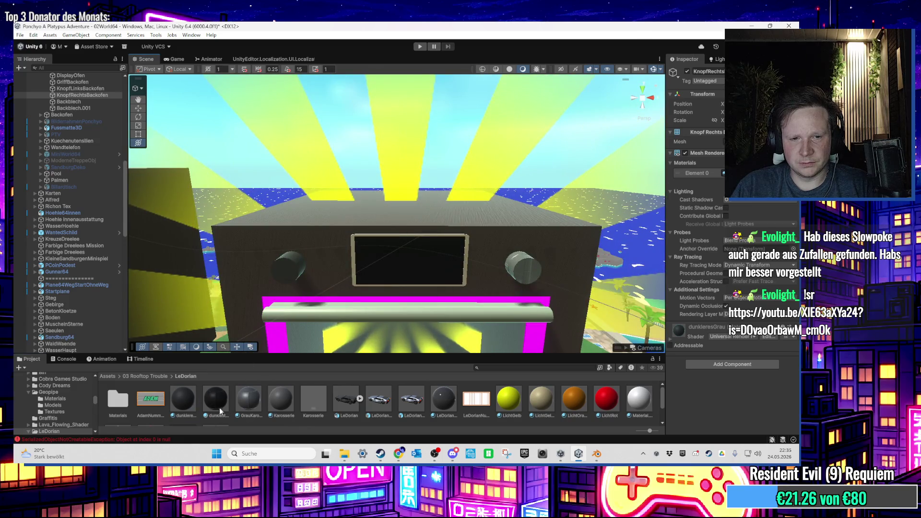
scroll(479, 212, "up", 5)
scroll(446, 216, "down", 5)
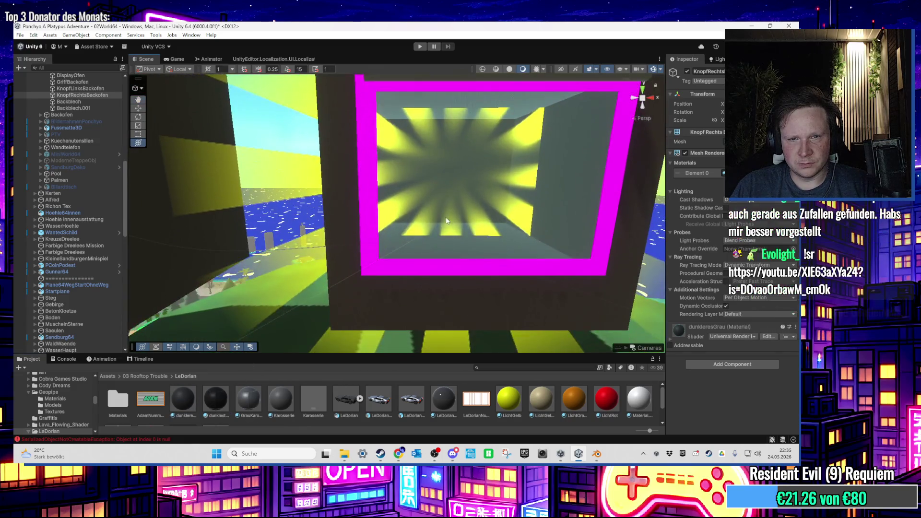
left_click_drag(463, 230, 370, 226)
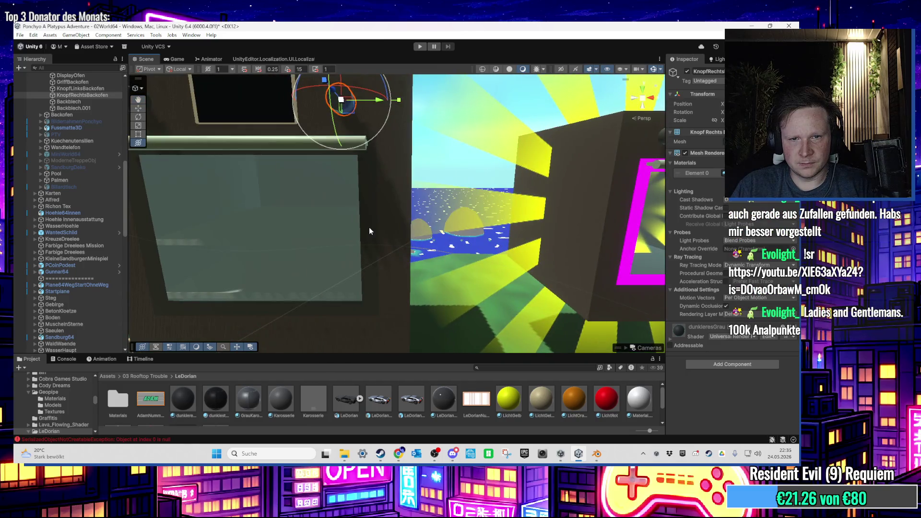
left_click(370, 226)
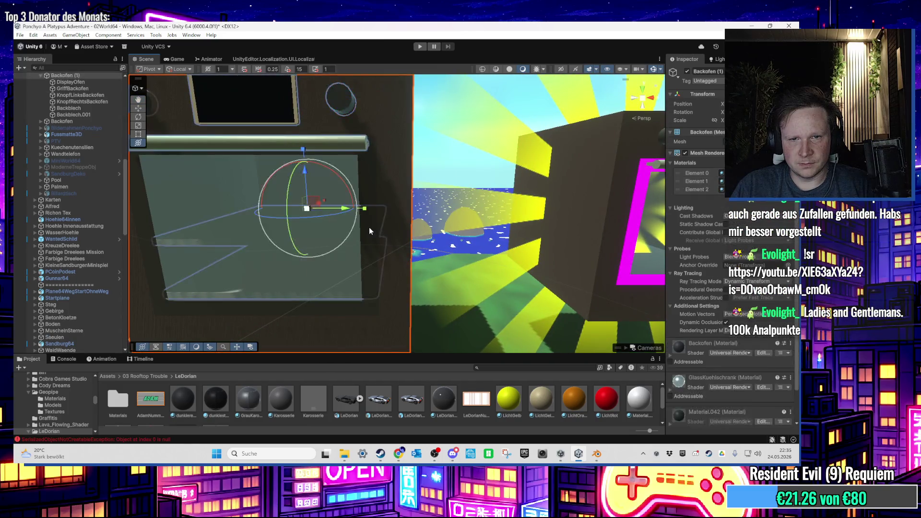
key("f")
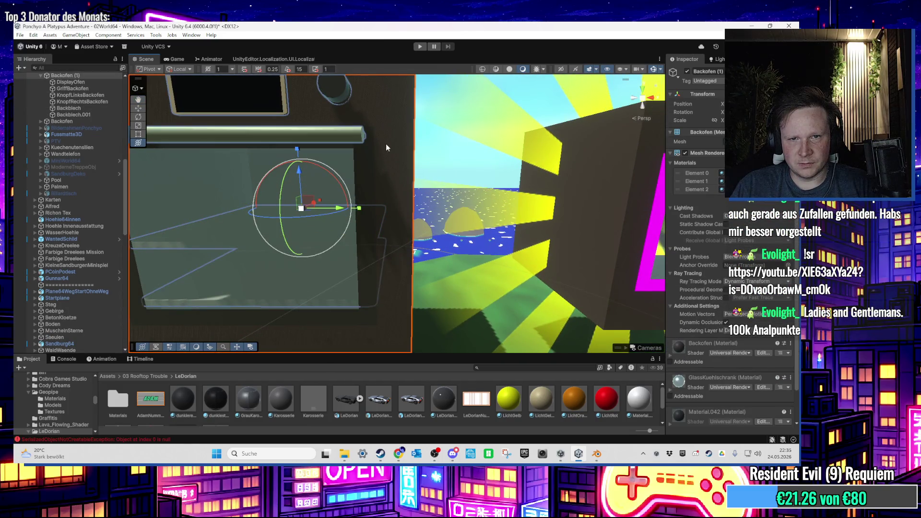
left_click(722, 189)
mouse_move(639, 207)
left_mouse_down()
mouse_move(454, 327)
mouse_move(494, 298)
mouse_move(489, 270)
mouse_move(442, 272)
mouse_move(471, 286)
mouse_move(335, 273)
mouse_move(186, 199)
left_mouse_up()
Reparent Backblech and Backblech.001 under the Backofen oven in the Hierarchy
scroll(420, 265, "up", 2)
scroll(67, 192, "up", 4)
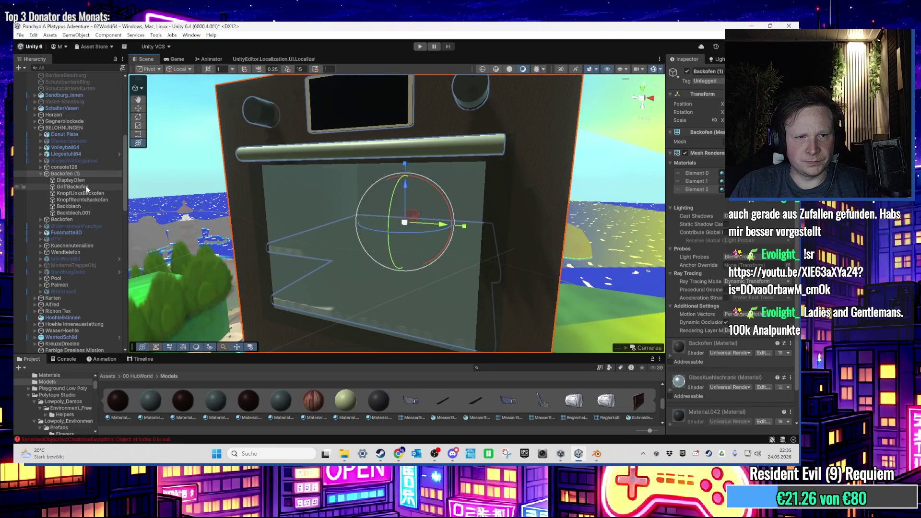
left_click(86, 206)
left_click(83, 213, "shift")
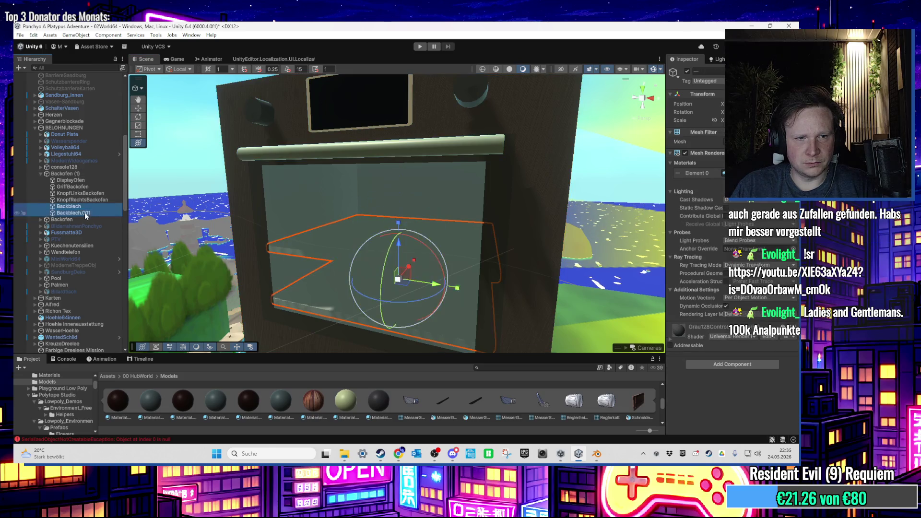
left_click_drag(80, 210, 77, 221)
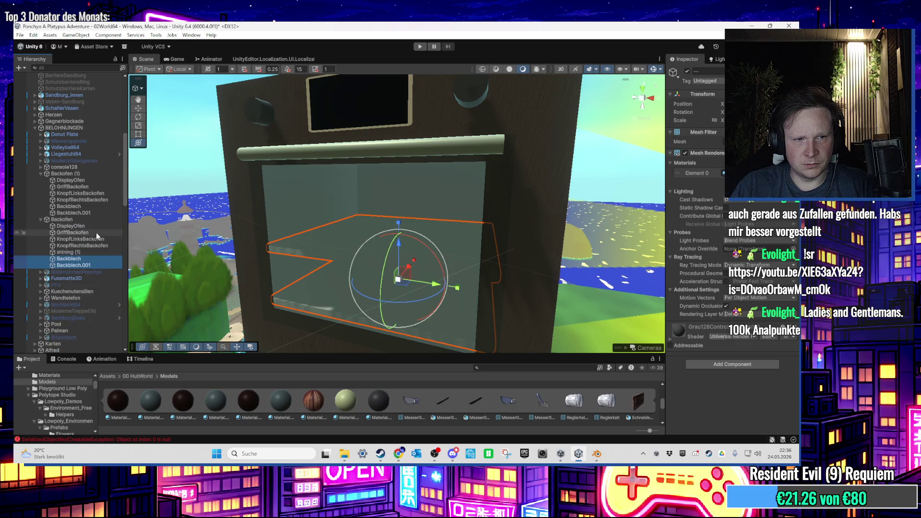
Pull the view back so both ovens are visible
mouse_move(189, 218)
left_mouse_down()
mouse_move(263, 231)
mouse_move(290, 263)
mouse_move(282, 282)
left_mouse_up()
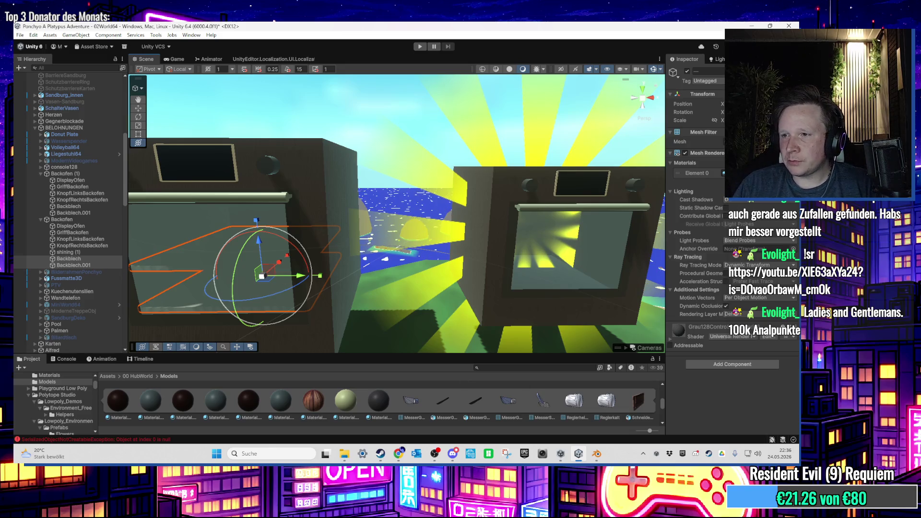
key("super+e")
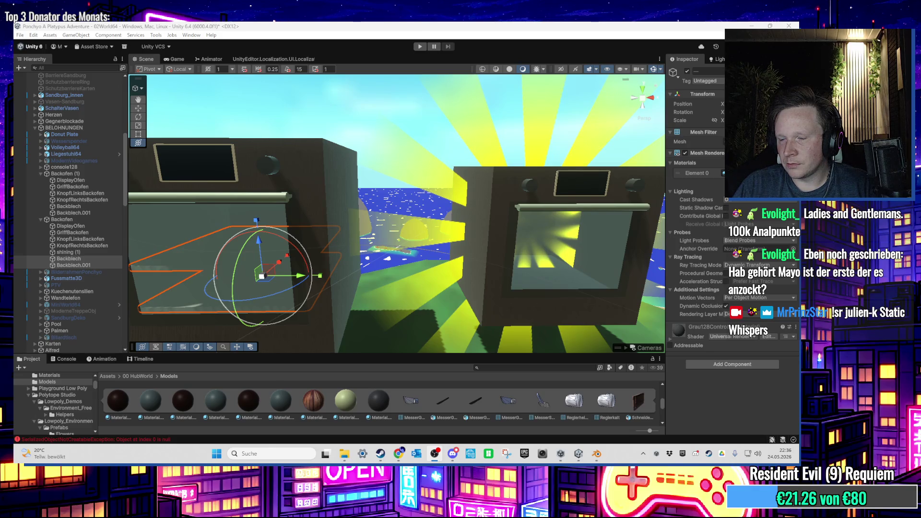
key("super+d")
key("super+d")
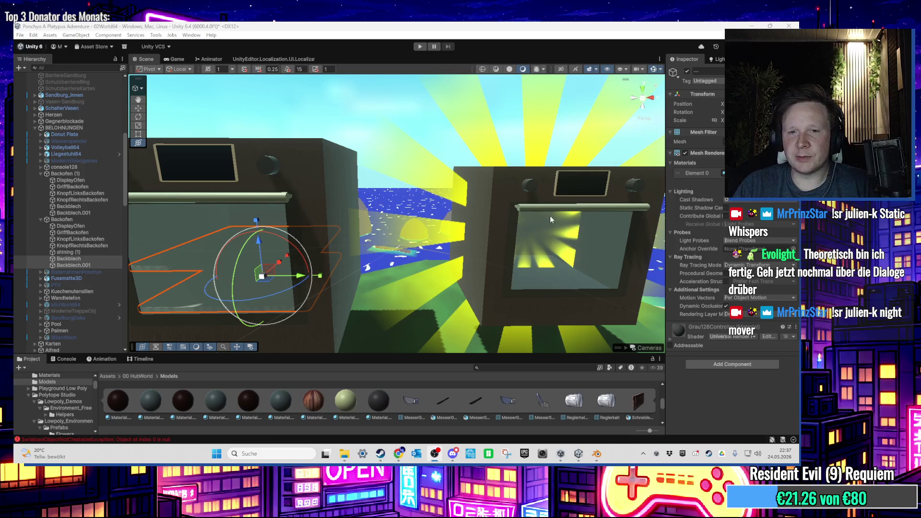
scroll(327, 208, "down", 3)
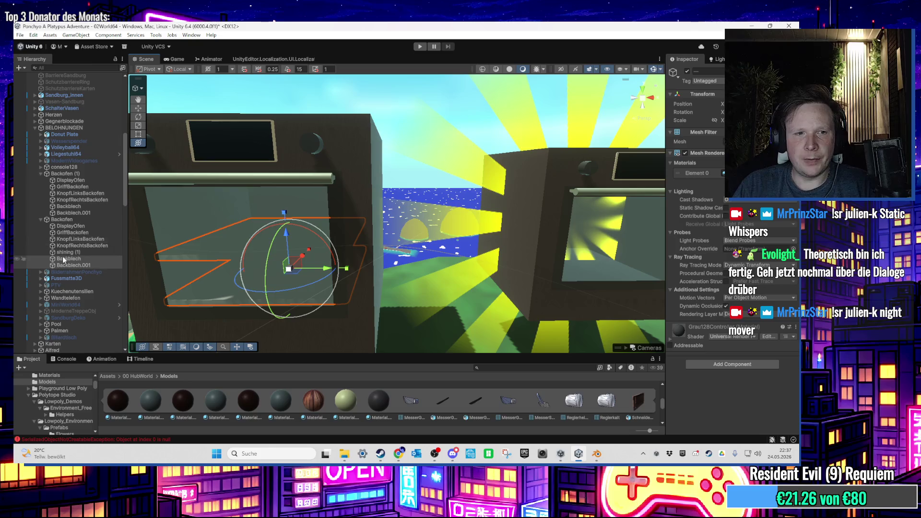
Copy Backblech's transform from Backofen (1) and paste it onto Backofen's Backblech
left_click(71, 205)
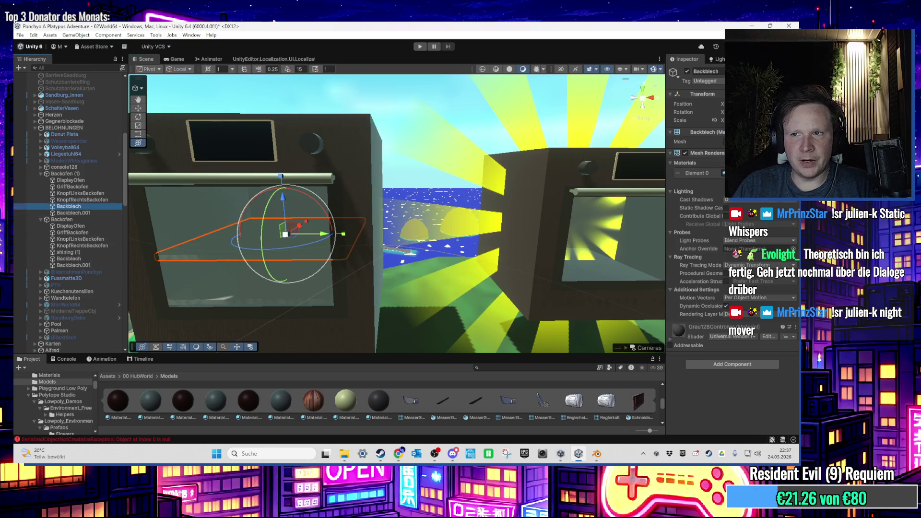
right_click(708, 96)
mouse_move(715, 171)
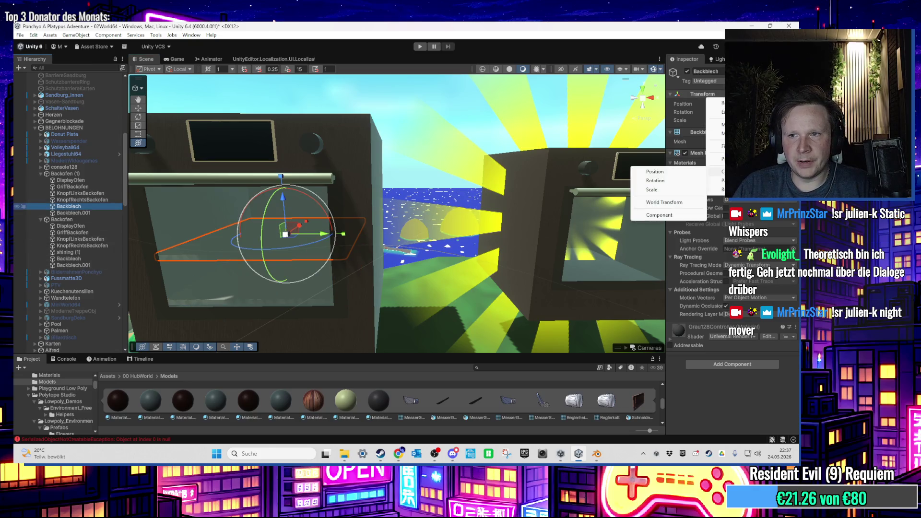
left_click(664, 202)
left_click(115, 259)
mouse_move(417, 199)
left_mouse_down()
mouse_move(331, 198)
mouse_move(276, 225)
left_mouse_up()
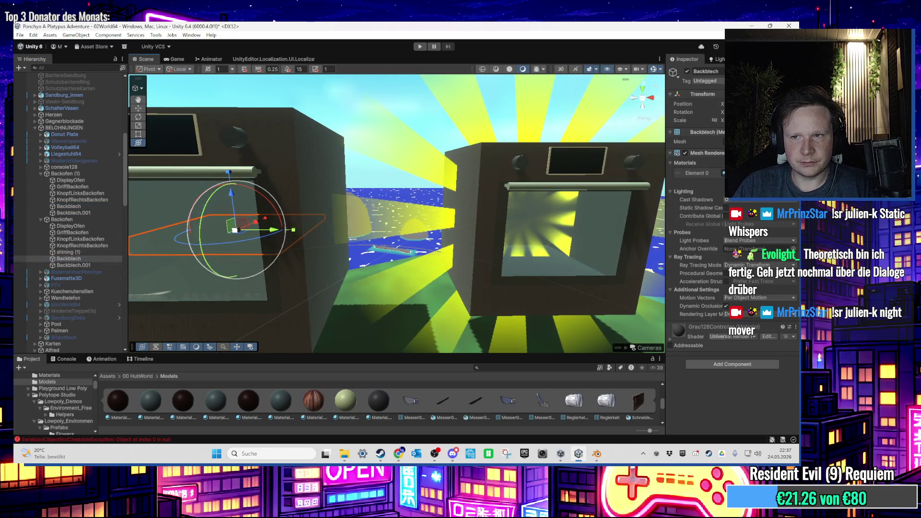
right_click(706, 96)
mouse_move(720, 180)
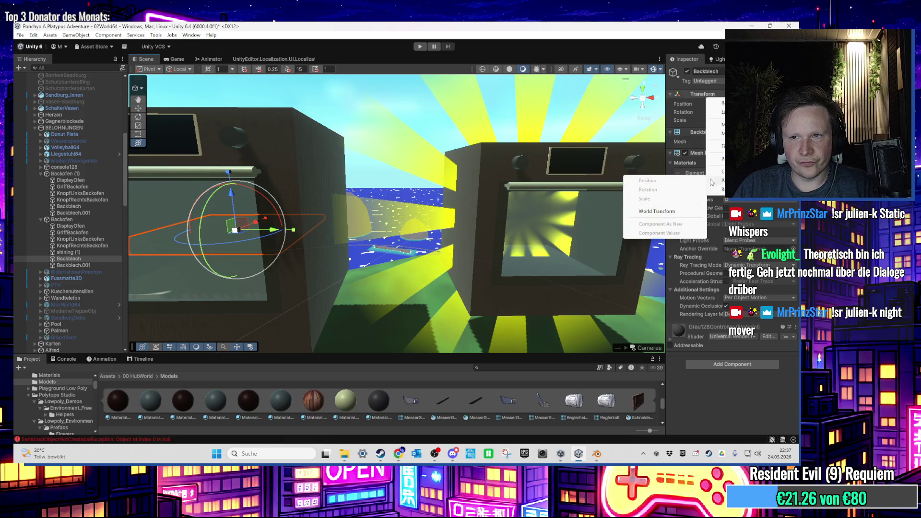
left_click(652, 212)
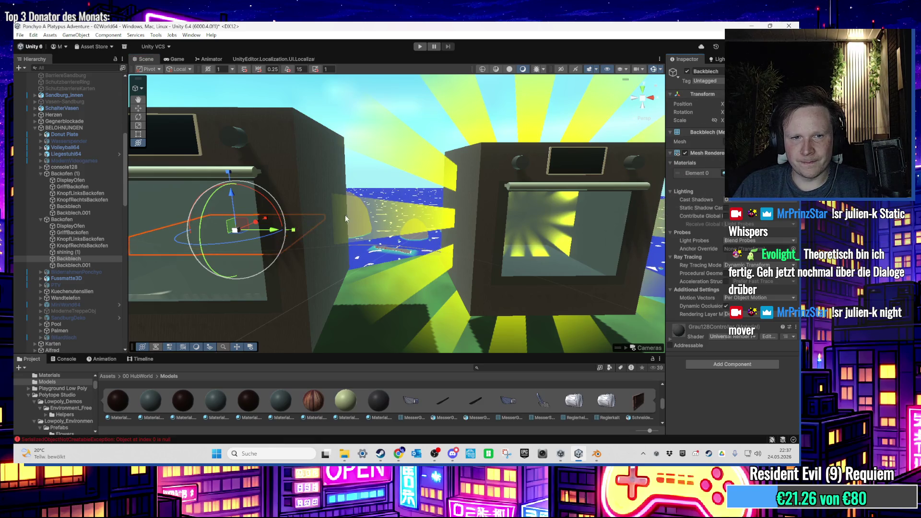
Recopy the Backofen (1) Backblech placement and paste it to seat the right oven's tray
left_click(72, 259)
left_click(84, 207)
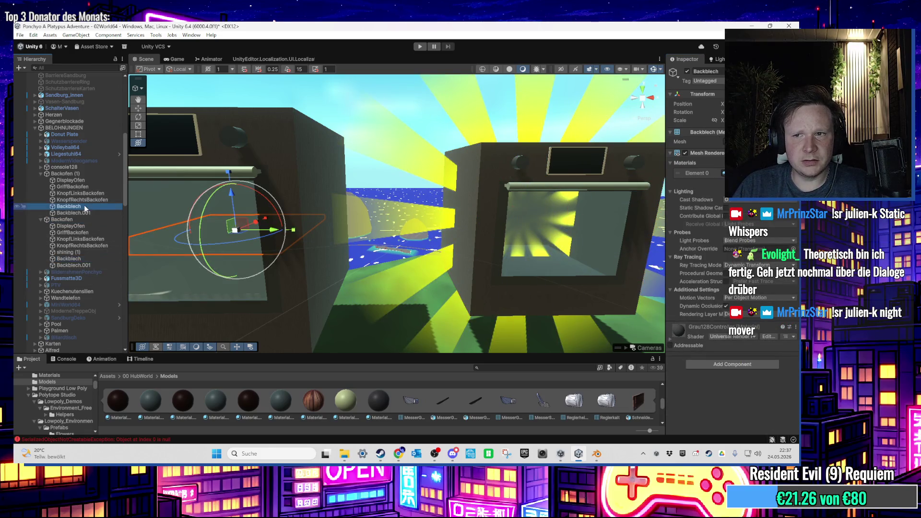
left_click(89, 259)
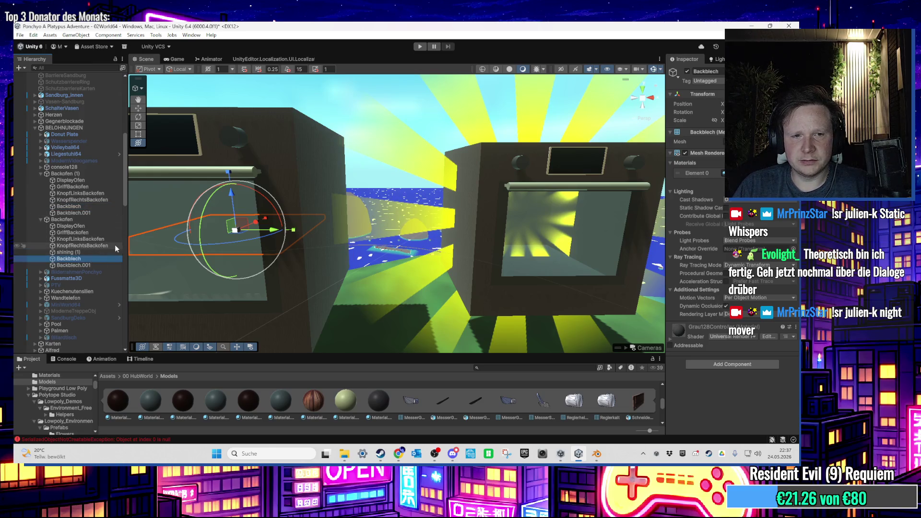
left_click(88, 208)
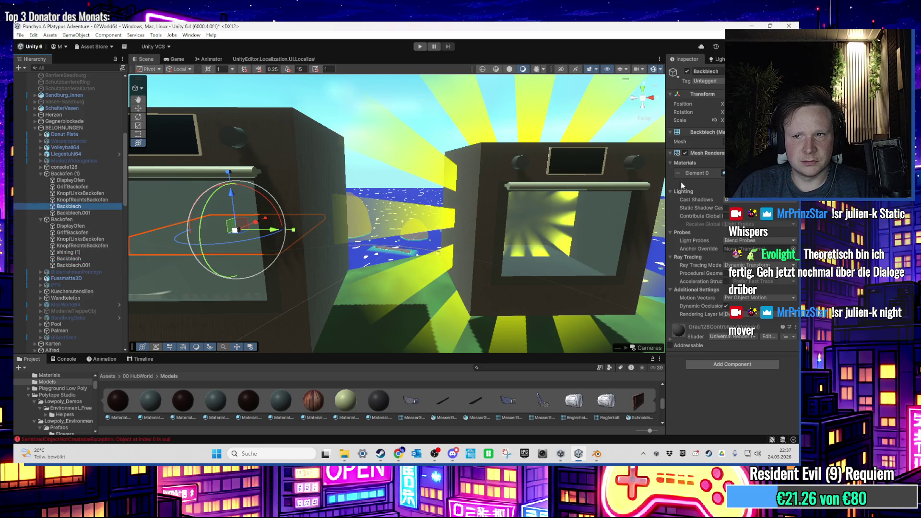
right_click(719, 96)
mouse_move(739, 171)
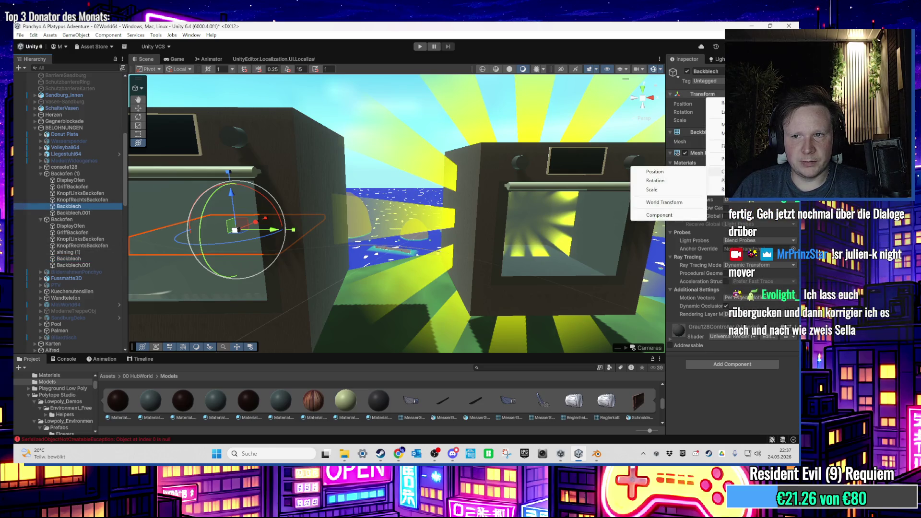
left_click(659, 179)
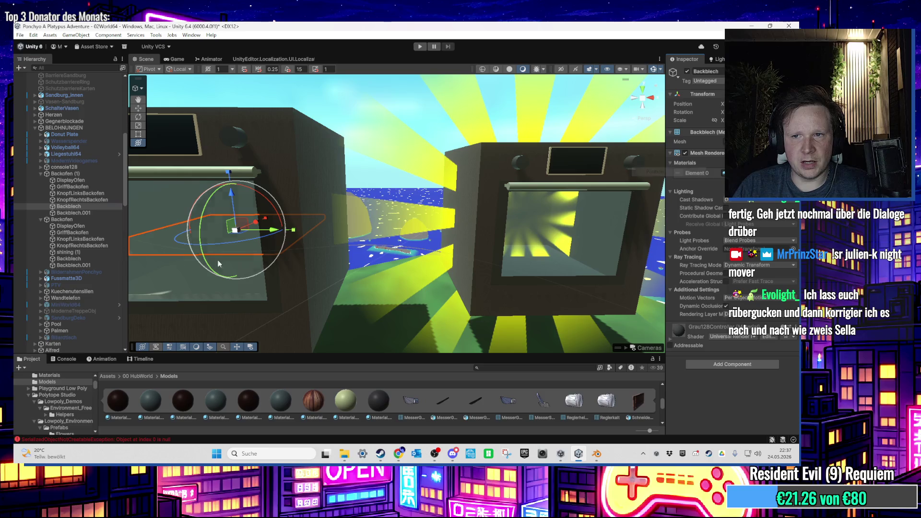
left_click(88, 260)
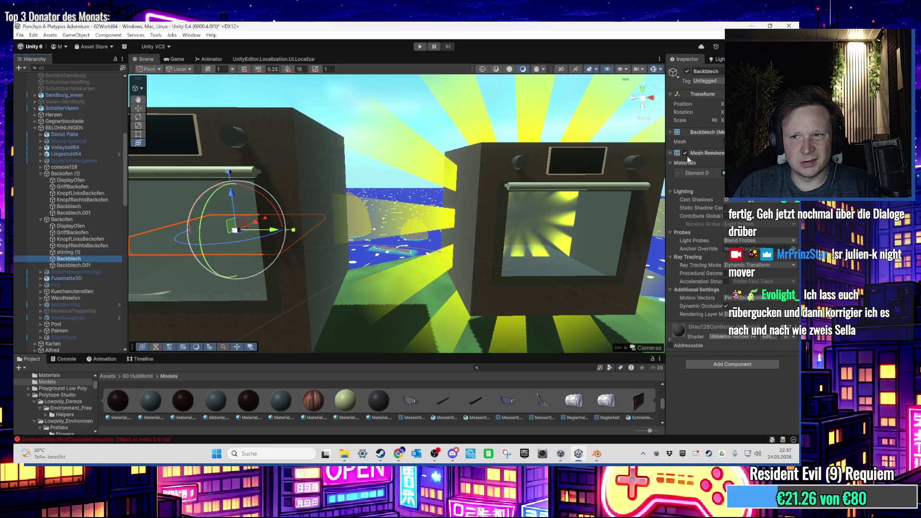
right_click(707, 96)
mouse_move(716, 189)
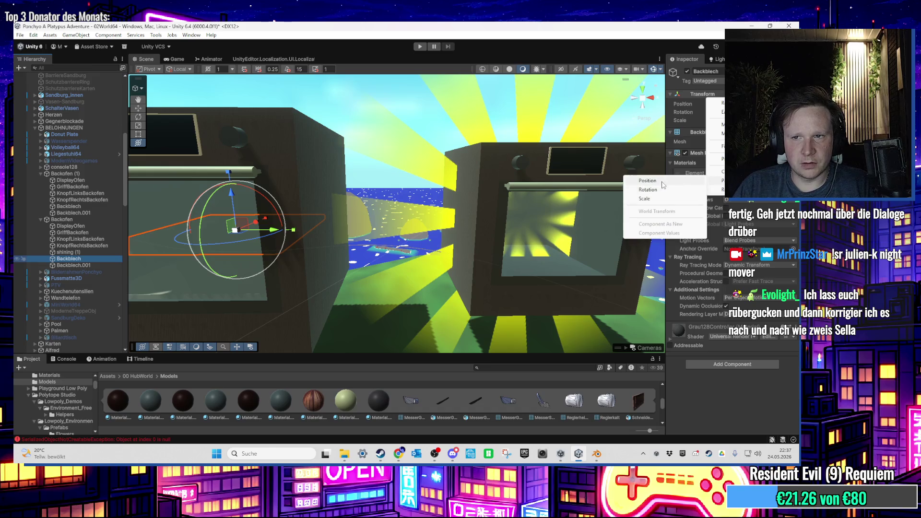
left_click(659, 188)
Copy Backblech.001's position from Backofen (1) onto Backofen's Backblech.001
left_click(73, 212)
right_click(703, 95)
mouse_move(716, 180)
left_click(665, 180)
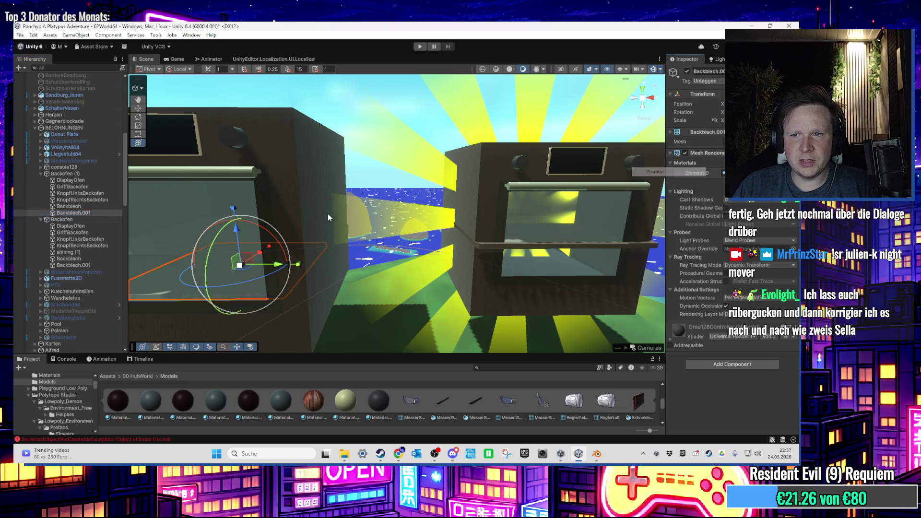
left_click(74, 265)
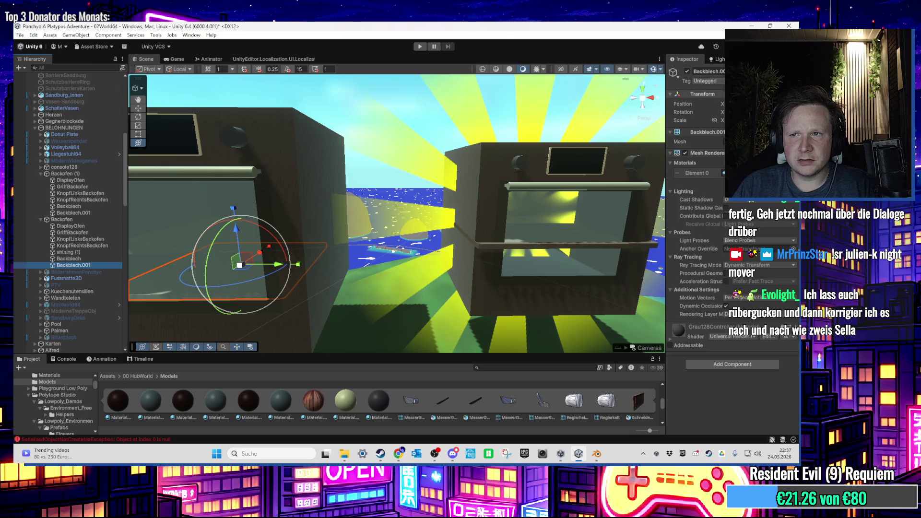
right_click(704, 96)
mouse_move(715, 181)
left_click(662, 178)
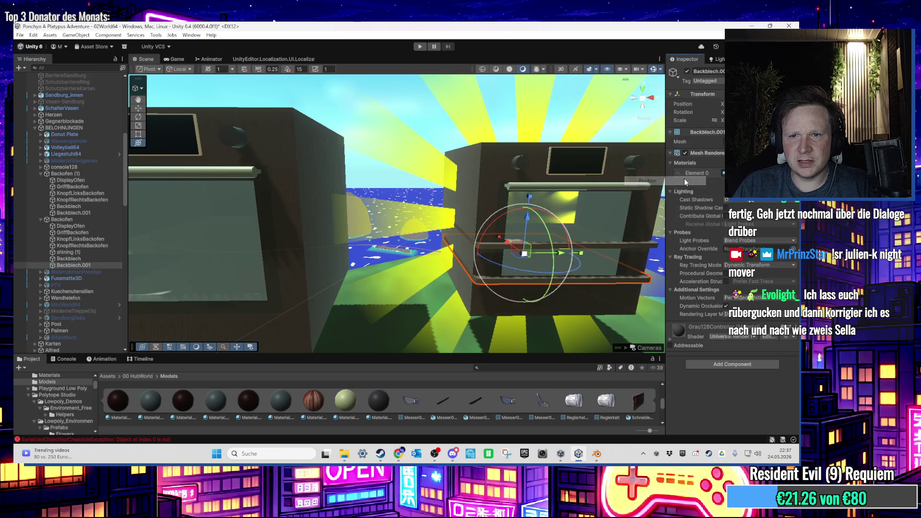
Copy the left Backblech's scale onto Backblech in the right oven Backofen
scroll(194, 249, "up", 2)
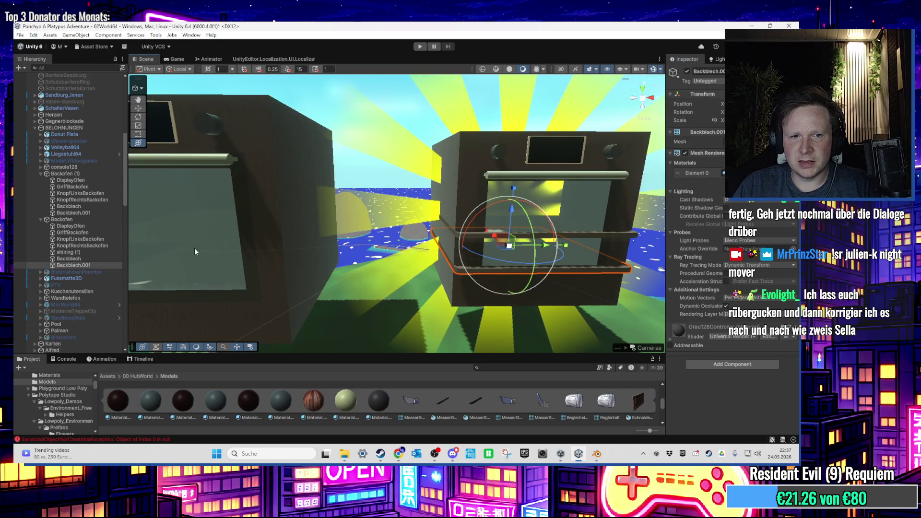
left_click(99, 207)
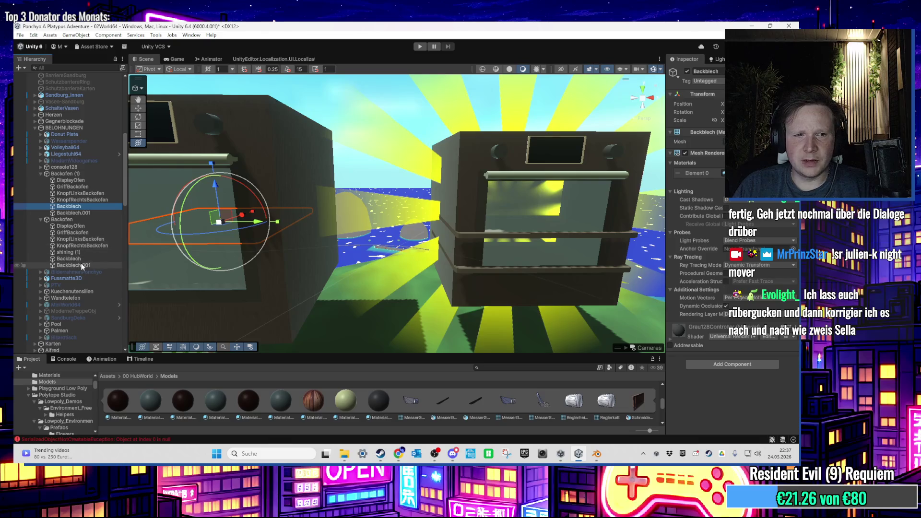
left_click(81, 260)
left_click(119, 207)
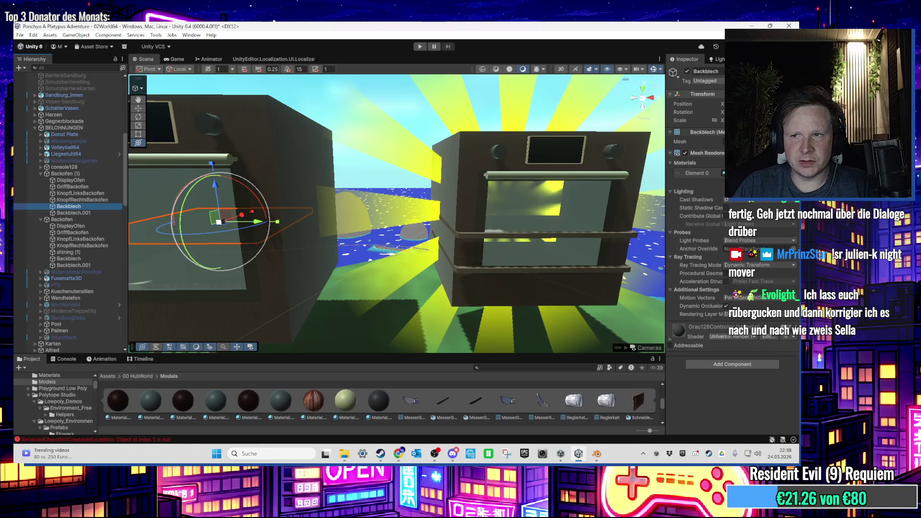
right_click(706, 96)
mouse_move(717, 172)
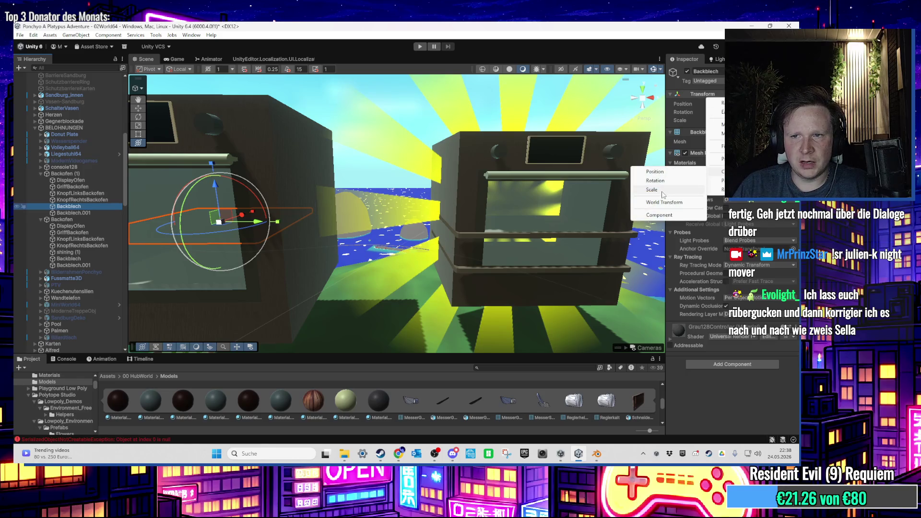
left_click(663, 190)
left_click(102, 259)
right_click(705, 96)
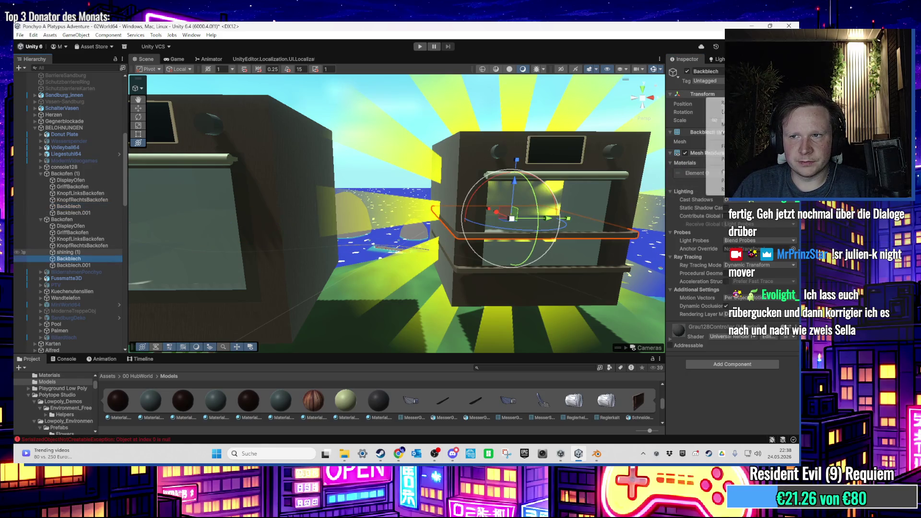
mouse_move(715, 180)
left_click(638, 195)
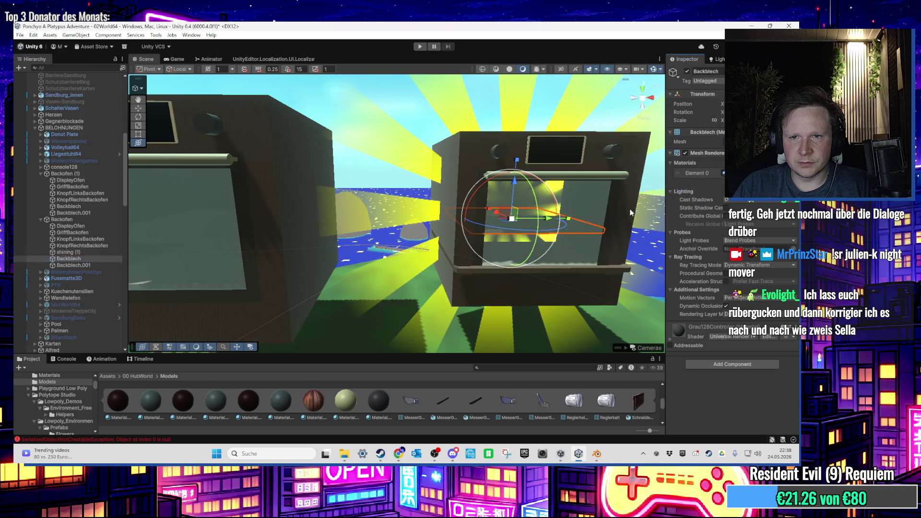
Copy Backblech.001's scale from Backofen (1) onto Backofen's Backblech.001
left_click(96, 212)
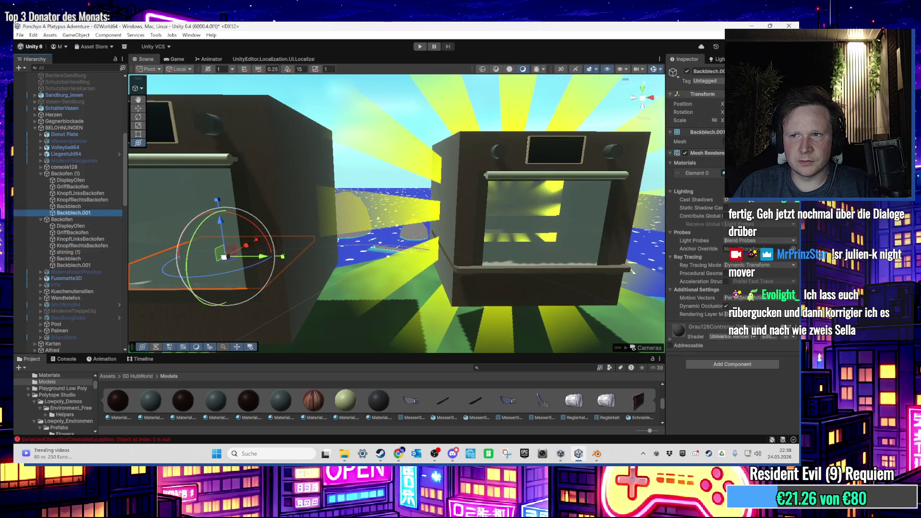
right_click(706, 96)
mouse_move(712, 182)
left_click(643, 190)
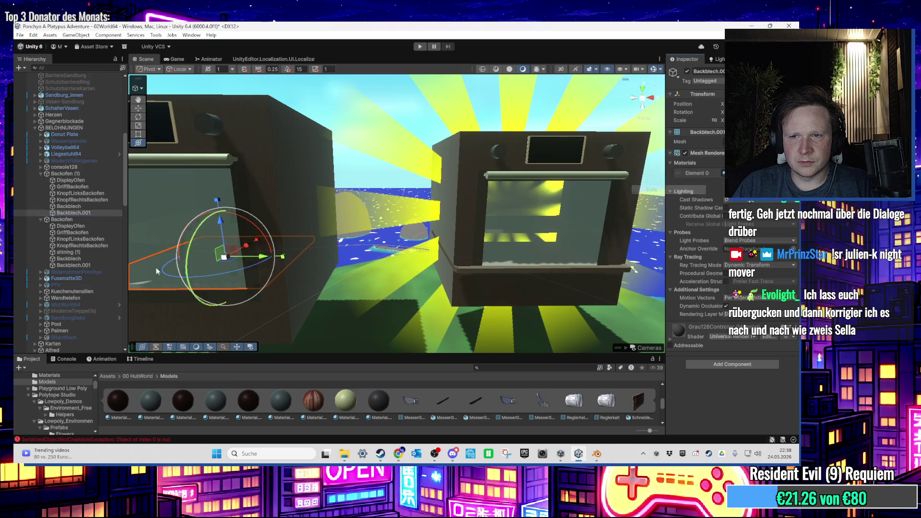
left_click(73, 265)
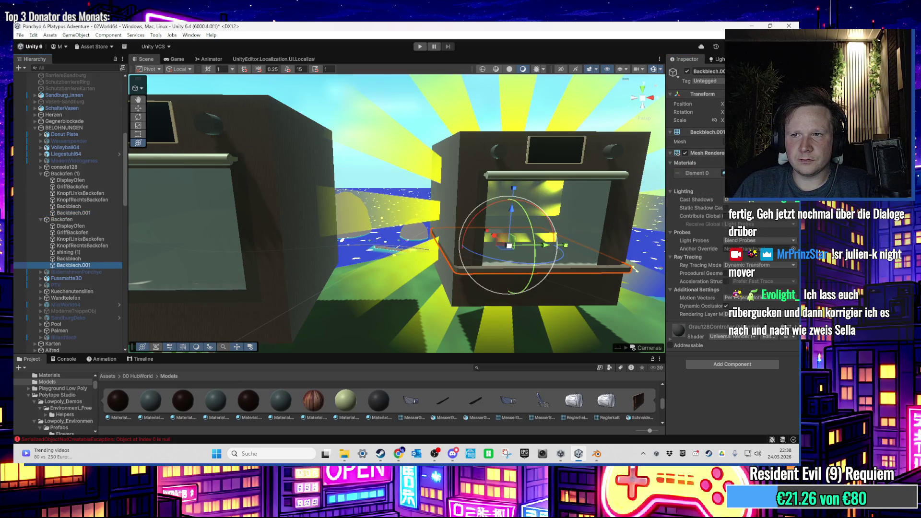
right_click(706, 95)
mouse_move(716, 181)
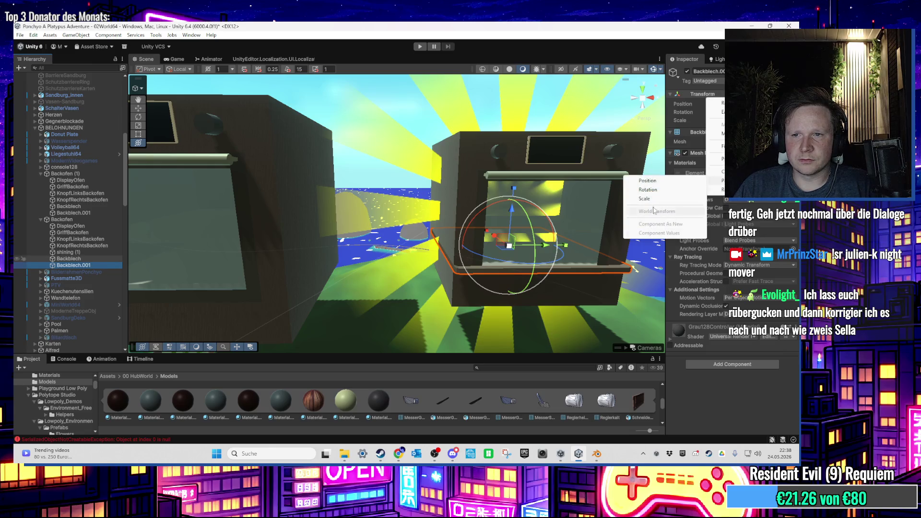
left_click(648, 189)
left_click_drag(372, 201, 372, 146)
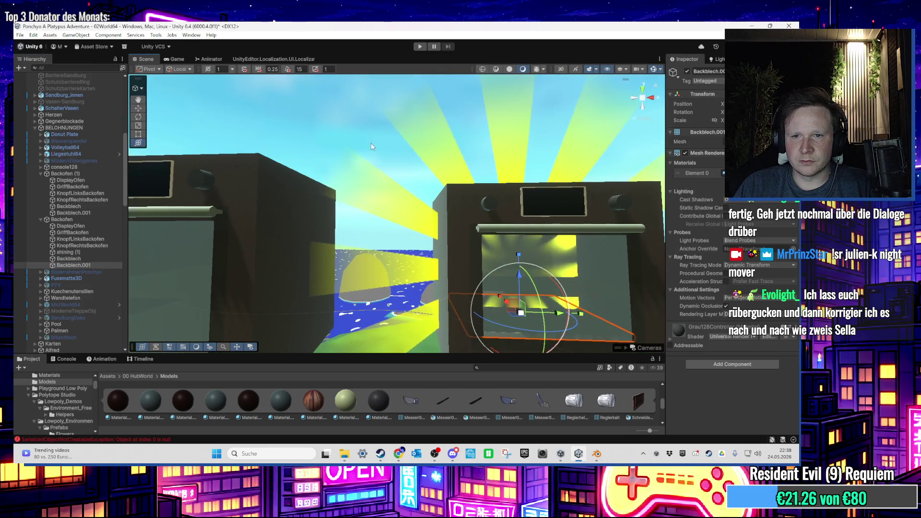
Frame the reward oven and its shining (1) glow and orbit around it
key("f")
left_click(547, 181)
left_click_drag(547, 183, 598, 120)
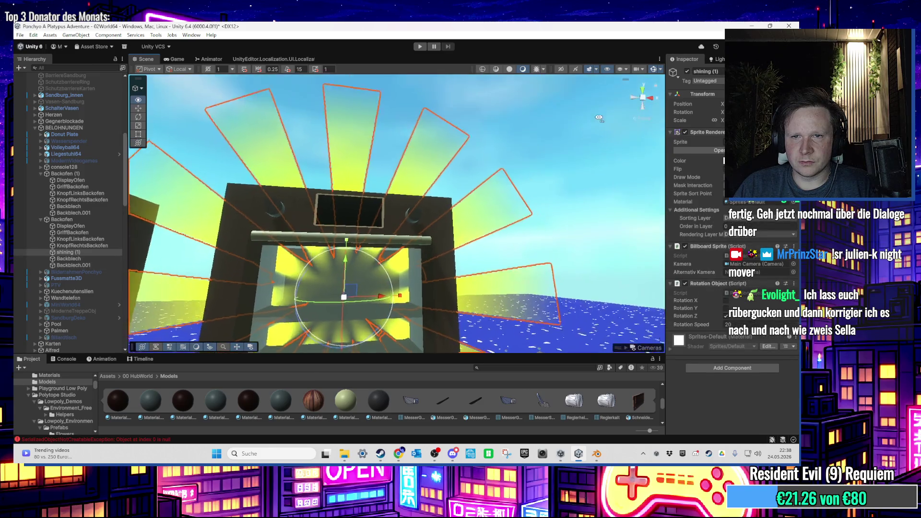
scroll(597, 117, "up", 5)
scroll(538, 208, "down", 6)
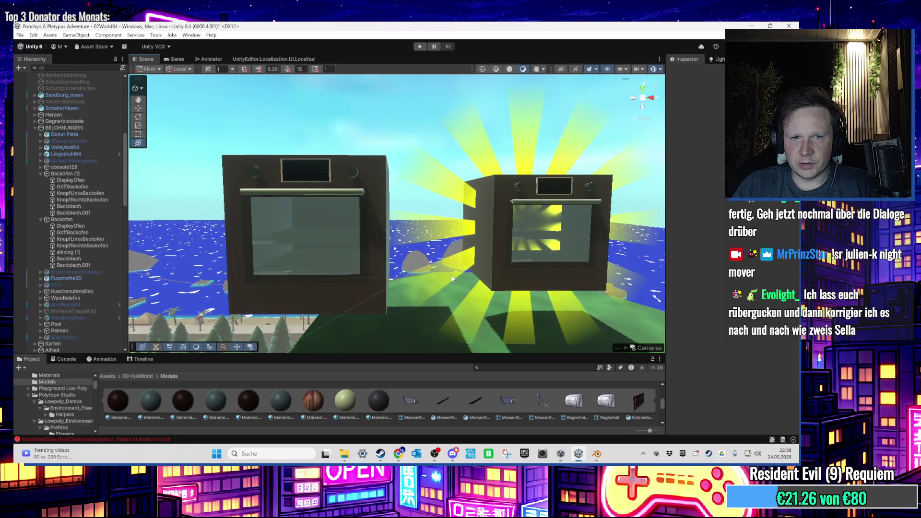
scroll(372, 245, "up", 2)
Delete the left oven Backofen (1) and show the project's Scenes folder
left_click(373, 246)
left_click(78, 174)
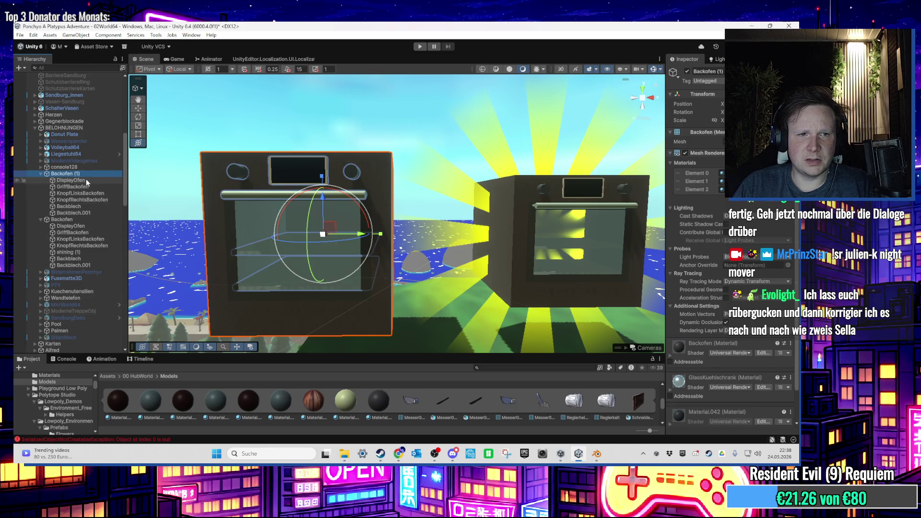
key("Delete")
scroll(96, 386, "up", 5)
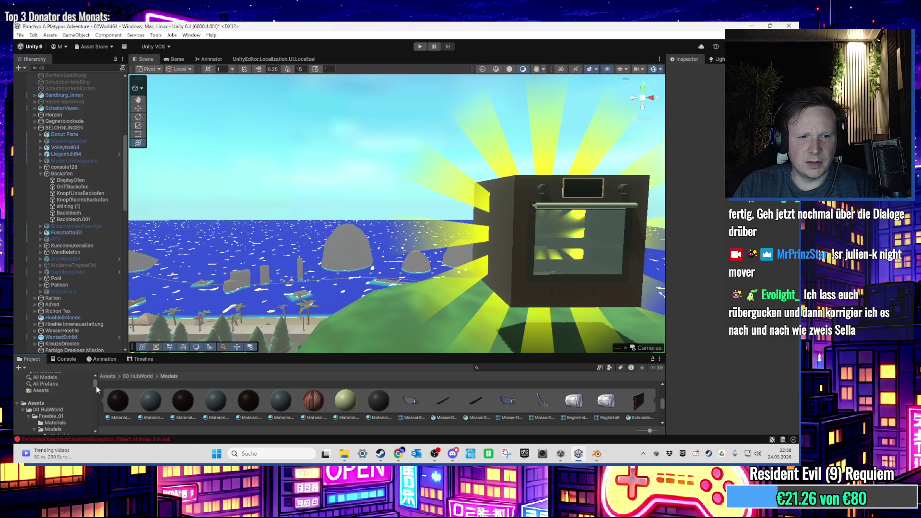
left_click(63, 387)
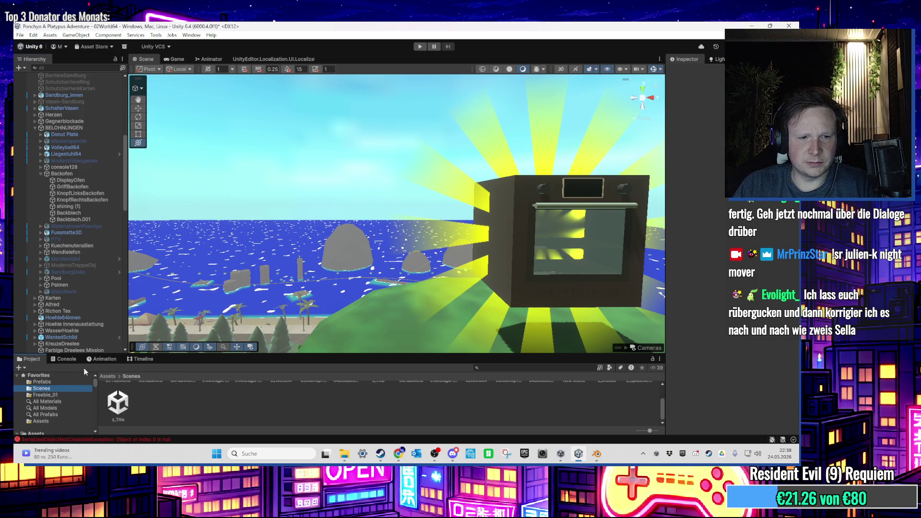
Save 02World64, open 00HubWorld and frame the pasted Backofen (1)
double_click(414, 402)
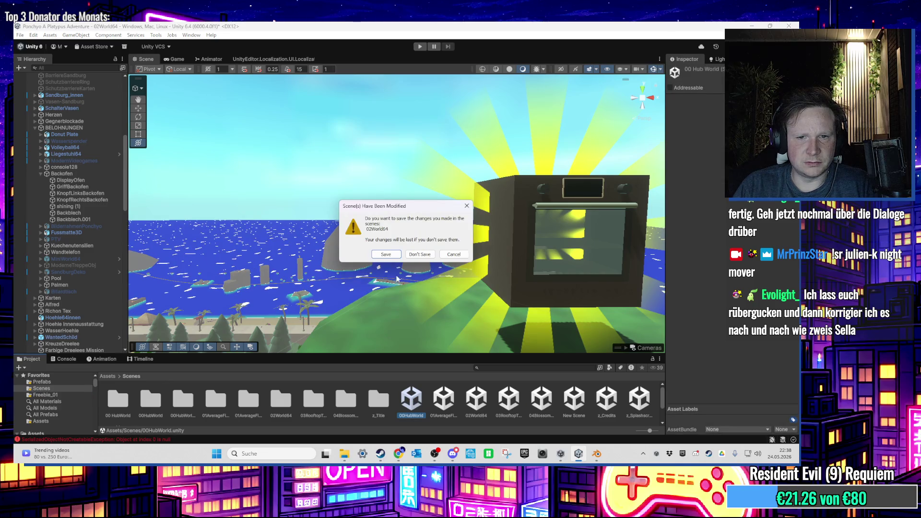
left_click(386, 255)
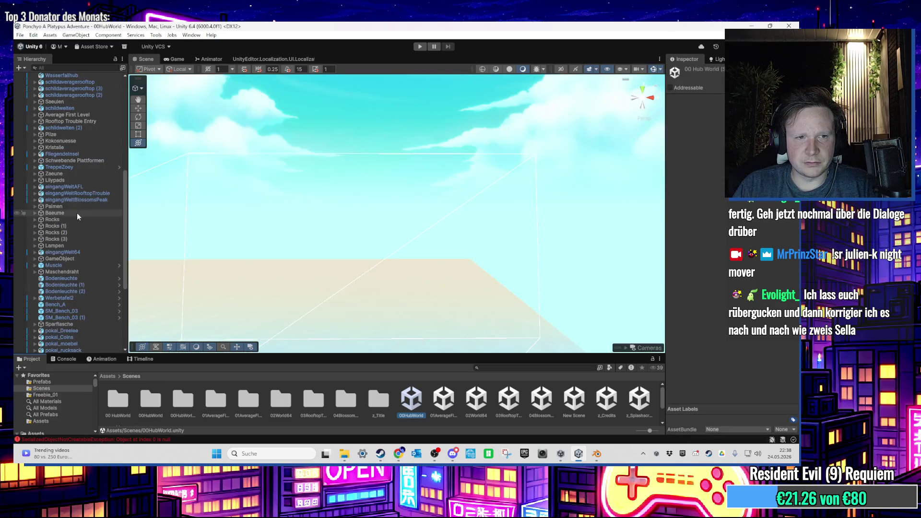
double_click(77, 216)
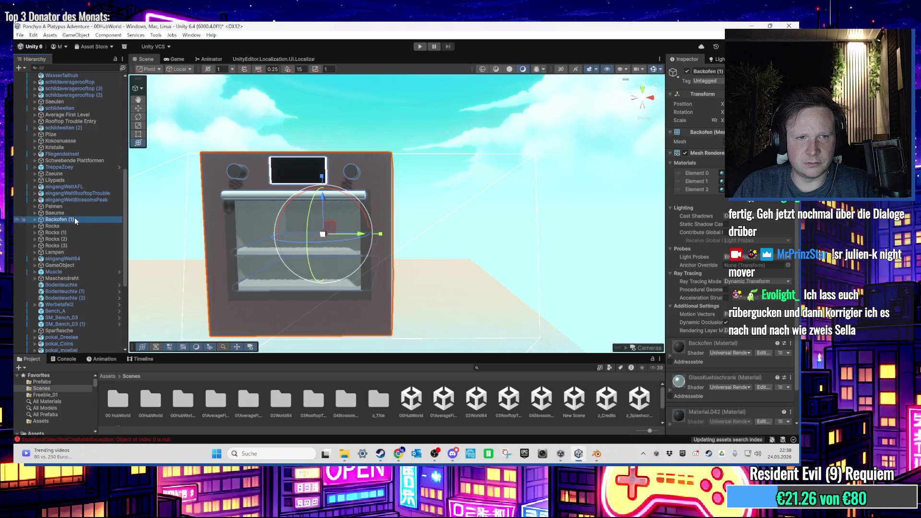
Navigate into the house toward the kitchen and laundry room with washing machines
scroll(320, 281, "down", 10)
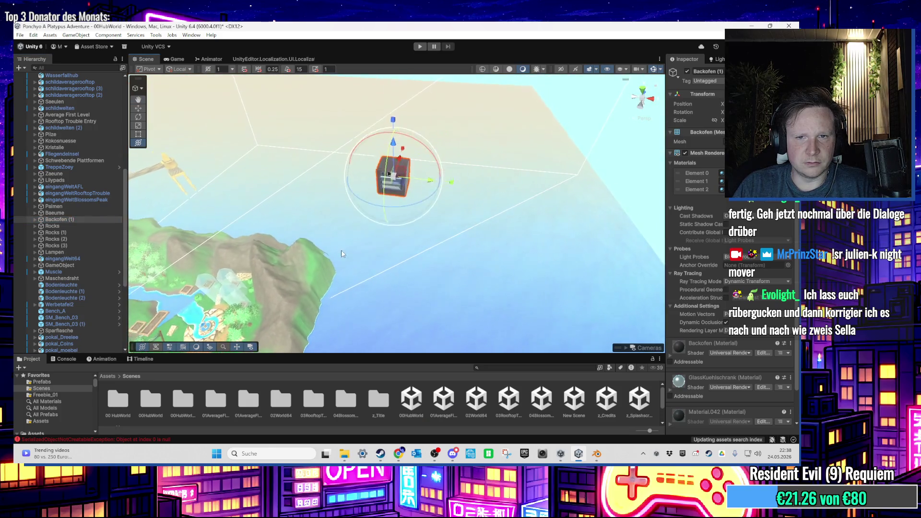
mouse_move(364, 276)
left_mouse_down()
mouse_move(401, 231)
mouse_move(386, 215)
mouse_move(432, 224)
mouse_move(470, 211)
left_mouse_up()
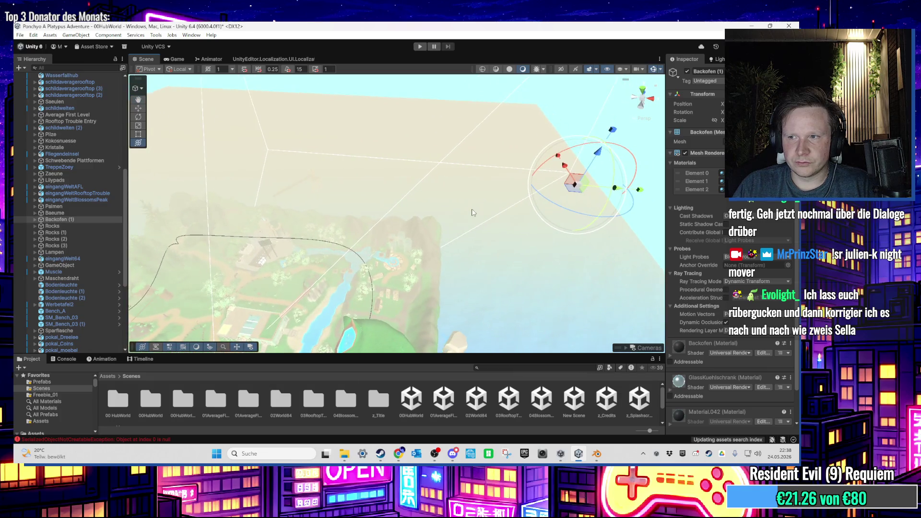
key("f")
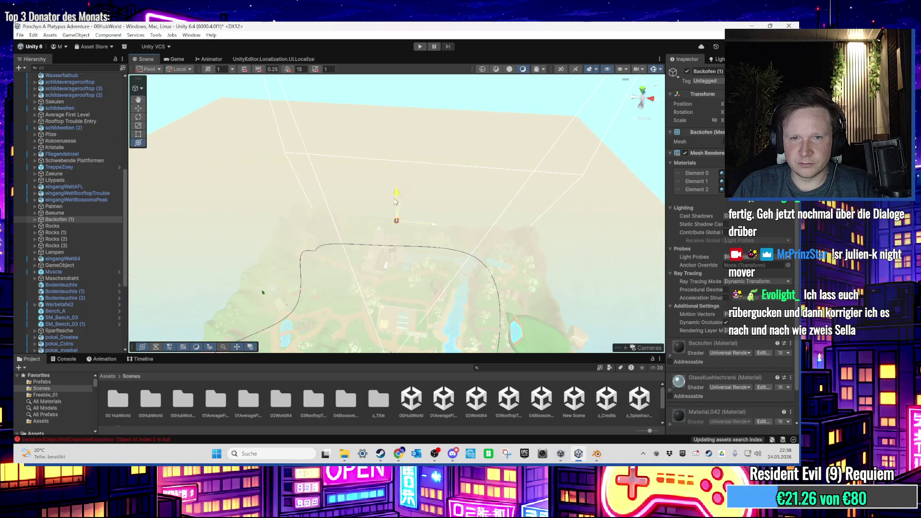
key("f")
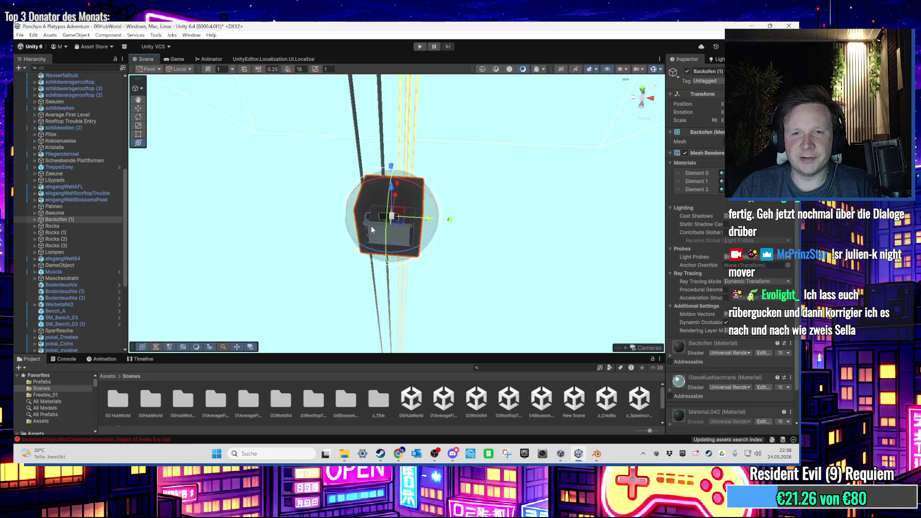
left_click_drag(362, 226, 375, 276)
scroll(375, 275, "up", 3)
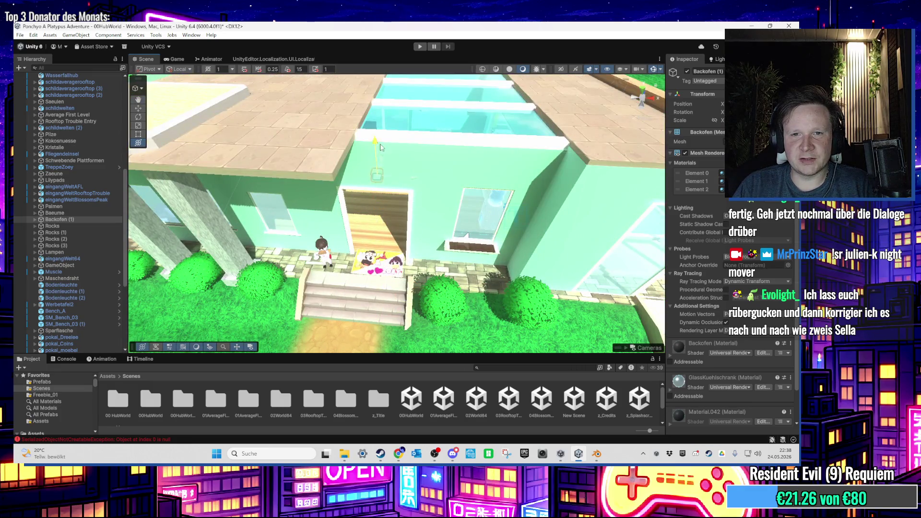
scroll(380, 149, "up", 6)
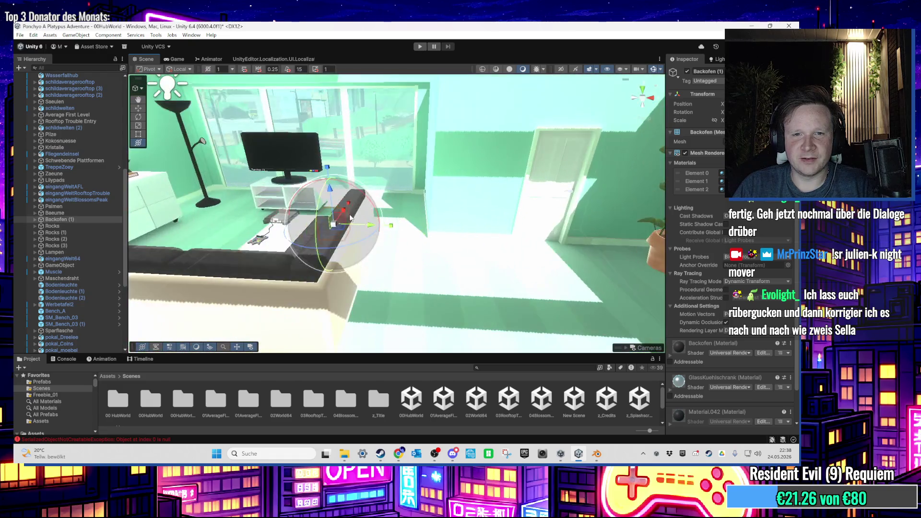
mouse_move(350, 218)
left_mouse_down()
mouse_move(315, 283)
mouse_move(276, 303)
left_mouse_up()
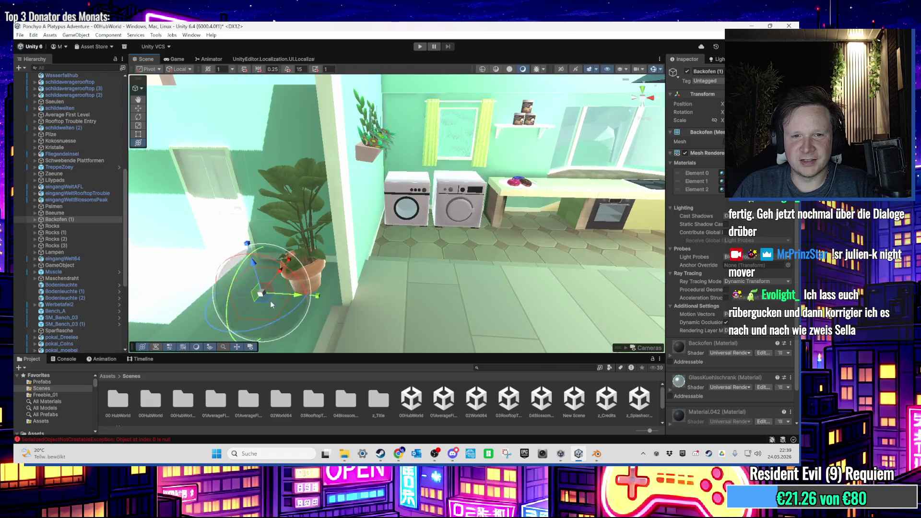
Frame the duplicate oven Backofen (1) beside the washers and kitchen counter
mouse_move(413, 310)
left_mouse_down()
mouse_move(463, 312)
mouse_move(449, 336)
mouse_move(441, 331)
mouse_move(483, 221)
left_mouse_up()
key("f")
left_click_drag(488, 181, 430, 158)
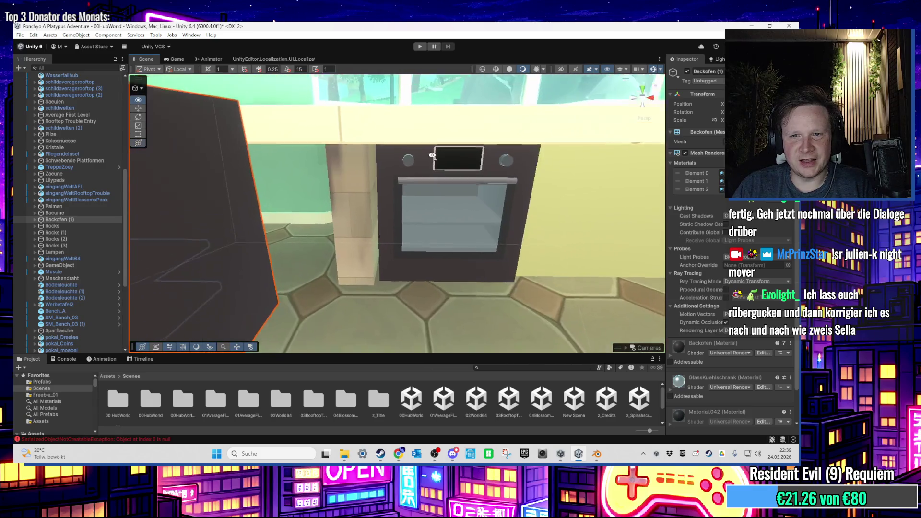
key("f")
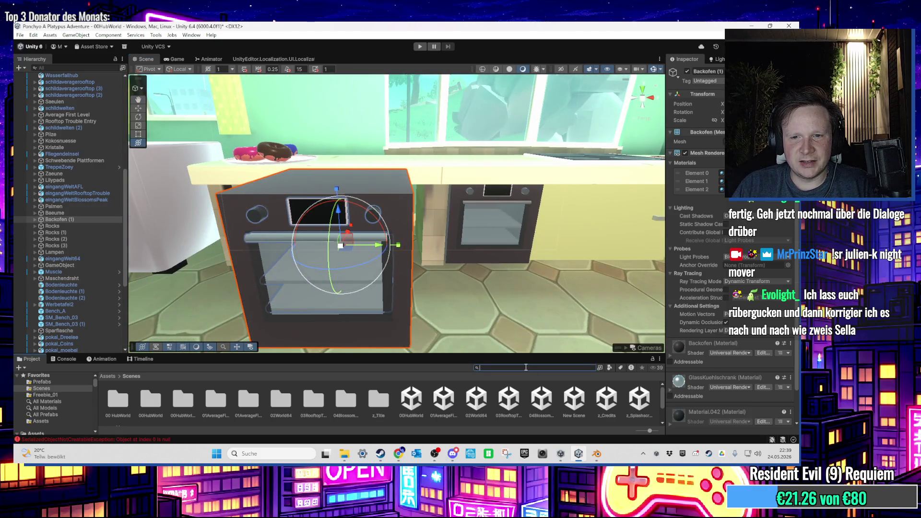
Preview a dark 'grau' material on the oven, then delete Backofen (1)
type("grau")
scroll(397, 306, "up", 5)
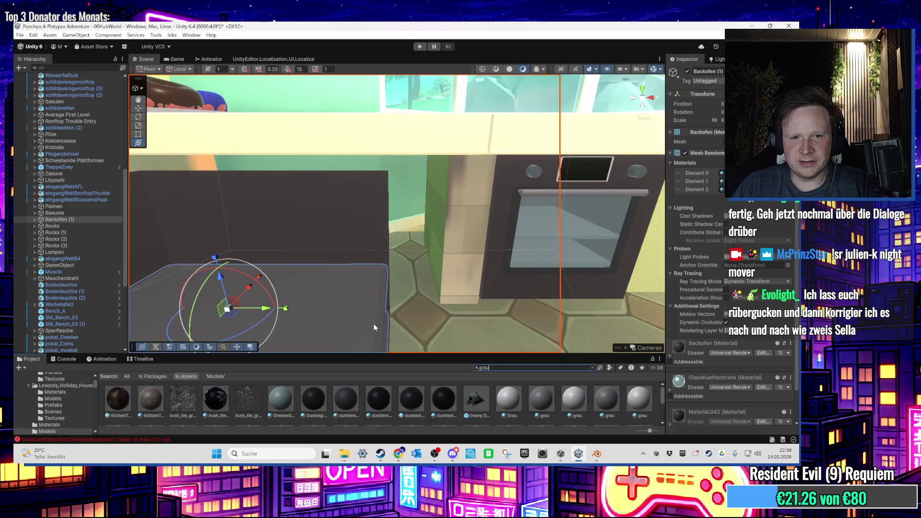
mouse_move(333, 406)
left_mouse_down()
mouse_move(523, 226)
mouse_move(537, 176)
left_mouse_up()
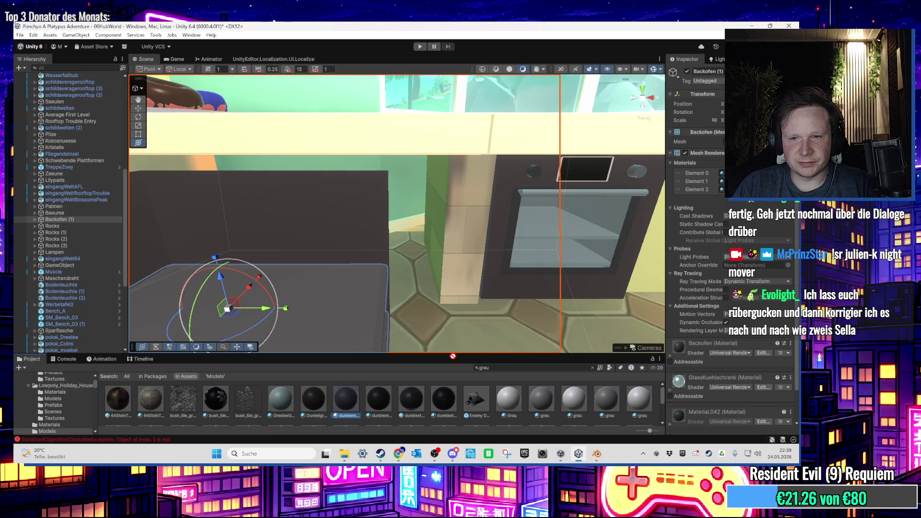
key("f")
left_click_drag(356, 211, 346, 217)
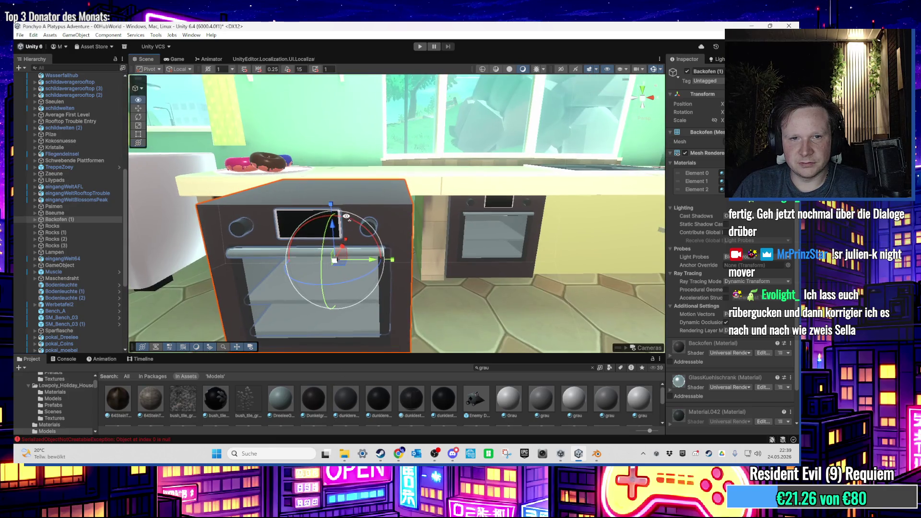
key("Delete")
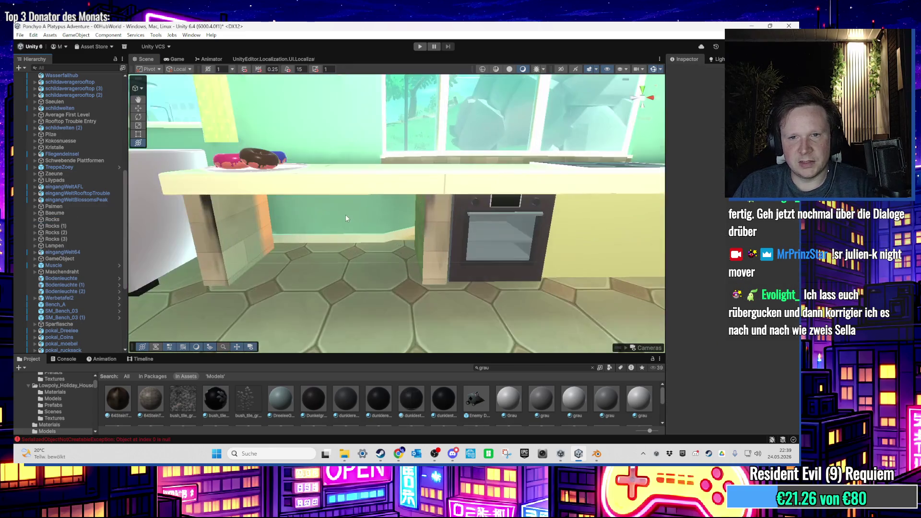
scroll(342, 224, "up", 10)
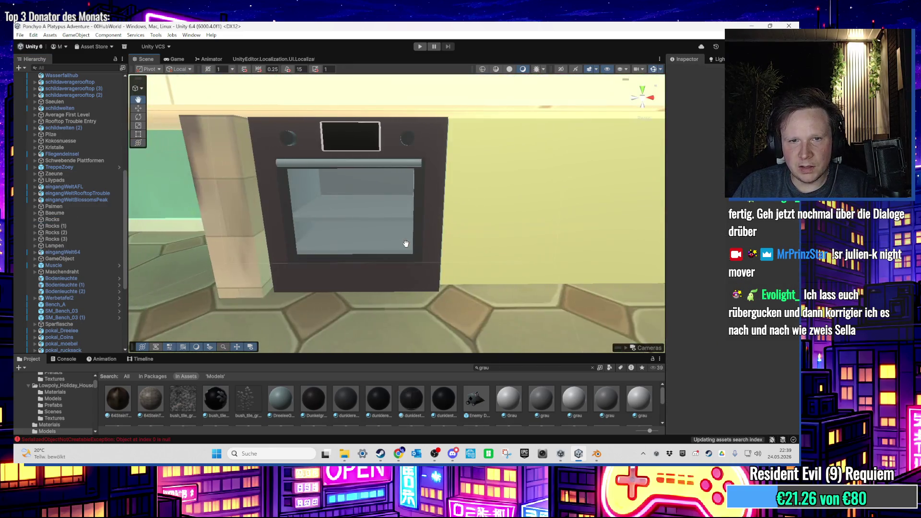
scroll(385, 206, "up", 5)
scroll(467, 232, "down", 10)
scroll(433, 225, "down", 10)
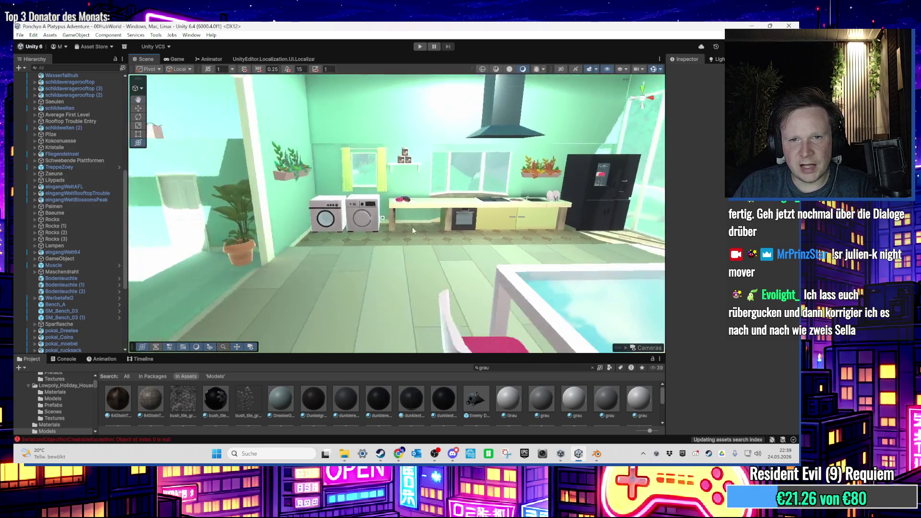
key("w")
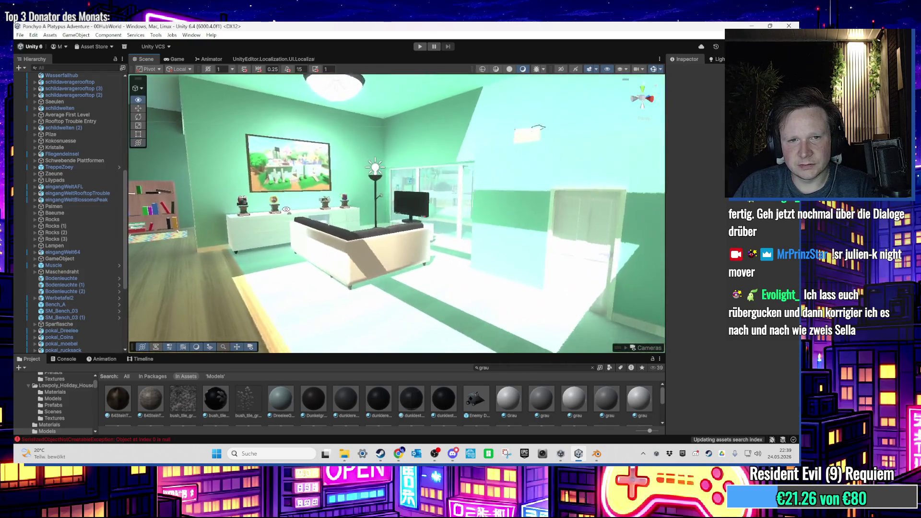
scroll(286, 209, "down", 10)
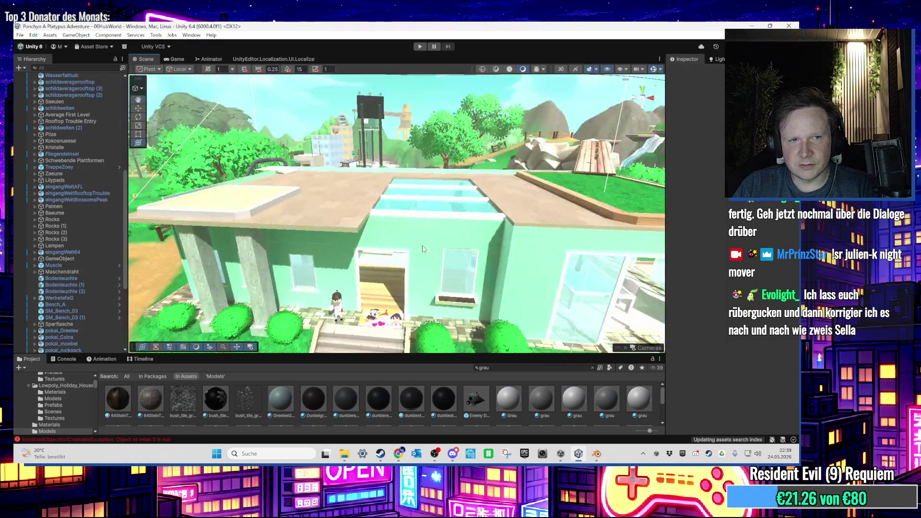
key("w")
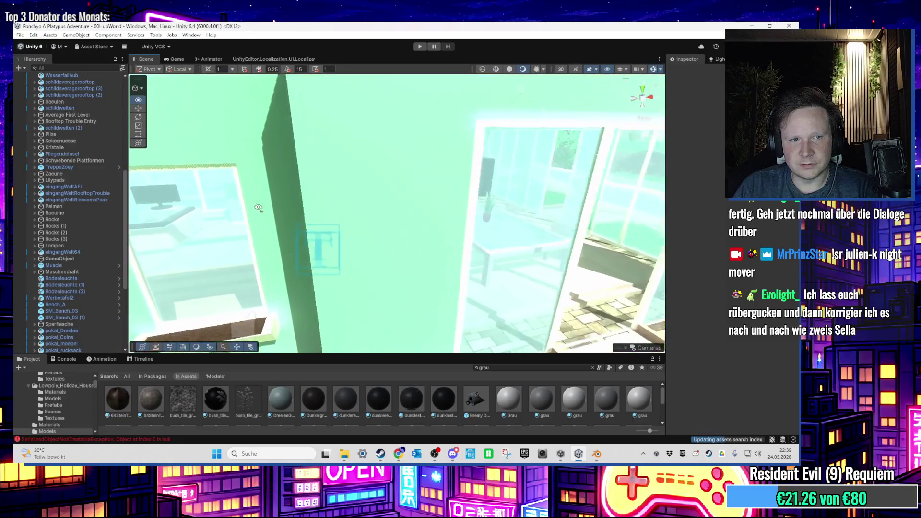
left_click(381, 214)
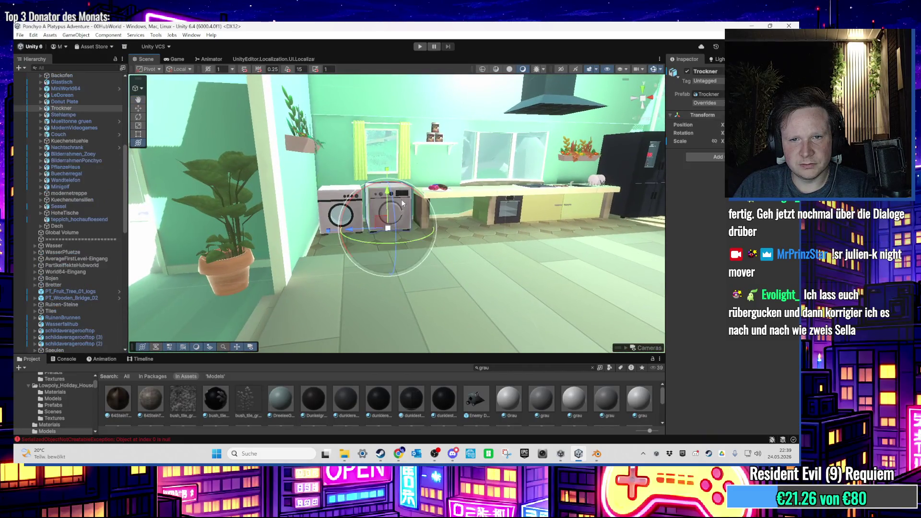
left_click(62, 144)
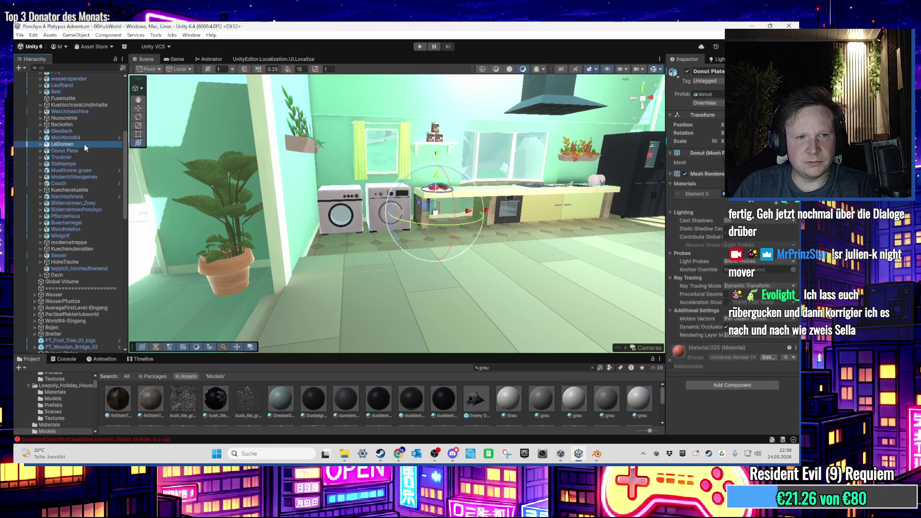
left_click_drag(475, 206, 379, 196)
left_click(91, 138)
key("f")
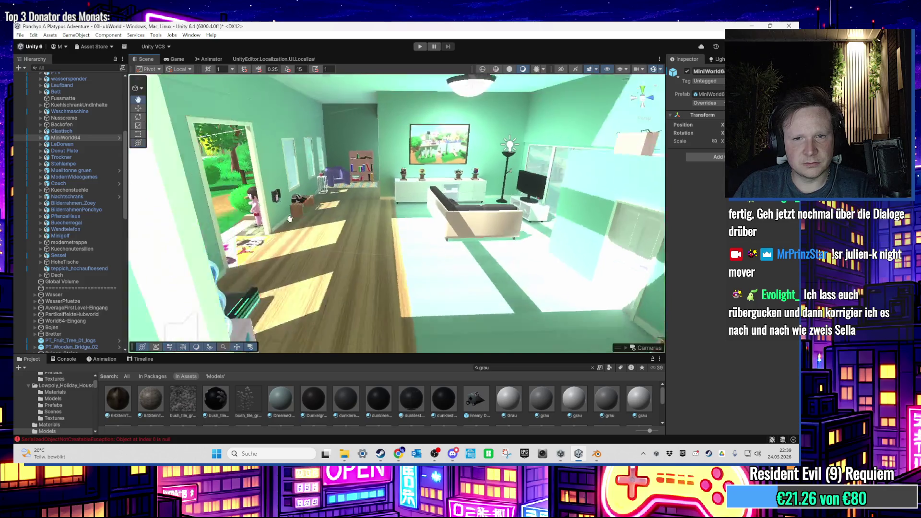
key("f")
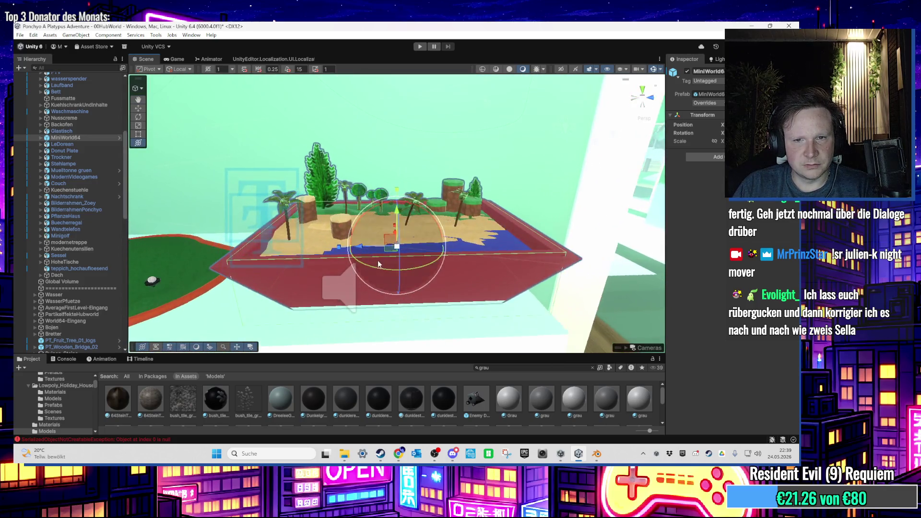
scroll(376, 262, "up", 5)
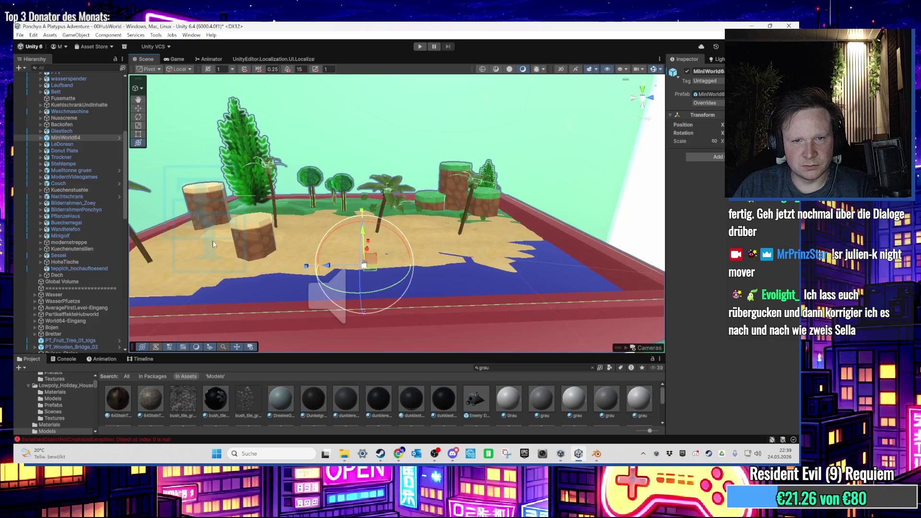
left_click(93, 125)
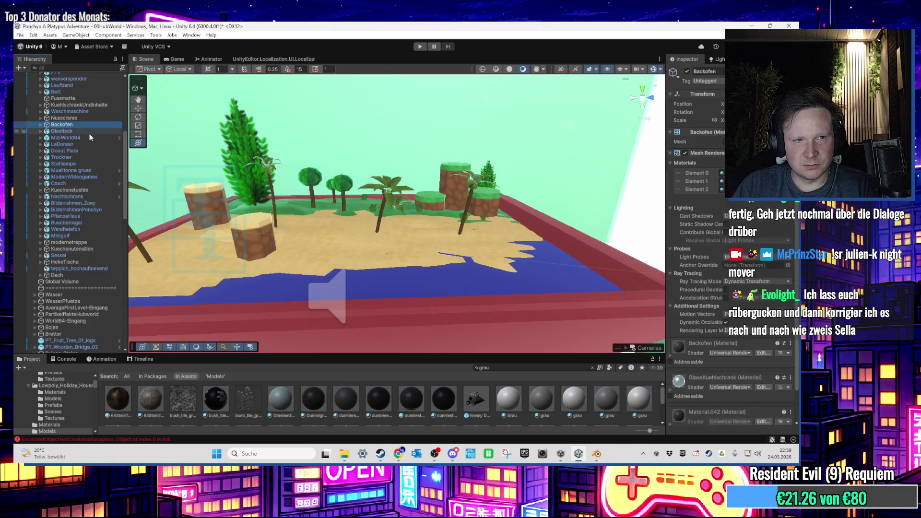
left_click(88, 117)
left_click(90, 105)
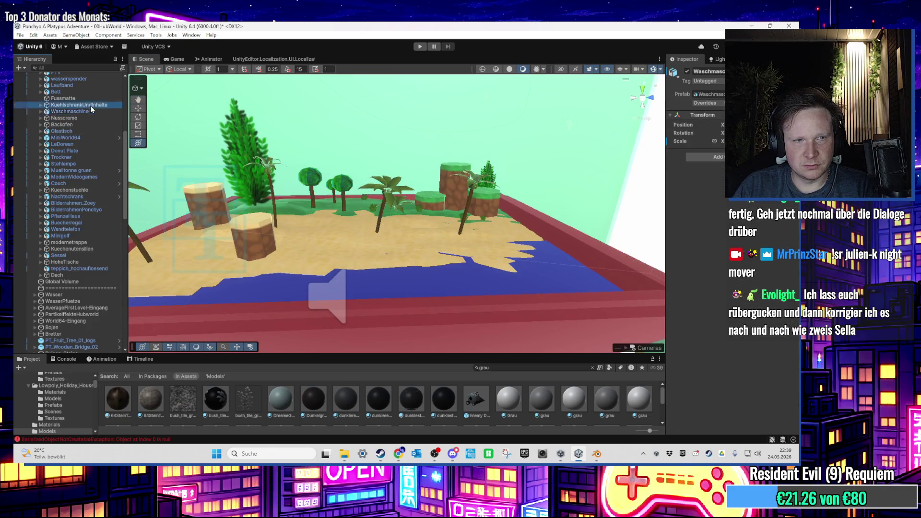
left_click(91, 164)
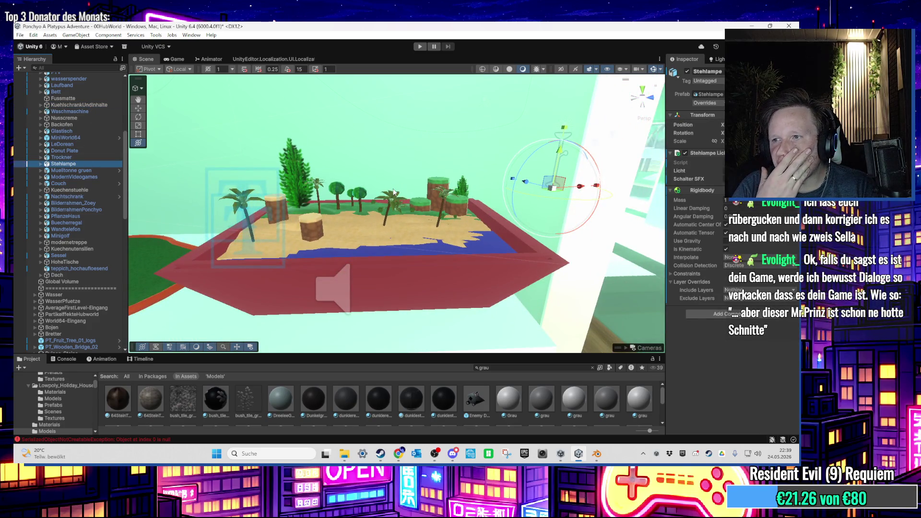
Find the fountain by searching the Hierarchy for 'brunne', then clear the search filter
mouse_move(393, 192)
left_mouse_down()
mouse_move(376, 231)
mouse_move(412, 227)
mouse_move(384, 194)
mouse_move(373, 258)
mouse_move(456, 237)
mouse_move(383, 236)
left_mouse_up()
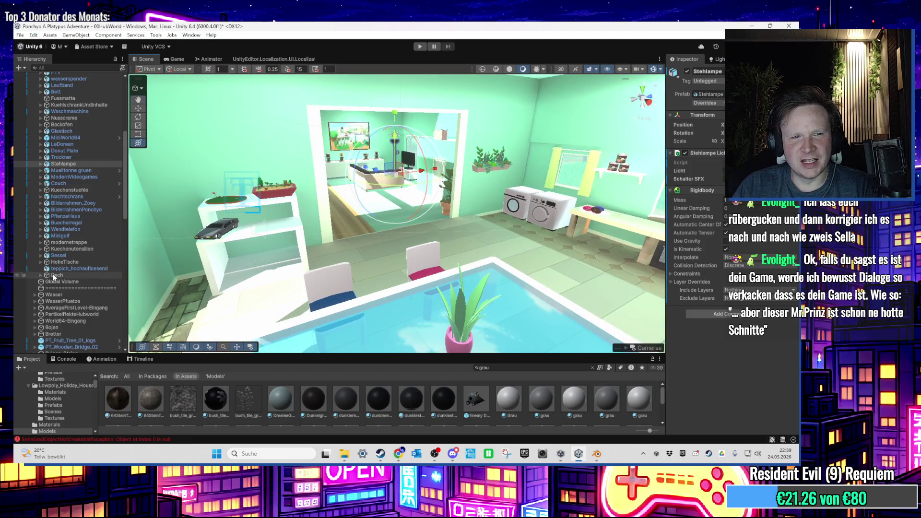
scroll(58, 263, "up", 10)
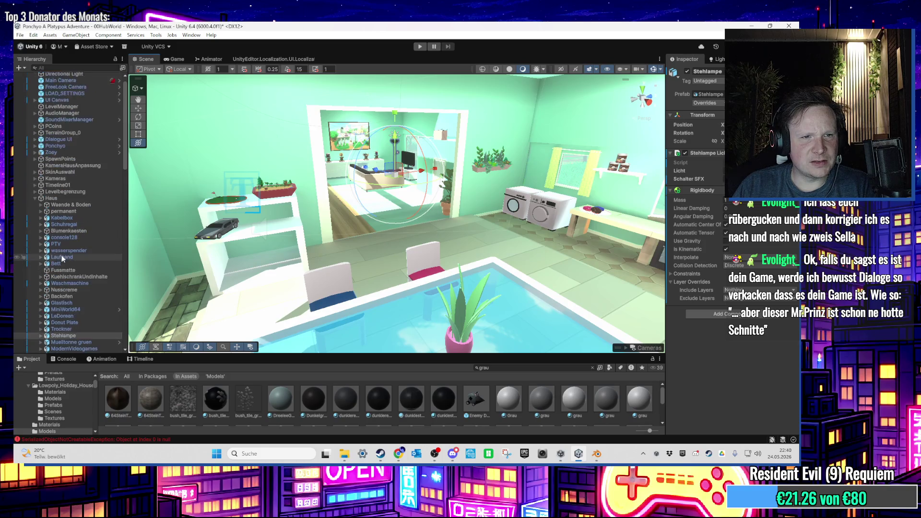
scroll(62, 258, "down", 15)
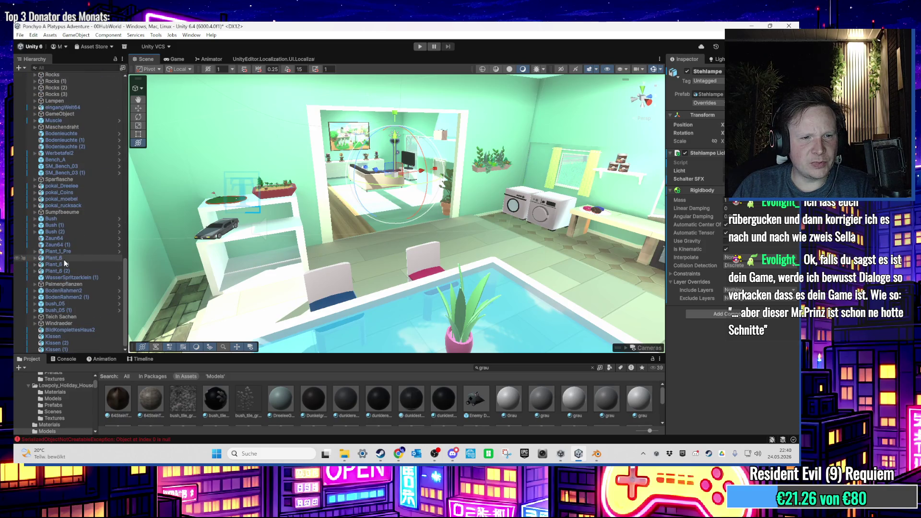
scroll(64, 260, "up", 10)
scroll(67, 261, "up", 3)
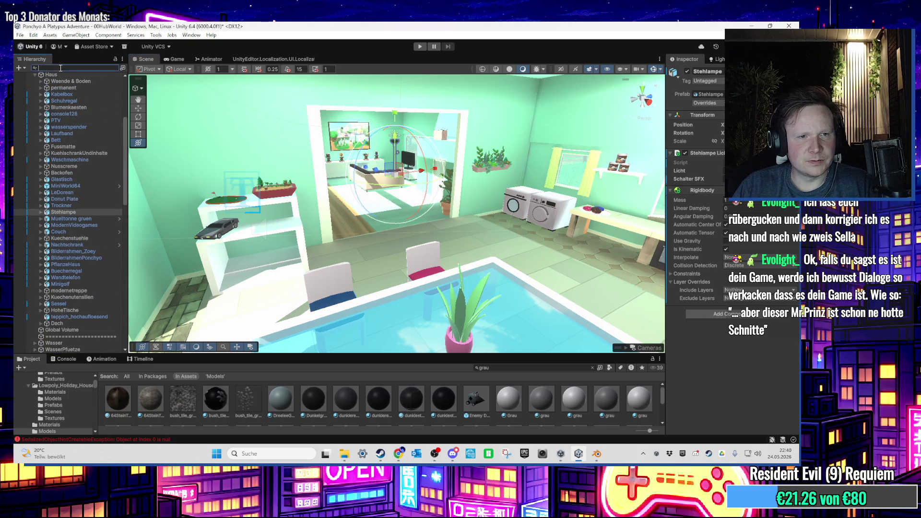
type("brunne")
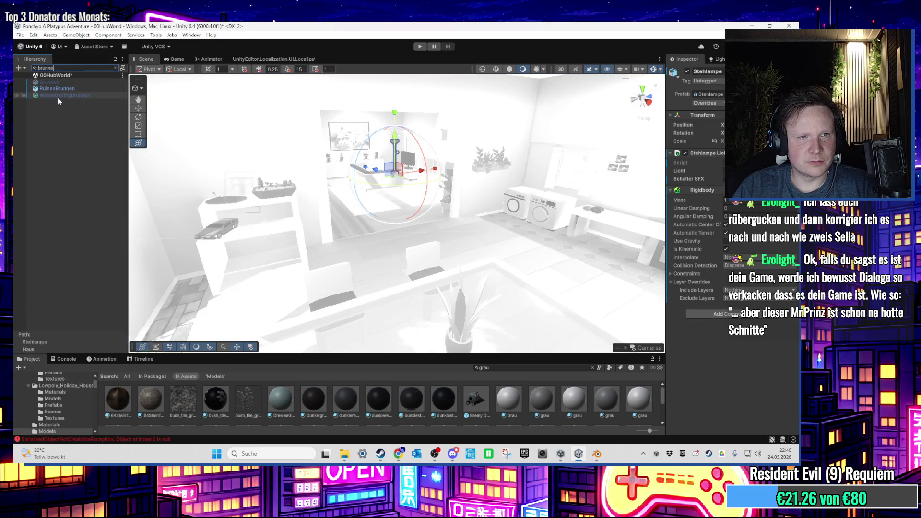
left_click(59, 95)
left_click(115, 67)
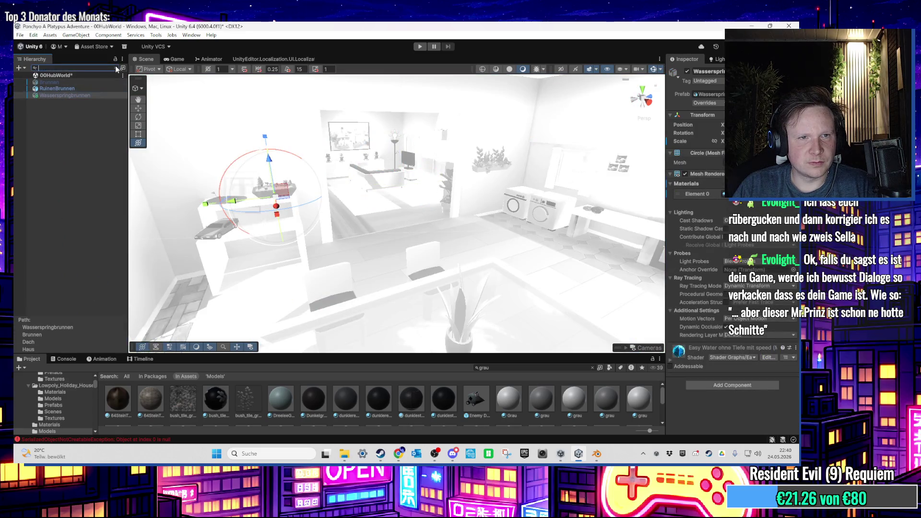
Drag Brunnen out of the Dach group to sit above it and frame it
left_click(46, 254)
left_click(58, 254)
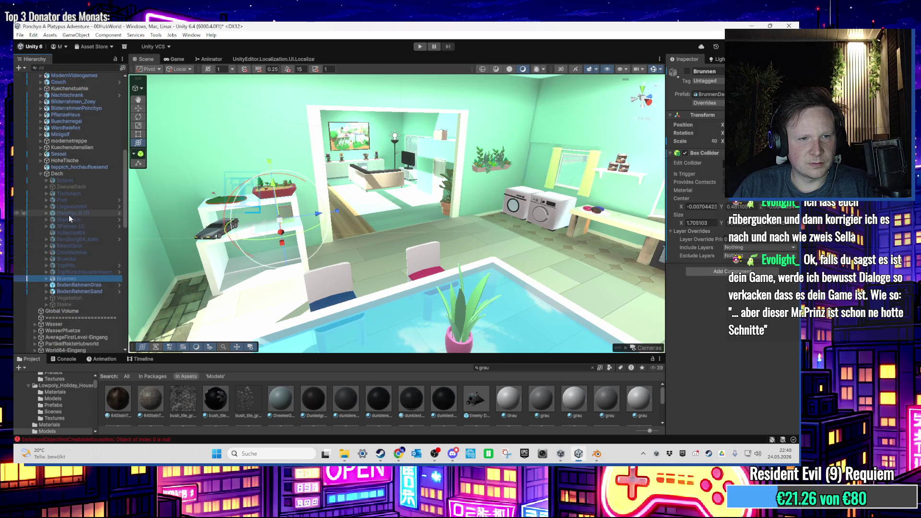
left_click_drag(77, 277, 67, 171)
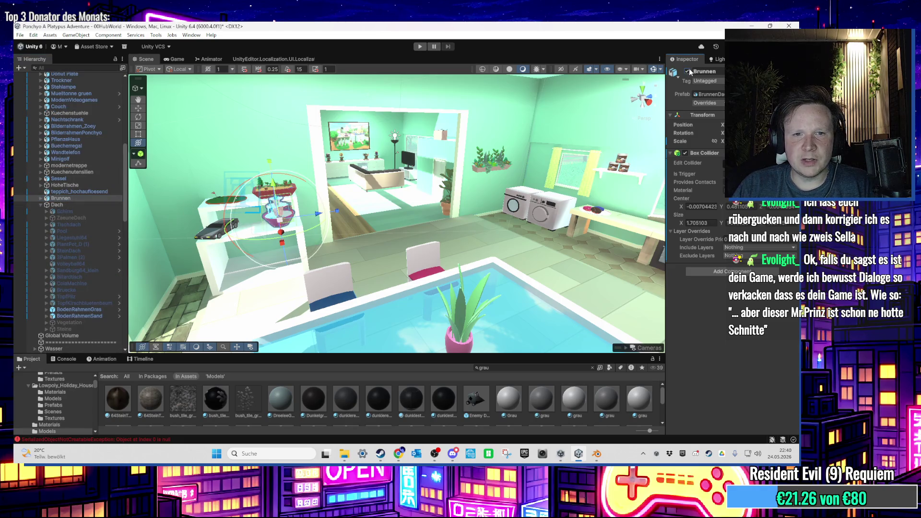
key("f")
scroll(268, 208, "up", 6)
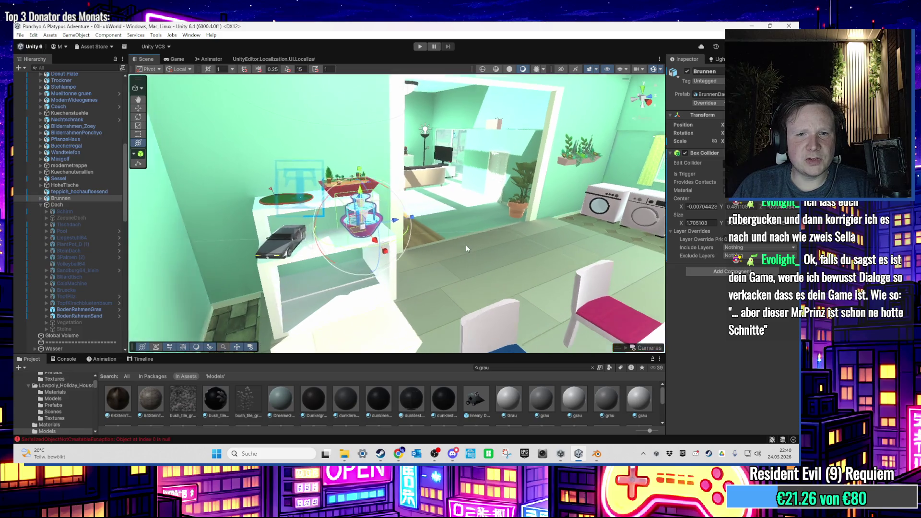
scroll(352, 260, "up", 4)
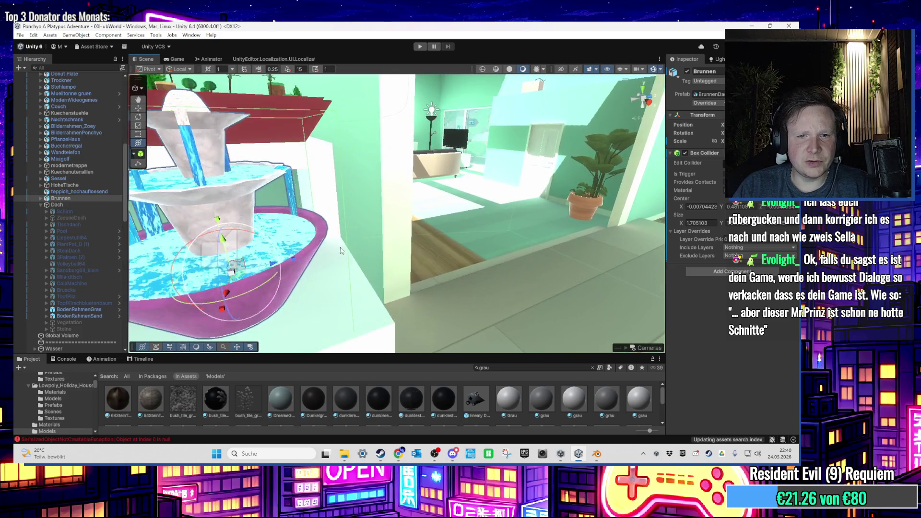
scroll(389, 288, "down", 4)
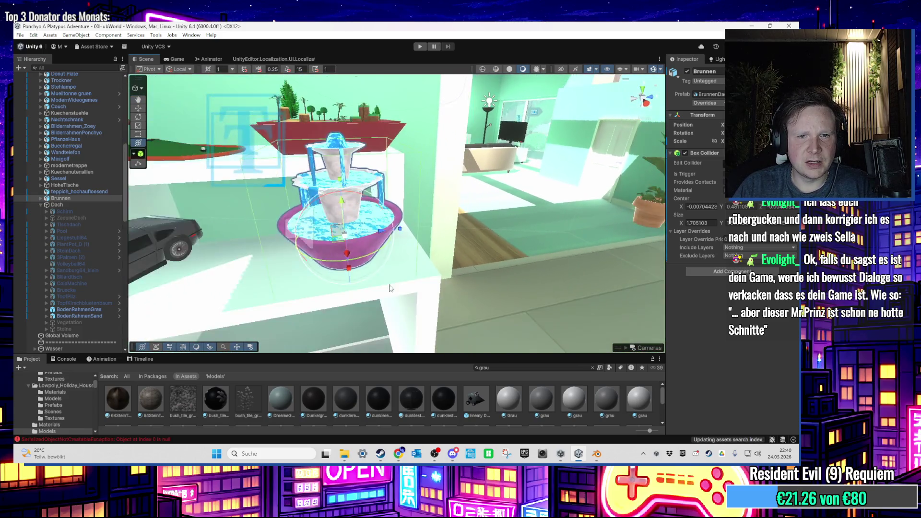
scroll(390, 287, "down", 5)
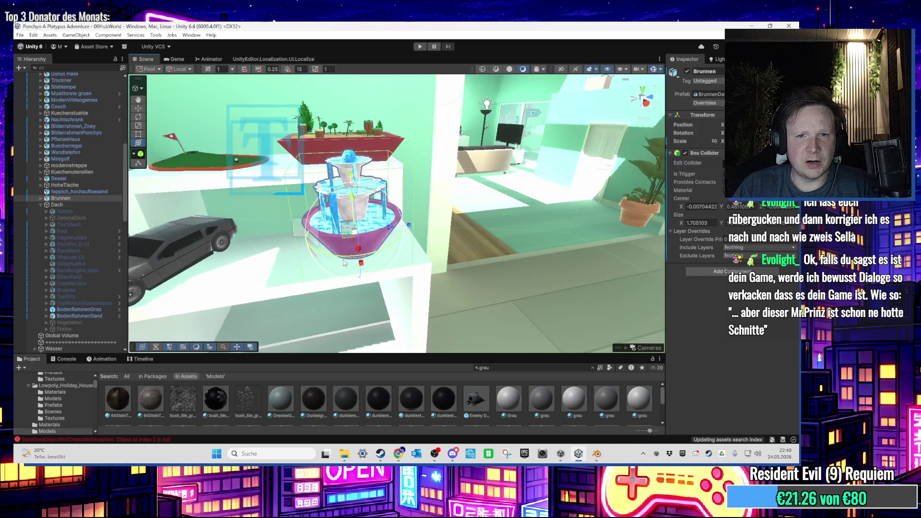
mouse_move(393, 291)
left_mouse_down()
mouse_move(358, 280)
mouse_move(442, 236)
mouse_move(335, 264)
mouse_move(323, 242)
mouse_move(456, 250)
left_mouse_up()
Select the KuechenStuhl kitchen chair and orbit the view around it
left_click(326, 268)
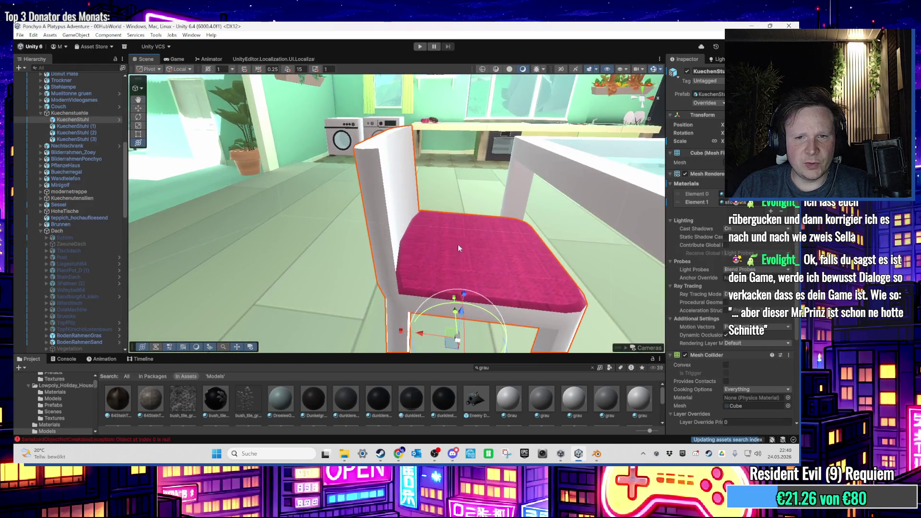
scroll(437, 247, "up", 3)
scroll(432, 250, "down", 5)
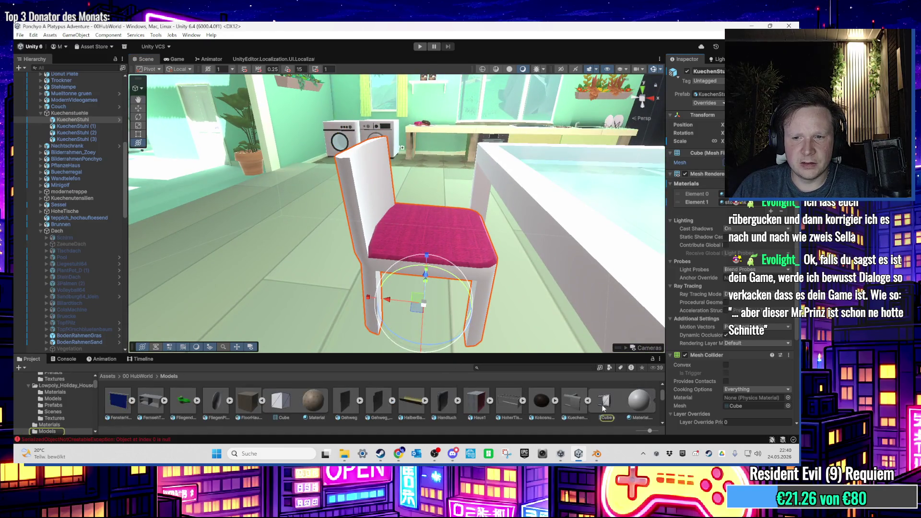
mouse_move(408, 240)
left_mouse_down()
mouse_move(319, 189)
mouse_move(333, 255)
mouse_move(216, 233)
mouse_move(321, 259)
mouse_move(382, 233)
mouse_move(364, 283)
mouse_move(351, 277)
mouse_move(351, 245)
mouse_move(330, 301)
mouse_move(431, 273)
mouse_move(333, 242)
mouse_move(390, 269)
mouse_move(372, 200)
mouse_move(390, 246)
mouse_move(309, 255)
mouse_move(378, 193)
mouse_move(399, 229)
mouse_move(493, 251)
left_mouse_up()
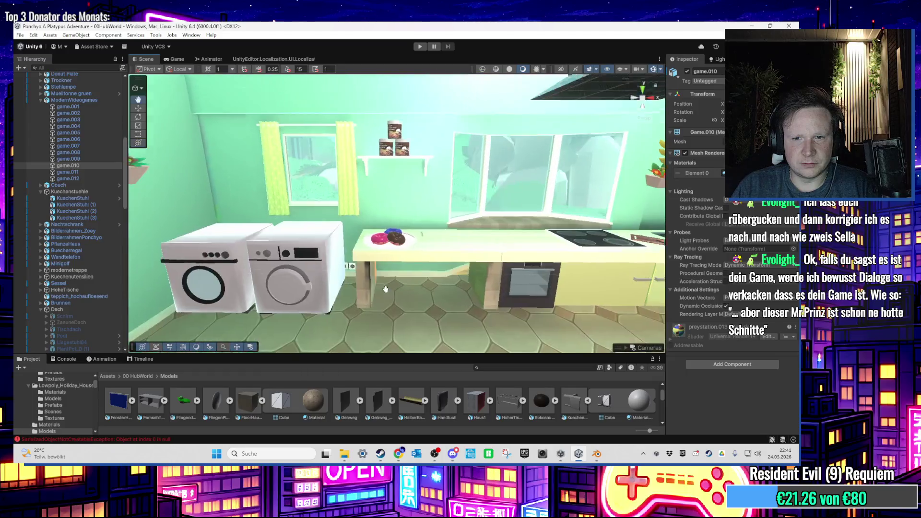
left_click(447, 271)
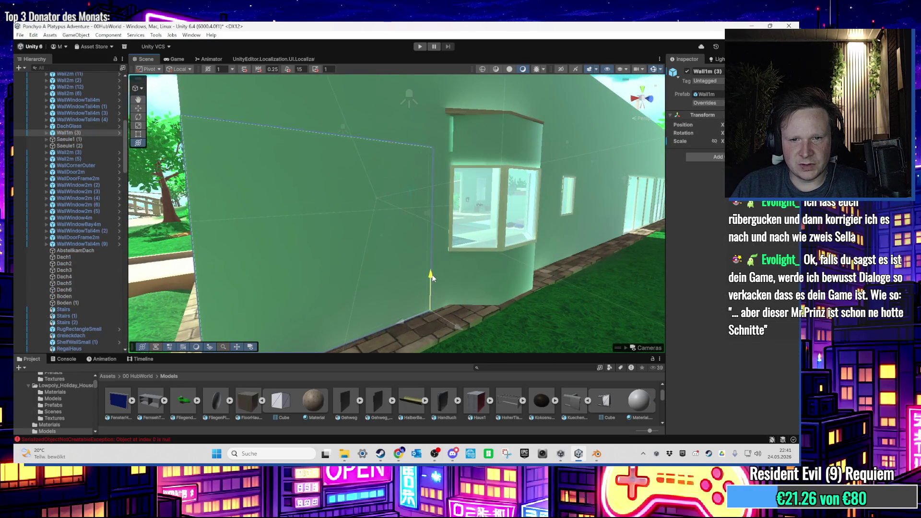
mouse_move(433, 275)
left_mouse_down()
mouse_move(354, 255)
mouse_move(378, 275)
mouse_move(297, 286)
mouse_move(201, 272)
mouse_move(366, 257)
mouse_move(358, 269)
mouse_move(371, 280)
mouse_move(376, 274)
mouse_move(338, 264)
mouse_move(282, 223)
mouse_move(353, 261)
left_mouse_up()
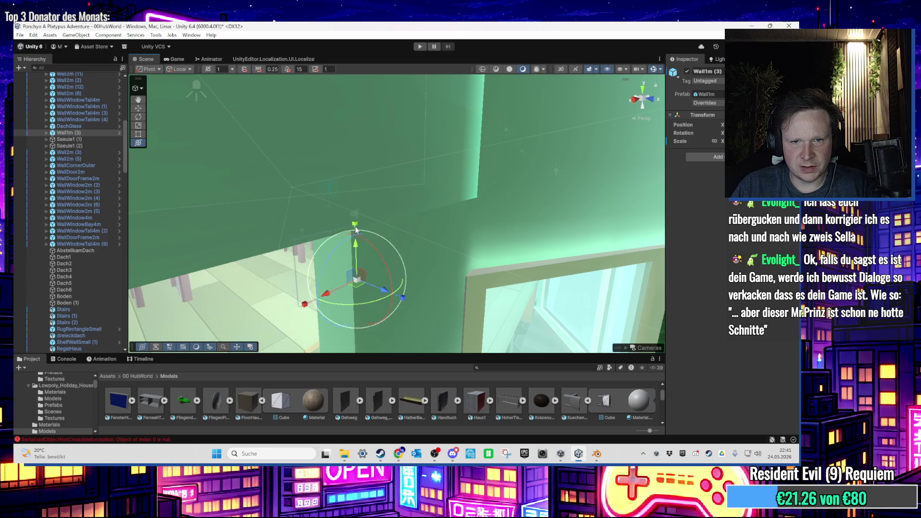
mouse_move(355, 230)
left_mouse_down()
mouse_move(342, 272)
mouse_move(403, 296)
mouse_move(452, 302)
left_mouse_up()
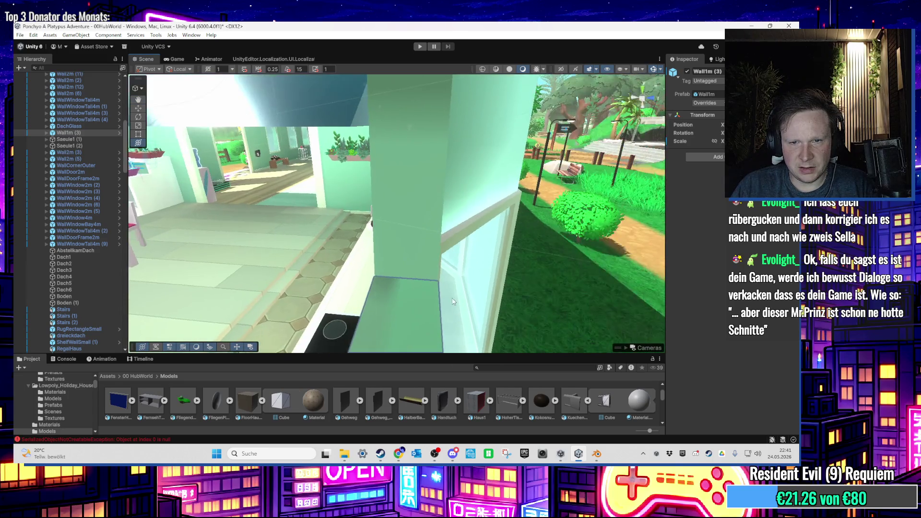
mouse_move(435, 226)
left_mouse_down()
mouse_move(395, 259)
mouse_move(242, 226)
mouse_move(318, 216)
mouse_move(454, 242)
mouse_move(448, 269)
mouse_move(426, 279)
mouse_move(421, 252)
mouse_move(460, 260)
left_mouse_up()
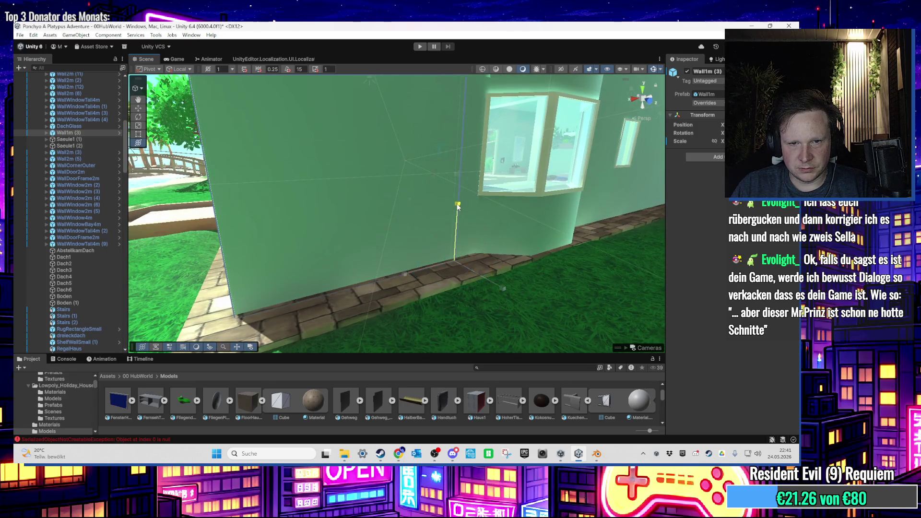
left_click_drag(437, 205, 439, 258)
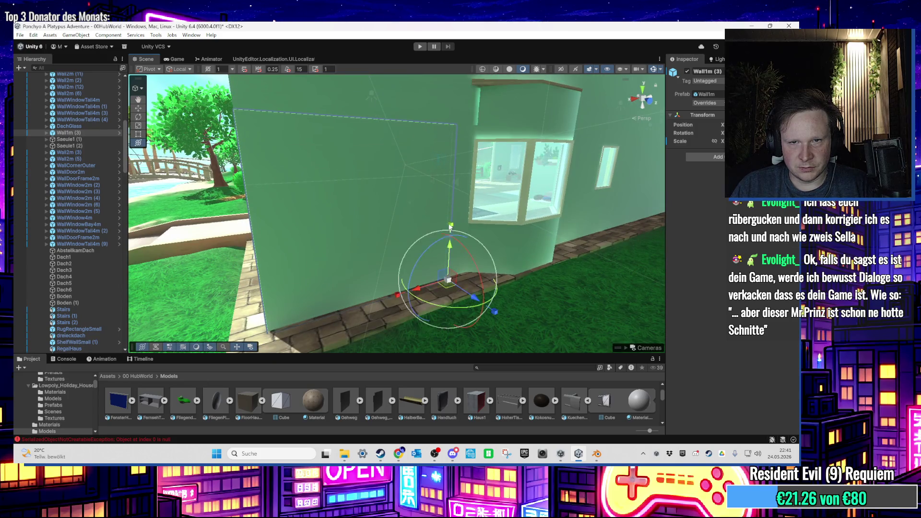
left_click_drag(450, 227, 443, 255)
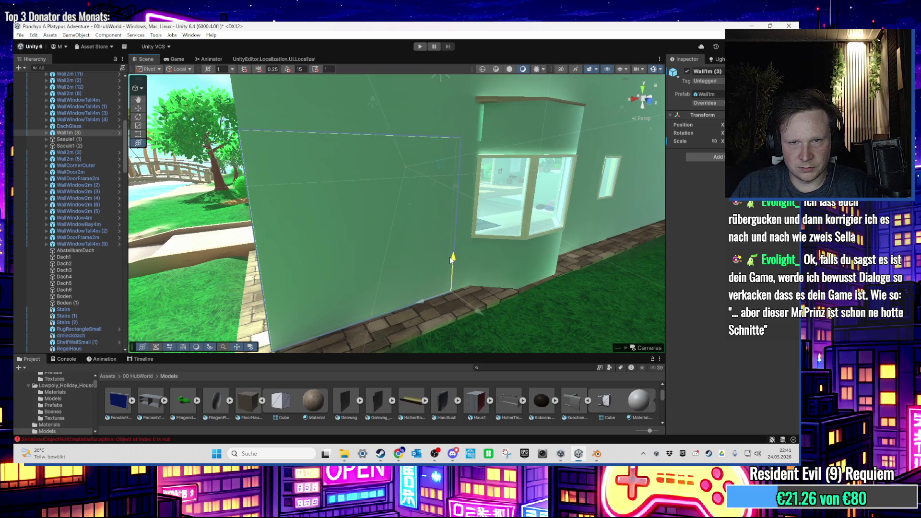
scroll(451, 259, "up", 5)
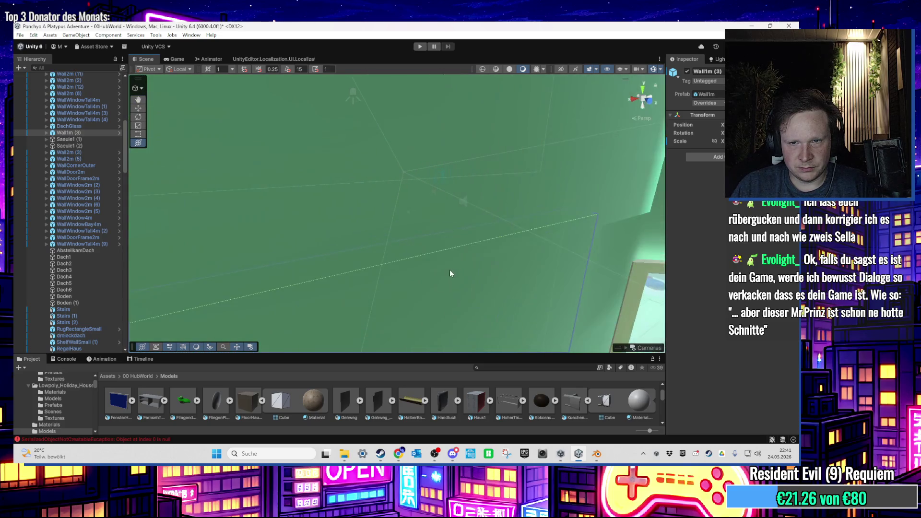
scroll(401, 283, "down", 5)
mouse_move(362, 267)
left_mouse_down()
mouse_move(454, 312)
mouse_move(467, 308)
left_mouse_up()
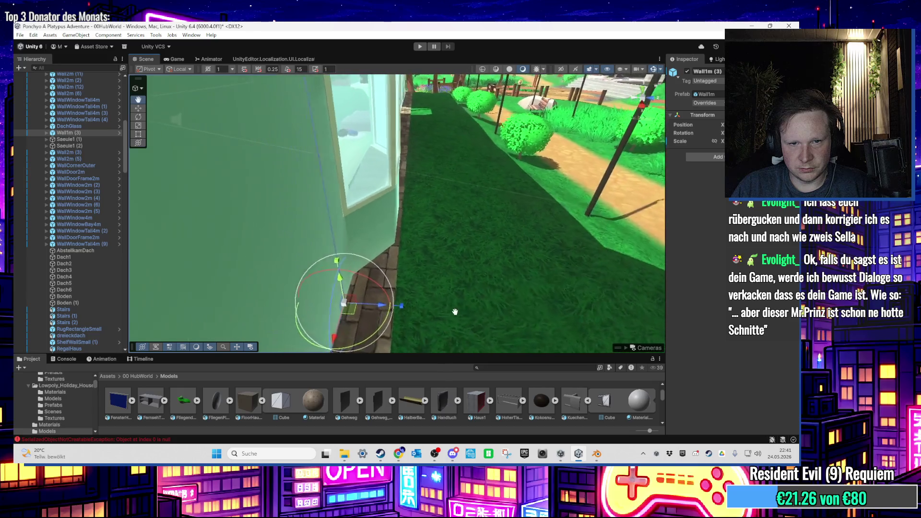
mouse_move(358, 262)
left_mouse_down()
mouse_move(383, 301)
mouse_move(383, 269)
mouse_move(367, 323)
mouse_move(364, 278)
left_mouse_up()
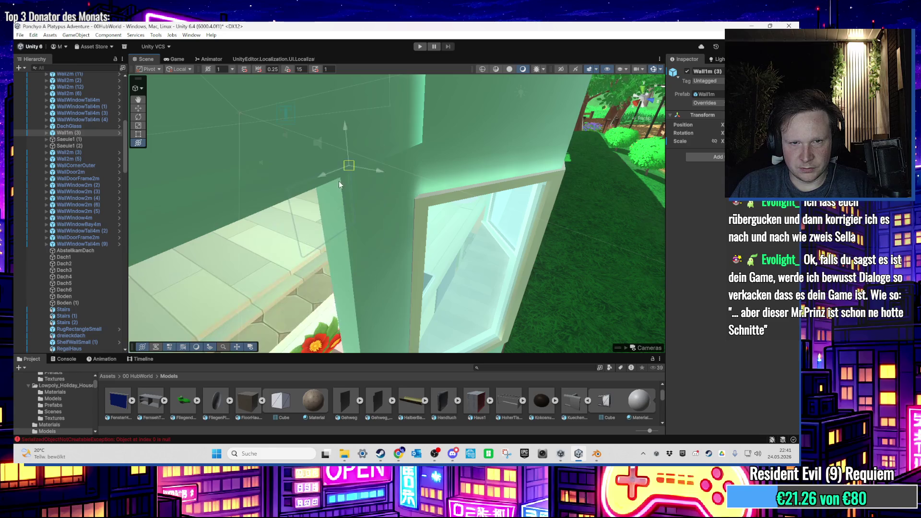
mouse_move(349, 216)
left_mouse_down()
mouse_move(389, 175)
mouse_move(381, 98)
mouse_move(399, 101)
mouse_move(378, 91)
mouse_move(419, 165)
mouse_move(356, 222)
mouse_move(361, 87)
left_mouse_up()
mouse_move(346, 159)
left_mouse_down()
mouse_move(344, 124)
mouse_move(393, 127)
mouse_move(413, 150)
mouse_move(408, 130)
mouse_move(399, 143)
mouse_move(261, 190)
mouse_move(399, 240)
mouse_move(400, 229)
left_mouse_up()
Inspect the WallWindowBay4m window bay and the Wall1m (3) wall along the path
left_click(413, 183)
mouse_move(413, 184)
left_mouse_down()
mouse_move(346, 151)
mouse_move(412, 198)
mouse_move(286, 220)
mouse_move(428, 228)
left_mouse_up()
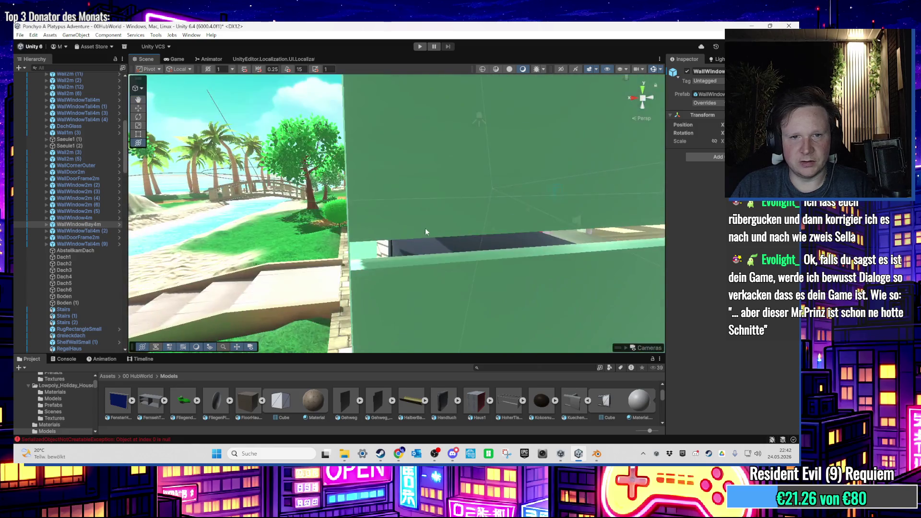
mouse_move(369, 285)
left_mouse_down()
mouse_move(422, 223)
mouse_move(411, 235)
left_mouse_up()
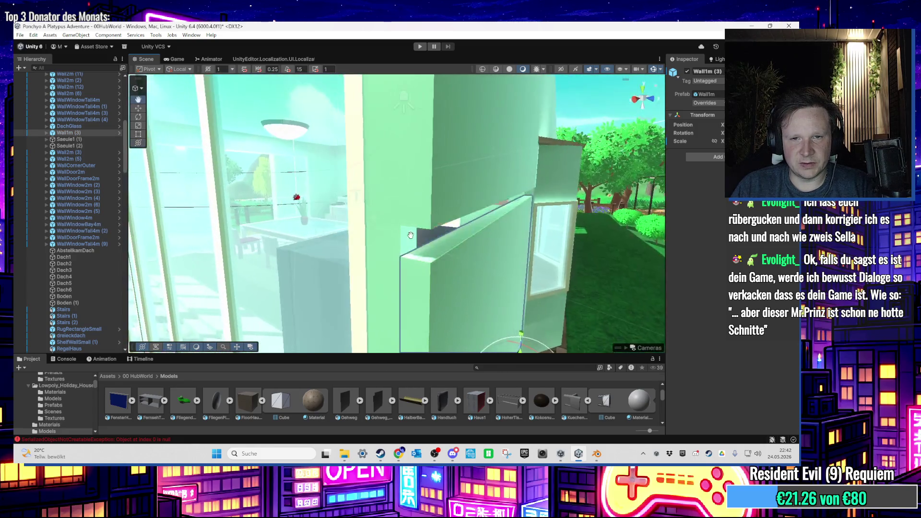
left_click(570, 95)
mouse_move(570, 94)
left_mouse_down()
mouse_move(429, 221)
mouse_move(445, 229)
mouse_move(602, 225)
mouse_move(577, 192)
mouse_move(359, 240)
mouse_move(368, 282)
mouse_move(381, 287)
mouse_move(401, 275)
mouse_move(312, 263)
mouse_move(298, 249)
mouse_move(332, 282)
mouse_move(241, 289)
mouse_move(377, 262)
mouse_move(273, 211)
left_mouse_up()
scroll(301, 277, "up", 5)
left_click(322, 275)
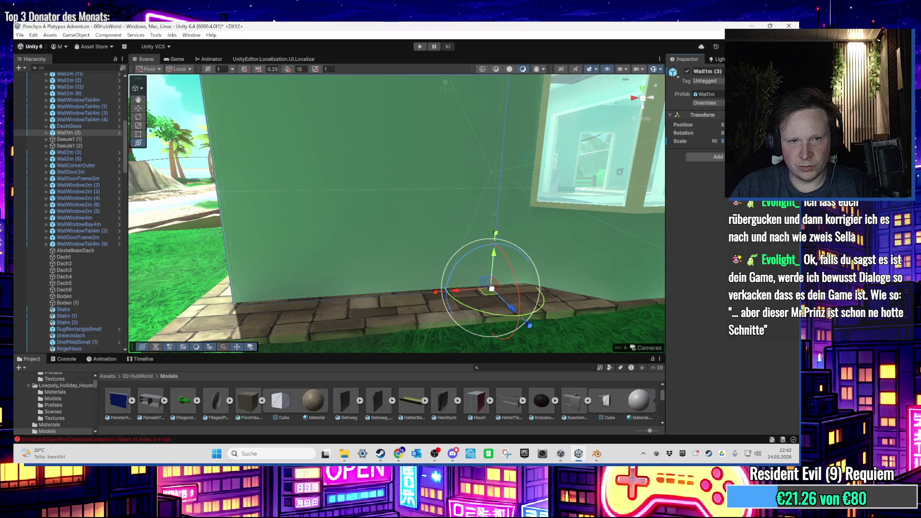
mouse_move(438, 120)
left_mouse_down()
mouse_move(372, 169)
mouse_move(366, 199)
mouse_move(333, 242)
mouse_move(357, 249)
mouse_move(412, 165)
mouse_move(511, 119)
mouse_move(387, 222)
mouse_move(265, 237)
mouse_move(415, 238)
mouse_move(491, 277)
mouse_move(437, 240)
mouse_move(396, 194)
mouse_move(364, 258)
mouse_move(323, 263)
left_mouse_up()
left_click(416, 238)
mouse_move(362, 226)
left_mouse_down()
mouse_move(401, 267)
mouse_move(503, 99)
left_mouse_up()
left_click(501, 99)
left_click_drag(392, 230, 332, 243)
left_click_drag(262, 239, 303, 234)
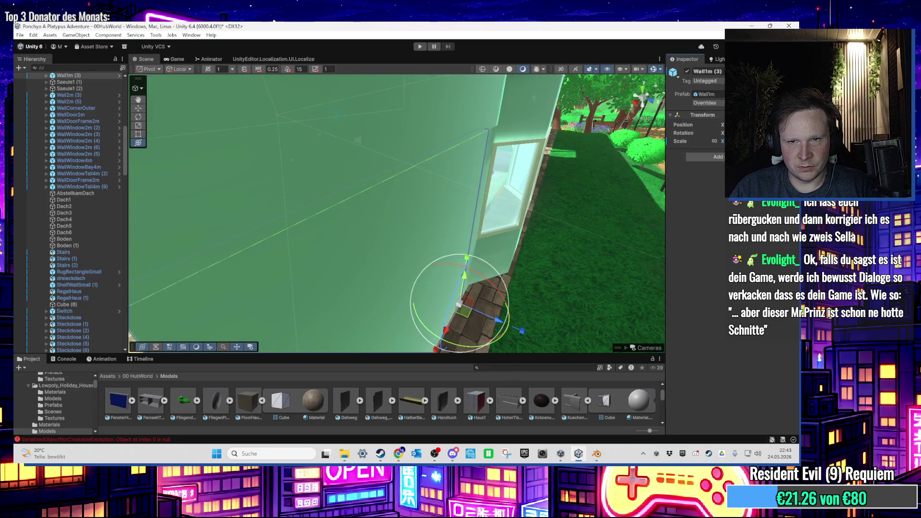
scroll(436, 293, "down", 1)
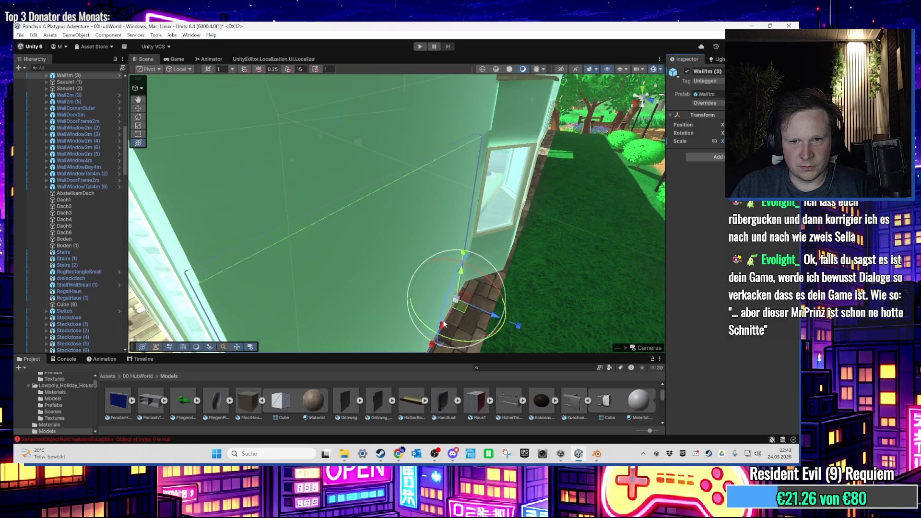
scroll(441, 316, "down", 1)
left_click_drag(321, 295, 300, 258)
mouse_move(390, 211)
left_mouse_down()
mouse_move(350, 174)
mouse_move(340, 237)
mouse_move(221, 278)
mouse_move(337, 276)
mouse_move(338, 236)
mouse_move(348, 233)
mouse_move(335, 247)
mouse_move(495, 181)
mouse_move(531, 181)
mouse_move(436, 250)
mouse_move(215, 234)
mouse_move(347, 244)
mouse_move(397, 272)
mouse_move(441, 243)
mouse_move(300, 285)
mouse_move(231, 258)
left_mouse_up()
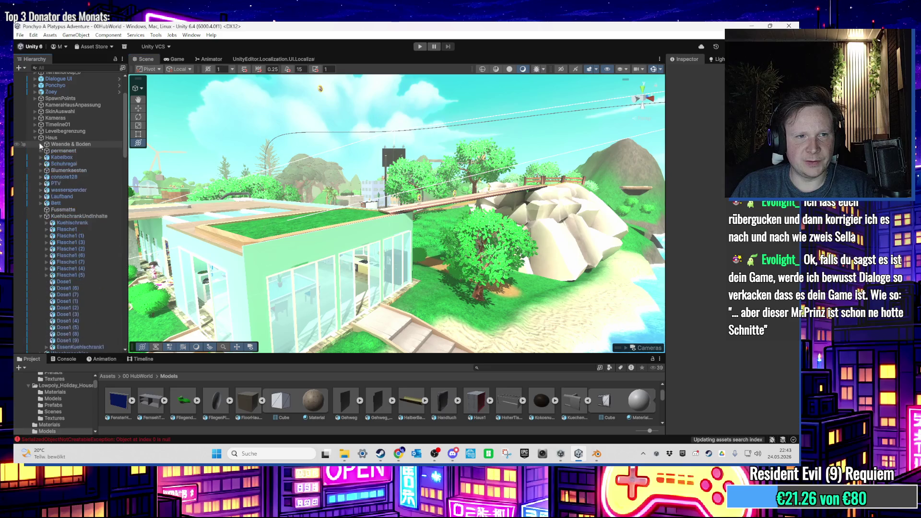
Duplicate Wall2mSkirting inside the kitchen and rotate the copy 90° toward the adjoining wall
mouse_move(320, 89)
left_mouse_down()
mouse_move(460, 246)
mouse_move(449, 204)
mouse_move(494, 250)
mouse_move(379, 227)
mouse_move(283, 251)
mouse_move(382, 235)
mouse_move(333, 245)
mouse_move(404, 294)
mouse_move(418, 290)
mouse_move(399, 280)
mouse_move(470, 266)
mouse_move(445, 266)
mouse_move(426, 284)
left_mouse_up()
left_click(267, 250)
left_click(408, 286)
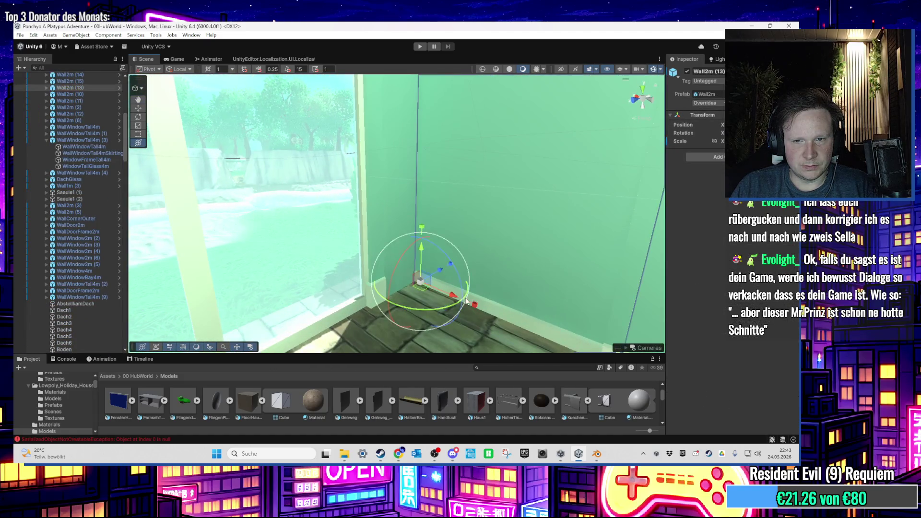
left_click_drag(497, 306, 472, 280)
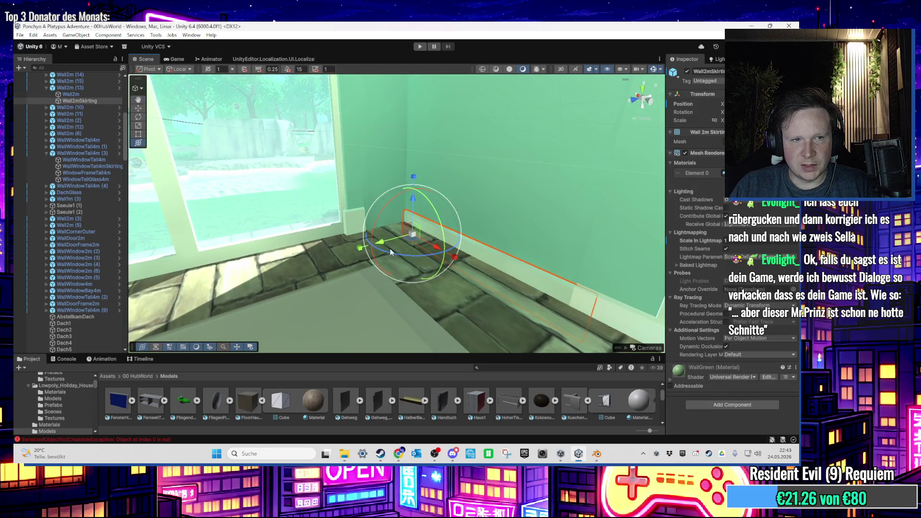
key("ctrl+d")
left_click_drag(405, 241, 355, 255)
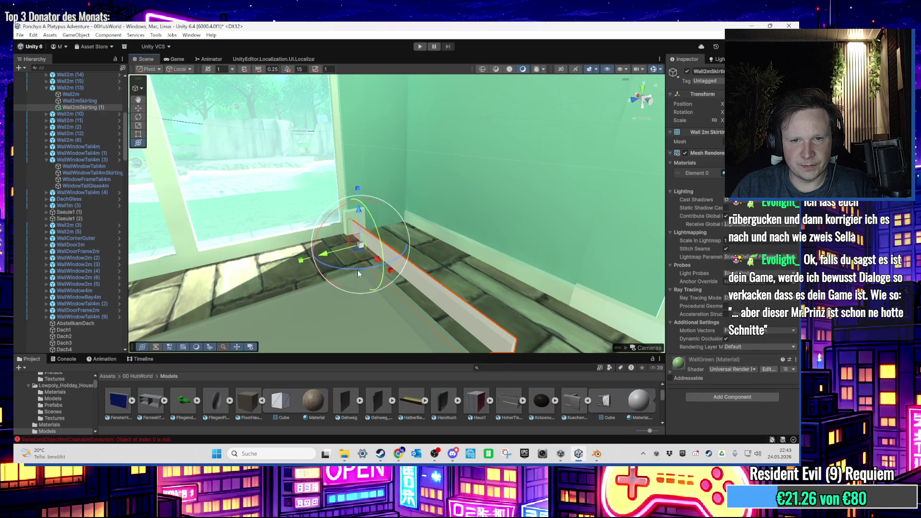
left_click_drag(395, 255, 482, 249)
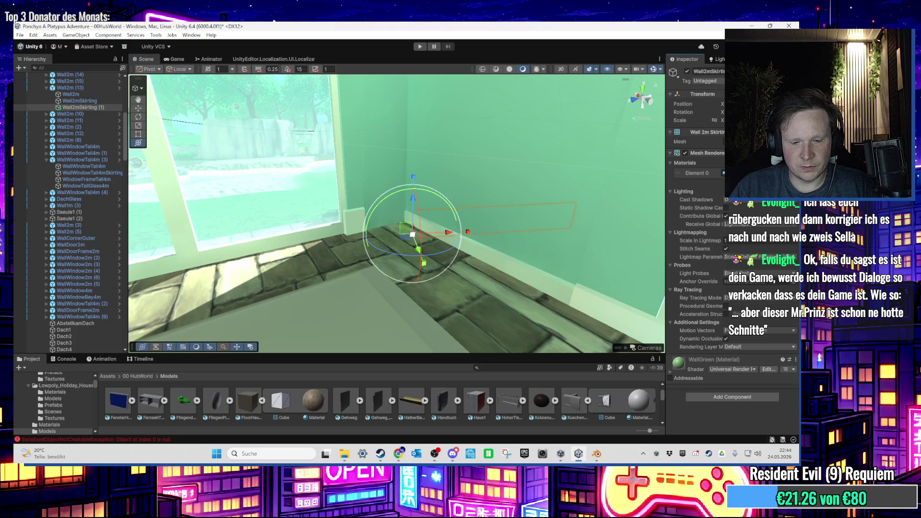
Check the rotated skirting copy at the Wall2m (16) corner and frame it
scroll(517, 276, "up", 5)
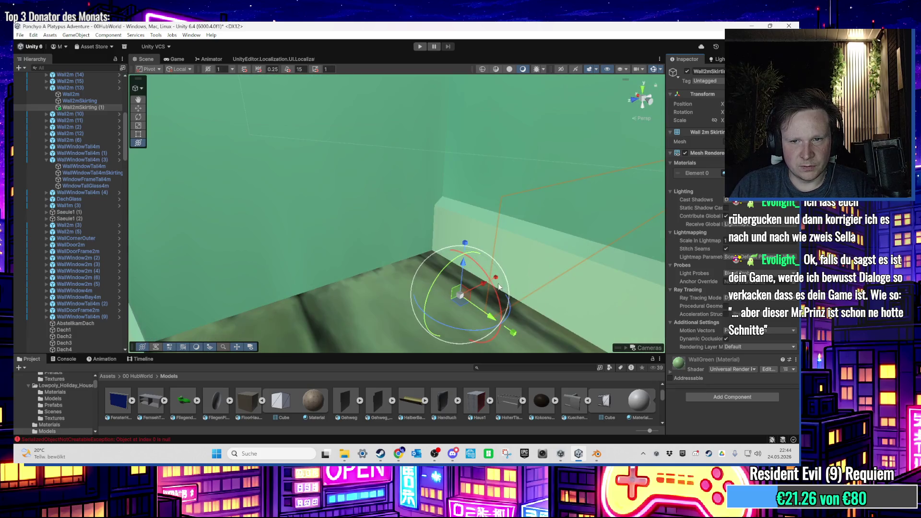
scroll(459, 296, "down", 5)
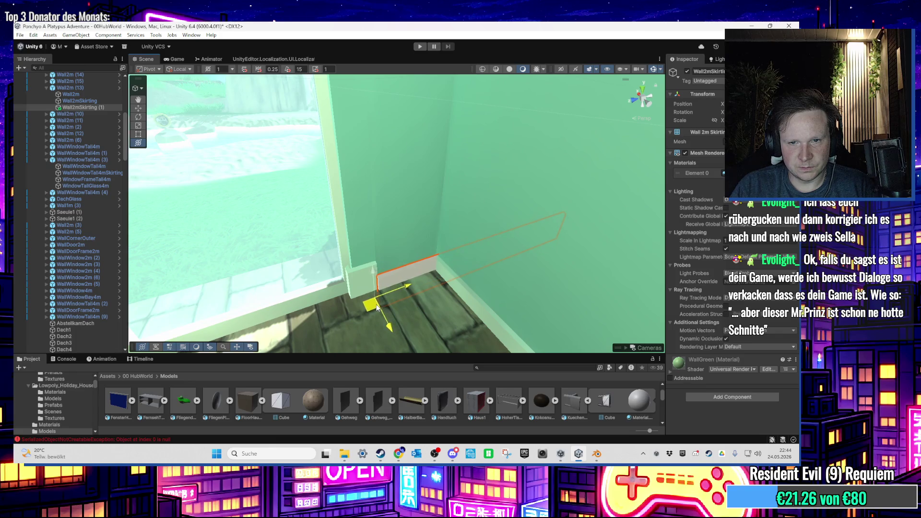
scroll(377, 308, "up", 3)
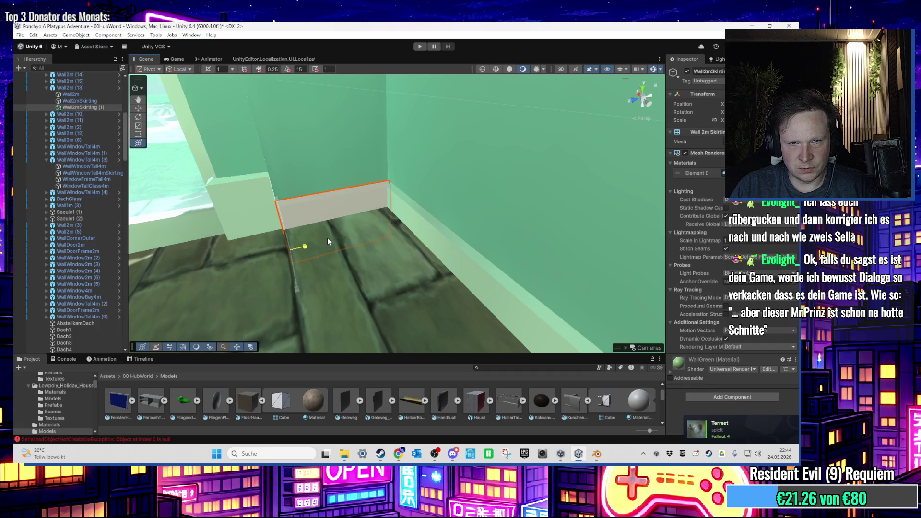
scroll(327, 238, "up", 3)
scroll(326, 238, "down", 3)
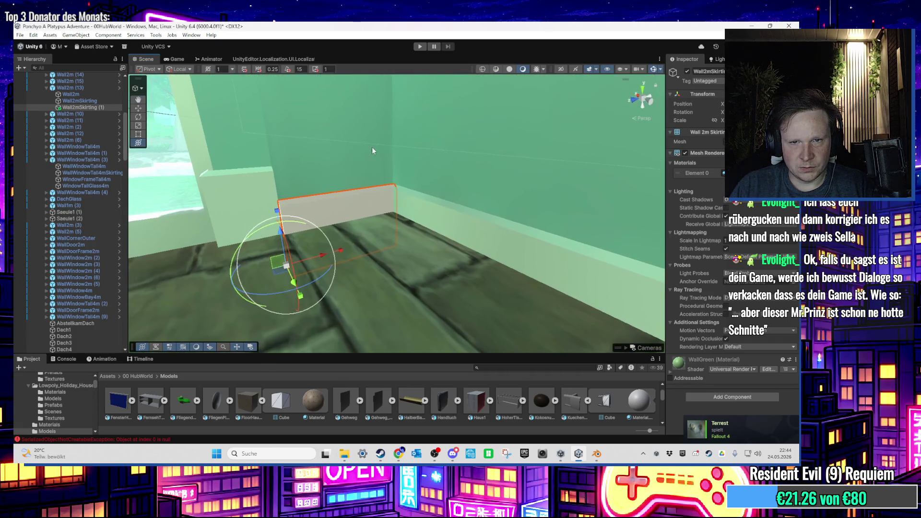
left_click(338, 165)
scroll(338, 165, "up", 2)
mouse_move(338, 166)
left_mouse_down()
mouse_move(272, 179)
mouse_move(341, 223)
mouse_move(358, 265)
left_mouse_up()
left_click(341, 224)
left_click_drag(358, 320, 295, 325)
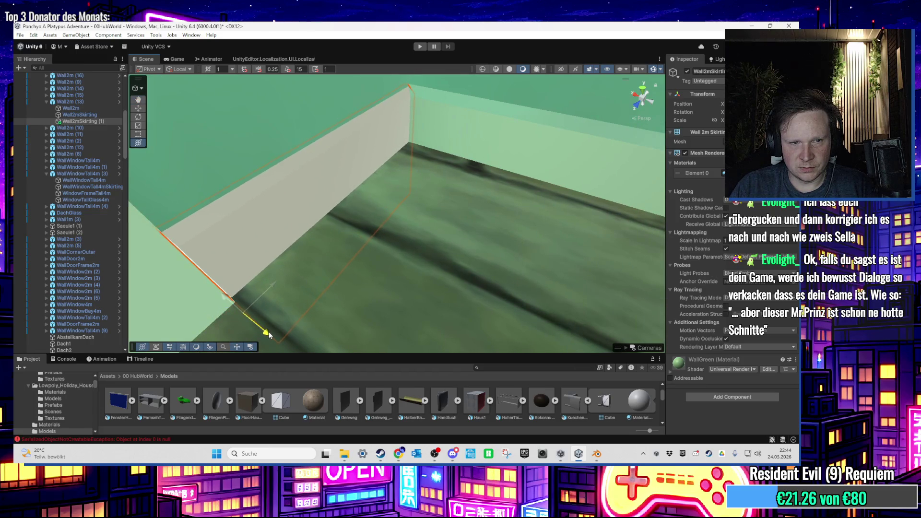
key("f")
Slide the skirting board of Wall2m (8) left along its wall
mouse_move(317, 212)
left_mouse_down()
mouse_move(434, 194)
mouse_move(353, 219)
mouse_move(390, 260)
mouse_move(335, 297)
left_mouse_up()
left_click(334, 297)
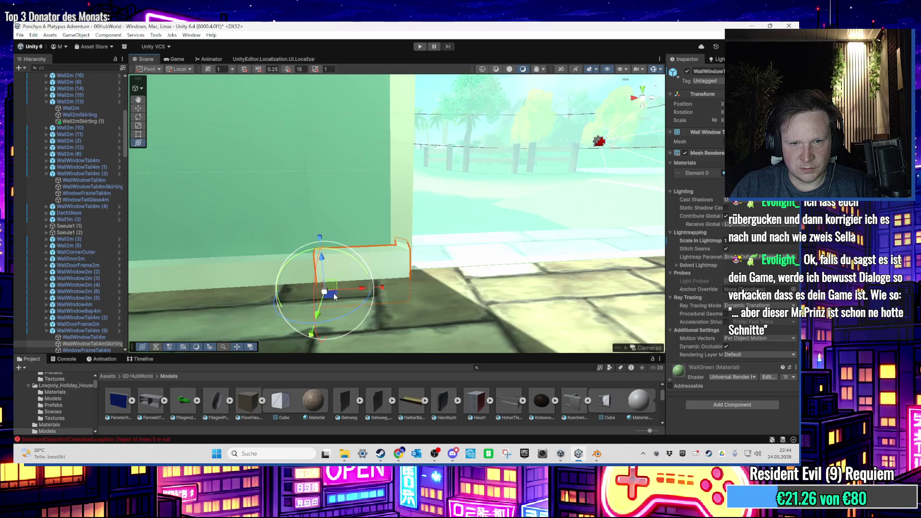
mouse_move(442, 302)
left_mouse_down()
mouse_move(396, 283)
mouse_move(433, 274)
mouse_move(363, 266)
left_mouse_up()
left_click(361, 263)
key("f")
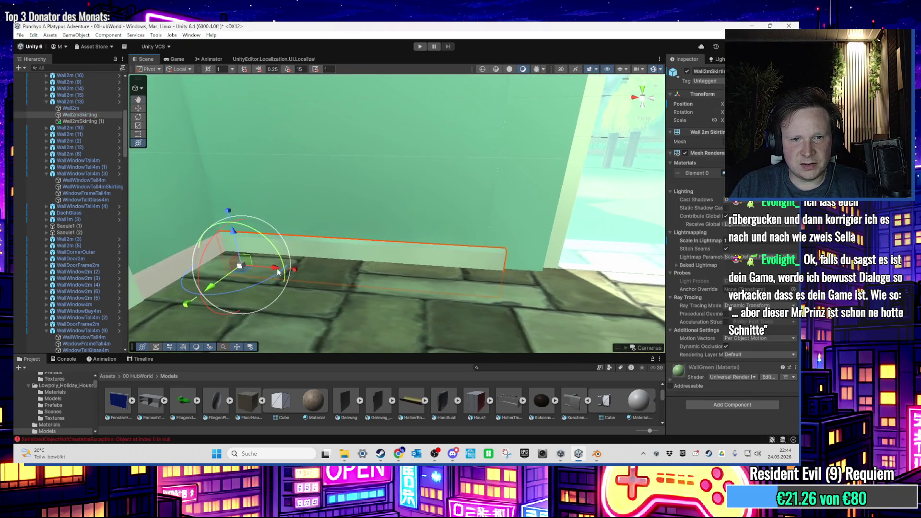
mouse_move(303, 267)
left_mouse_down()
mouse_move(169, 202)
mouse_move(506, 283)
left_mouse_up()
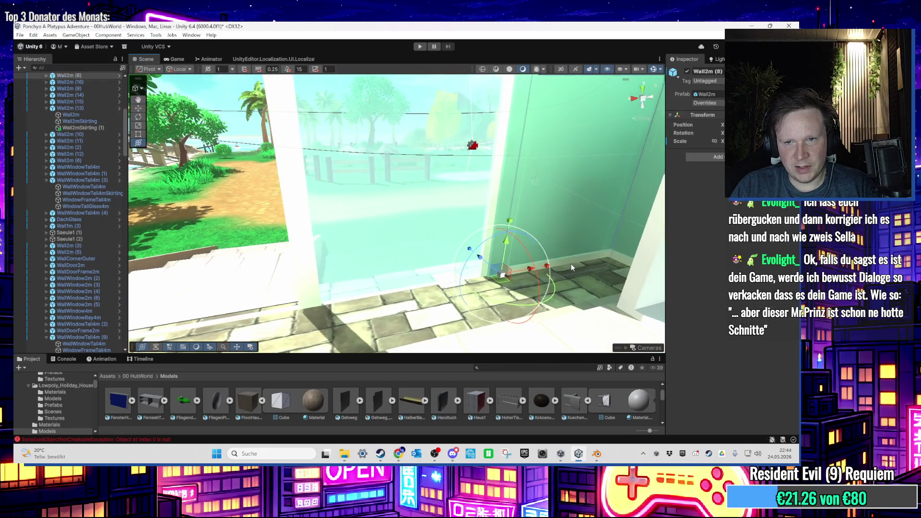
left_click(571, 262)
left_click_drag(568, 263, 498, 277)
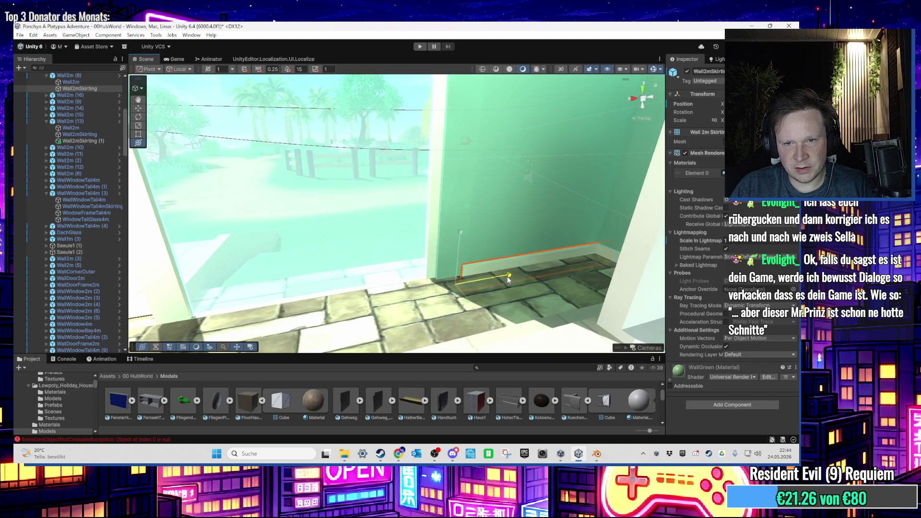
mouse_move(479, 281)
left_mouse_down()
mouse_move(466, 286)
mouse_move(547, 260)
mouse_move(456, 296)
mouse_move(407, 260)
mouse_move(460, 246)
mouse_move(484, 286)
mouse_move(360, 303)
mouse_move(451, 321)
mouse_move(404, 171)
mouse_move(449, 232)
mouse_move(480, 324)
left_mouse_up()
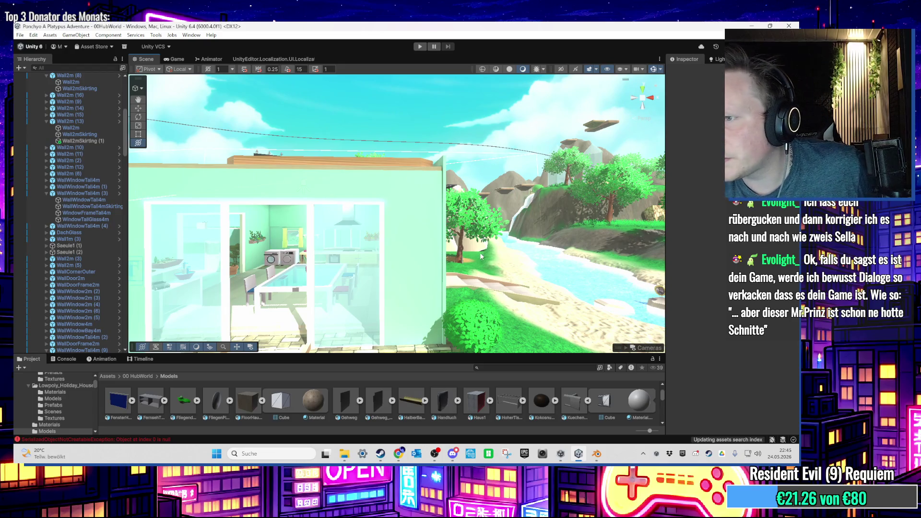
mouse_move(477, 234)
left_mouse_down()
mouse_move(344, 181)
mouse_move(465, 239)
mouse_move(385, 276)
left_mouse_up()
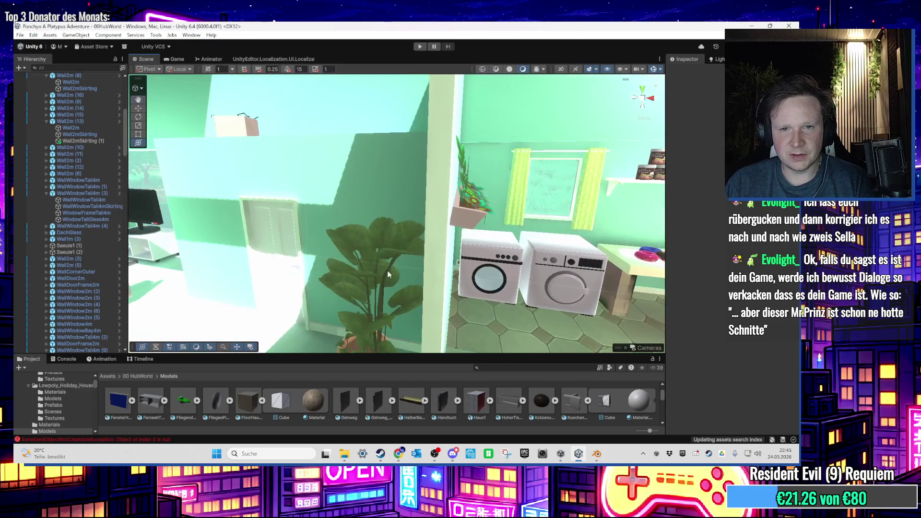
mouse_move(484, 259)
left_mouse_down()
mouse_move(423, 262)
mouse_move(435, 241)
mouse_move(325, 285)
mouse_move(385, 241)
mouse_move(355, 216)
mouse_move(429, 282)
mouse_move(393, 240)
left_mouse_up()
left_click(393, 241)
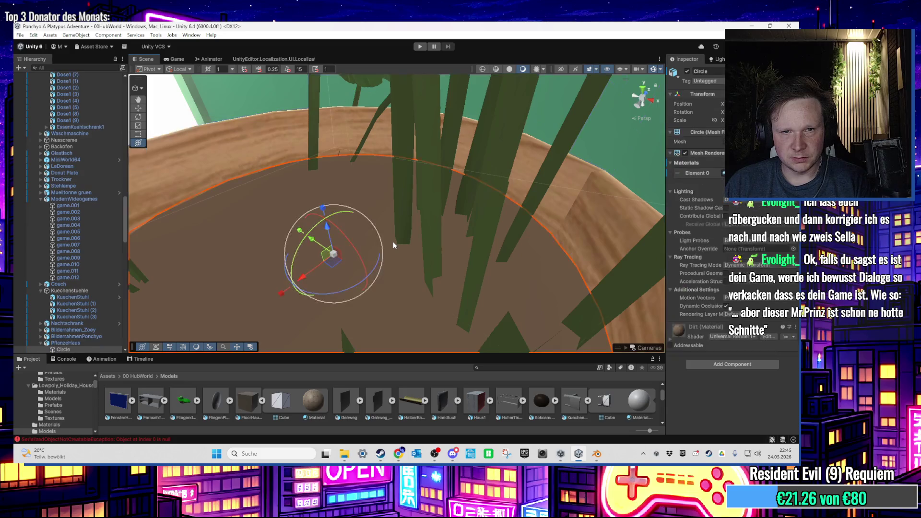
key("f")
mouse_move(336, 240)
left_mouse_down()
mouse_move(492, 195)
mouse_move(462, 182)
mouse_move(452, 221)
mouse_move(383, 253)
mouse_move(396, 261)
mouse_move(313, 265)
left_mouse_up()
left_click(430, 215)
left_click(312, 265)
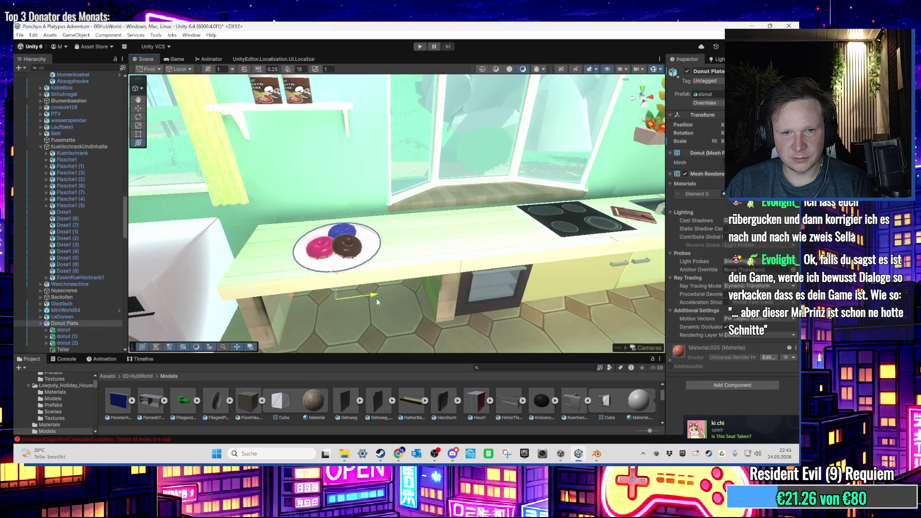
Zoom out from the Donut Plate to a wide outside view of the house
mouse_move(438, 297)
left_mouse_down()
mouse_move(407, 312)
mouse_move(406, 288)
mouse_move(383, 277)
left_mouse_up()
scroll(383, 278, "up", 6)
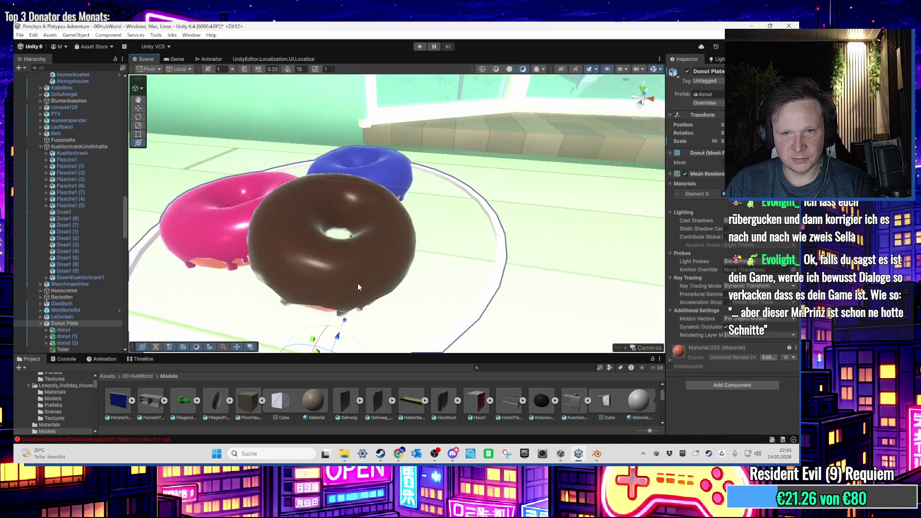
mouse_move(350, 283)
left_mouse_down()
mouse_move(342, 168)
mouse_move(338, 229)
mouse_move(335, 199)
mouse_move(364, 222)
mouse_move(340, 220)
mouse_move(362, 243)
left_mouse_up()
scroll(355, 230, "up", 6)
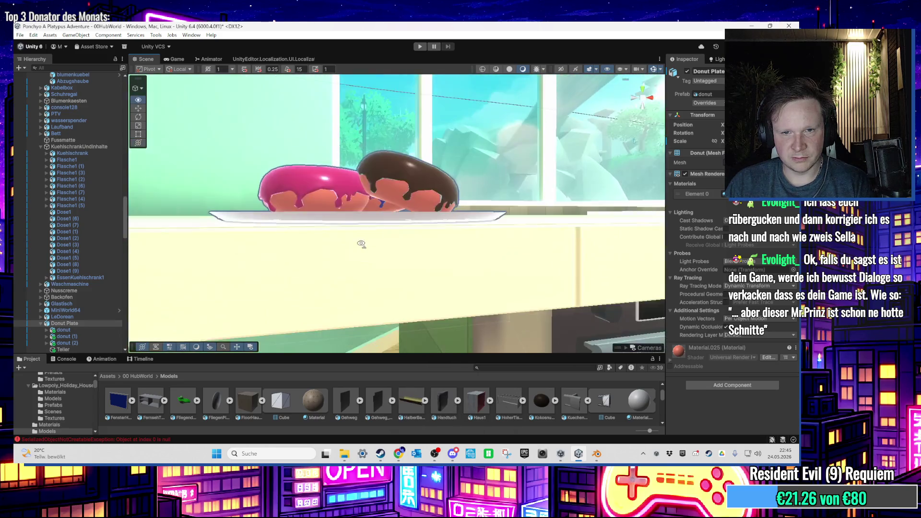
scroll(357, 251, "down", 3)
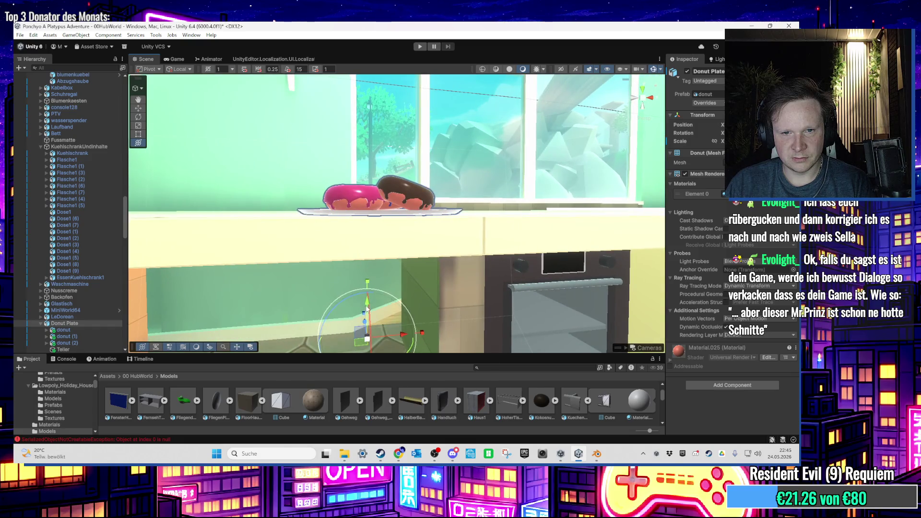
key("f")
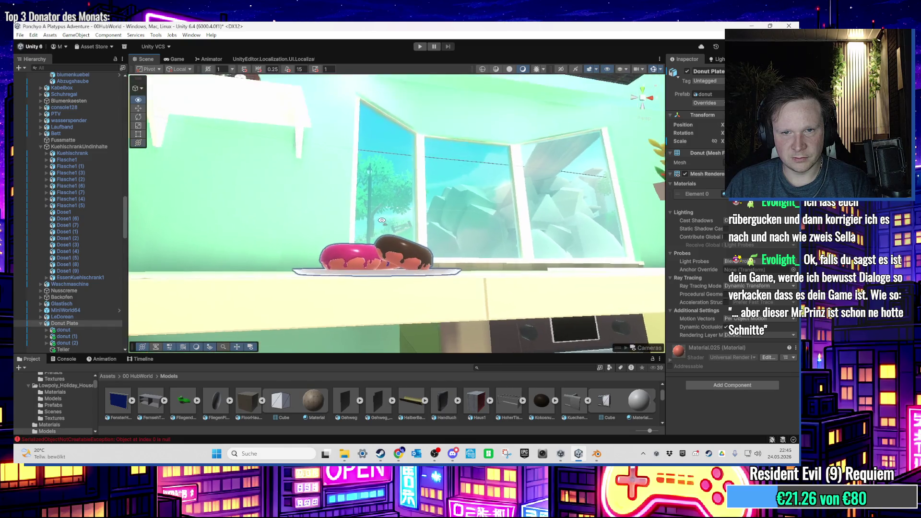
scroll(447, 301, "down", 5)
left_click_drag(446, 301, 528, 184, "alt")
scroll(527, 184, "down", 10)
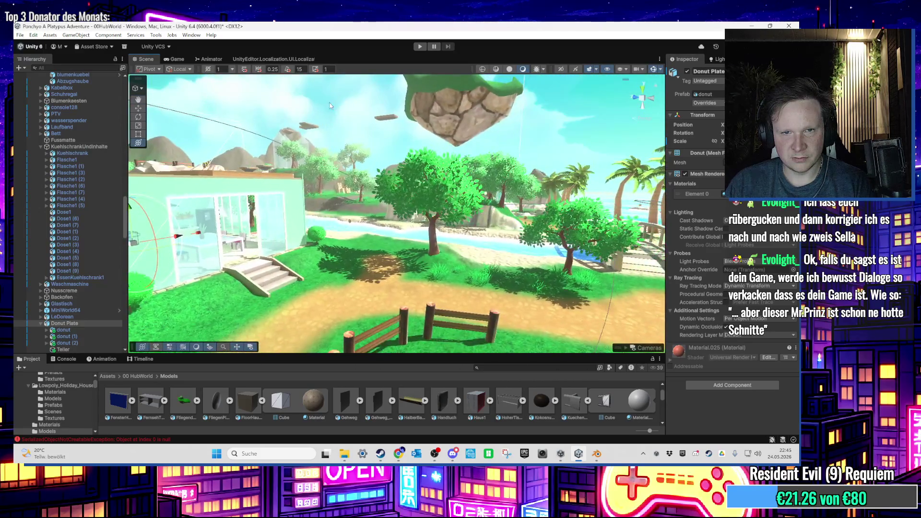
Deselect the donut plate, move inside, and select the DistanceTMP text beside the water dispenser
left_click(239, 128)
mouse_move(304, 190)
left_mouse_down("alt")
mouse_move(285, 223)
mouse_move(364, 243)
mouse_move(288, 225)
mouse_move(363, 254)
mouse_move(501, 236)
mouse_move(482, 265)
left_mouse_up("alt")
scroll(483, 264, "up", 10)
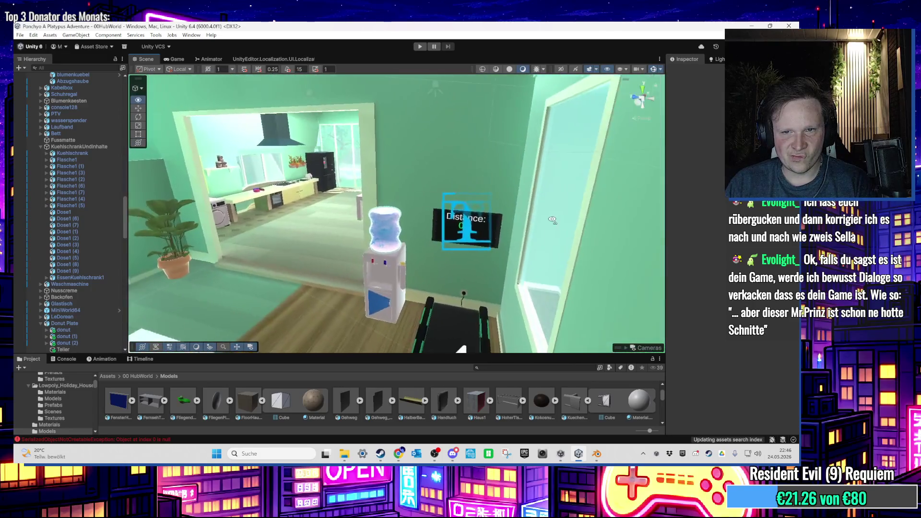
scroll(545, 226, "up", 5)
mouse_move(556, 230)
left_mouse_down("alt")
mouse_move(454, 226)
mouse_move(573, 312)
mouse_move(469, 311)
mouse_move(373, 163)
mouse_move(377, 178)
mouse_move(392, 184)
mouse_move(466, 184)
mouse_move(420, 252)
mouse_move(423, 274)
mouse_move(423, 146)
mouse_move(417, 267)
mouse_move(420, 229)
left_mouse_up("alt")
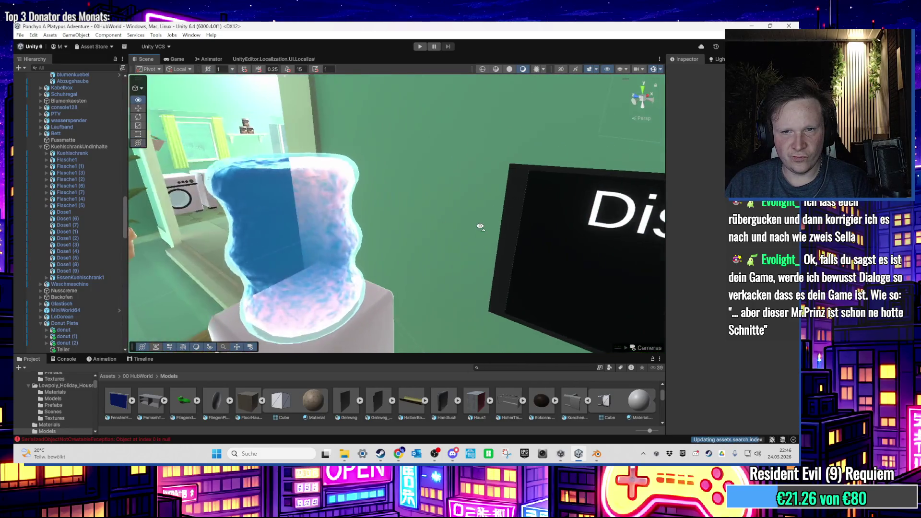
left_click(454, 226)
scroll(420, 229, "up", 5)
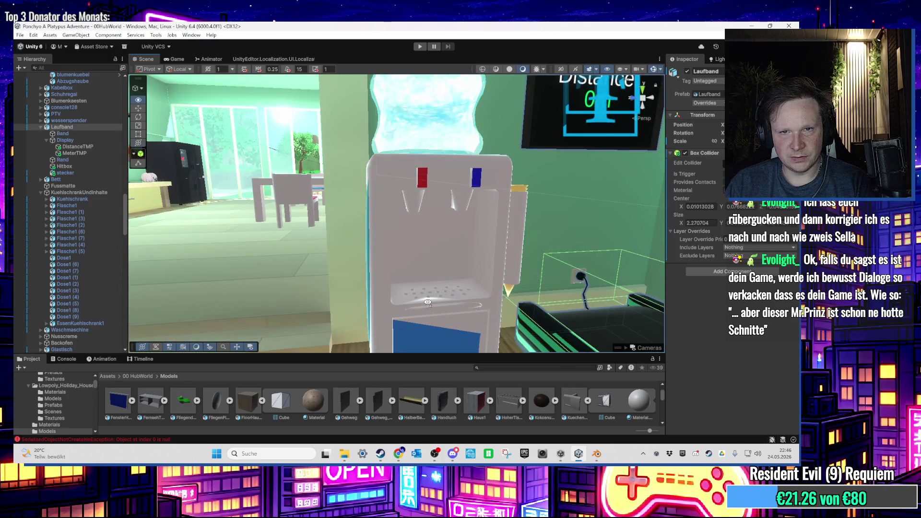
scroll(427, 303, "down", 5)
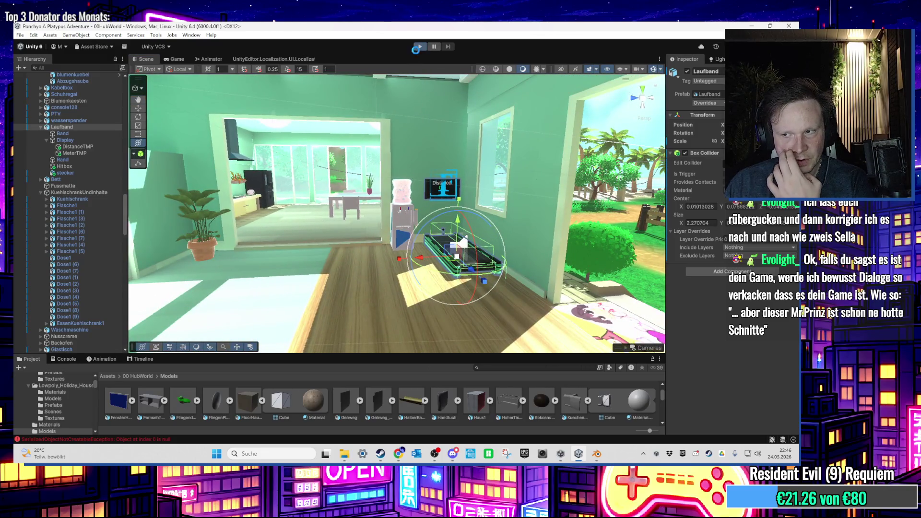
Enter Play mode and walk the character to the treadmill by the water cooler
left_click(415, 50)
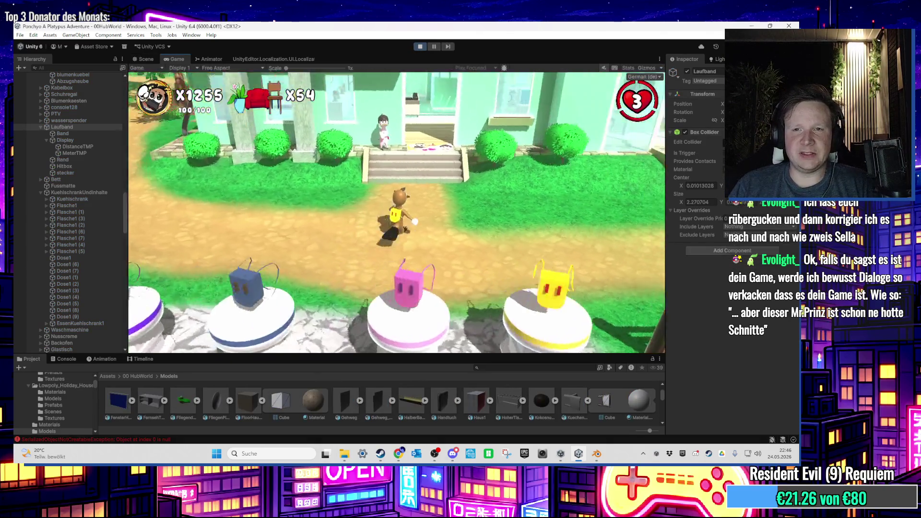
key("w")
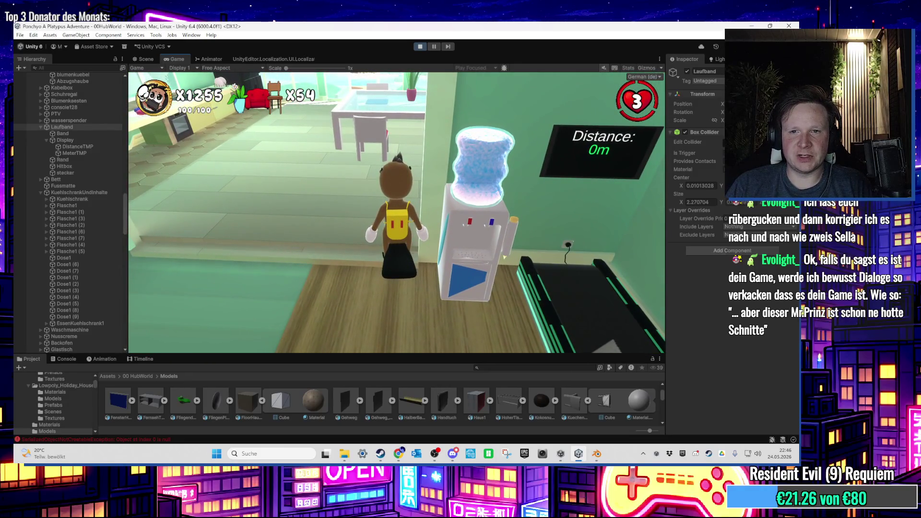
key("w")
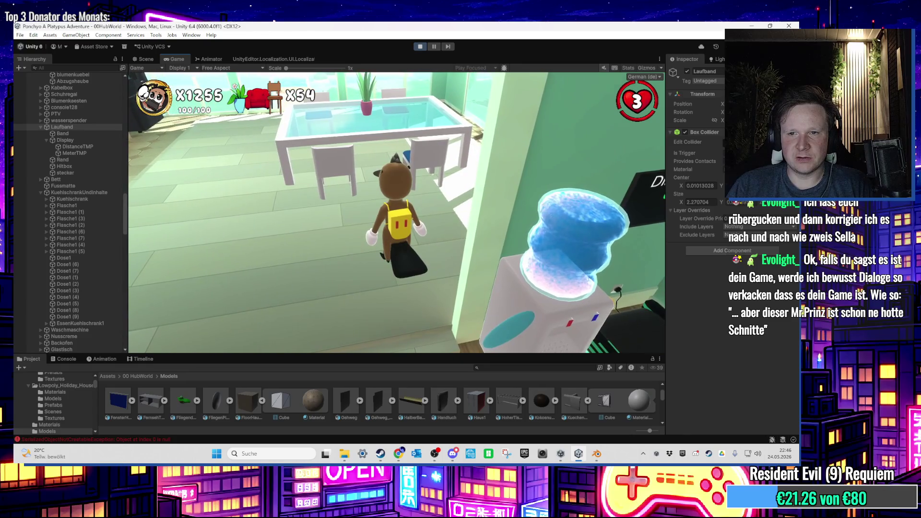
key("s")
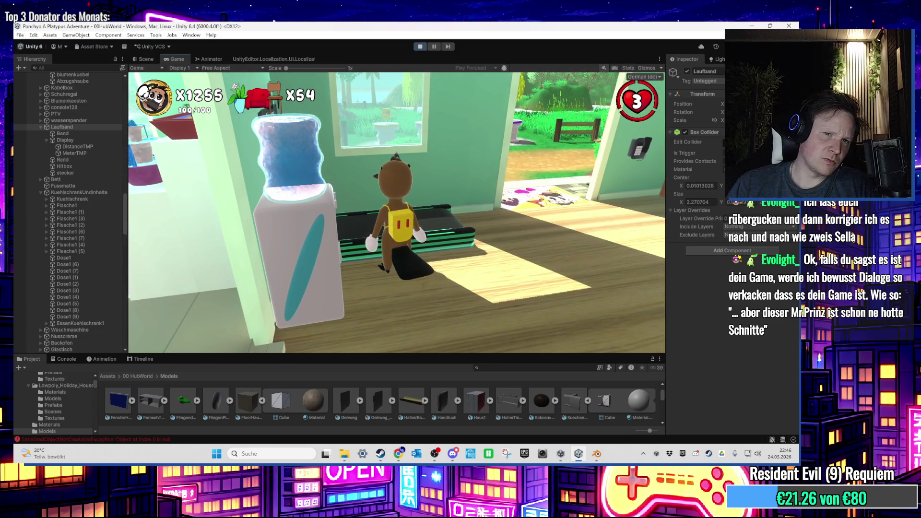
key("a")
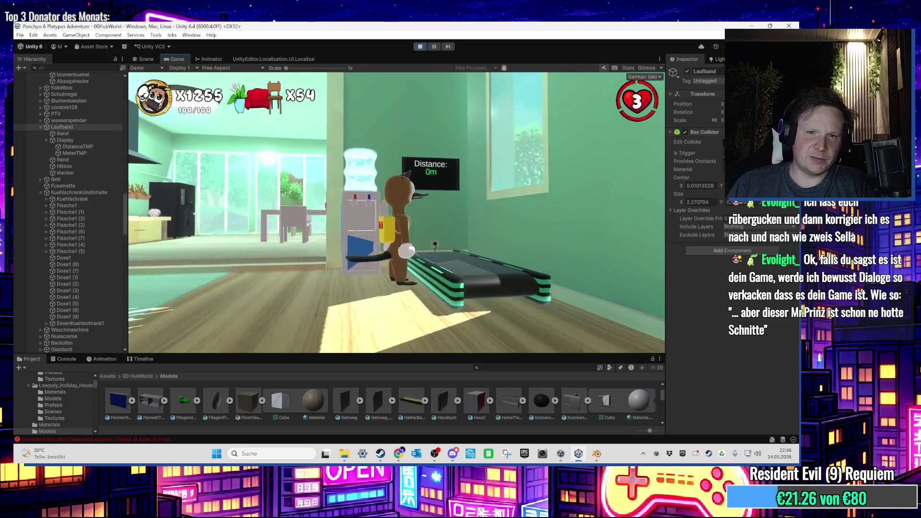
key("d")
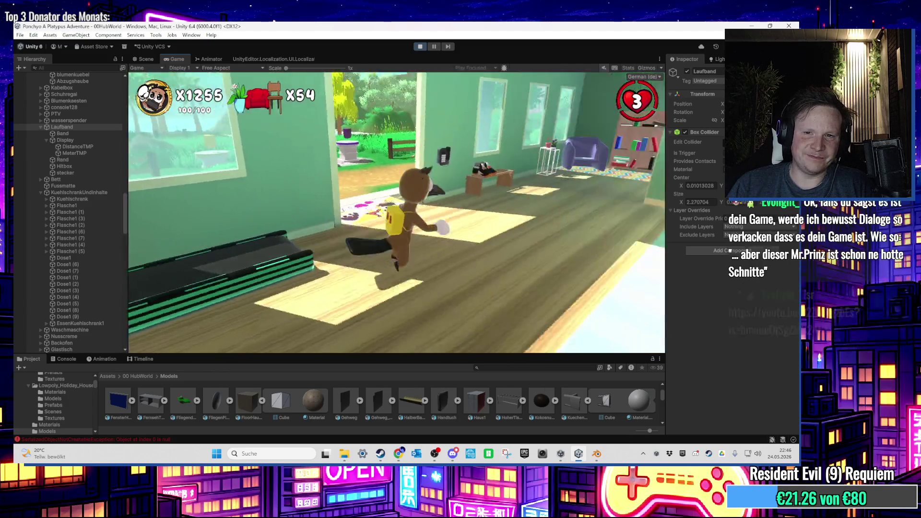
Walk through the doorway into the bedroom and jump onto the bed
key("w")
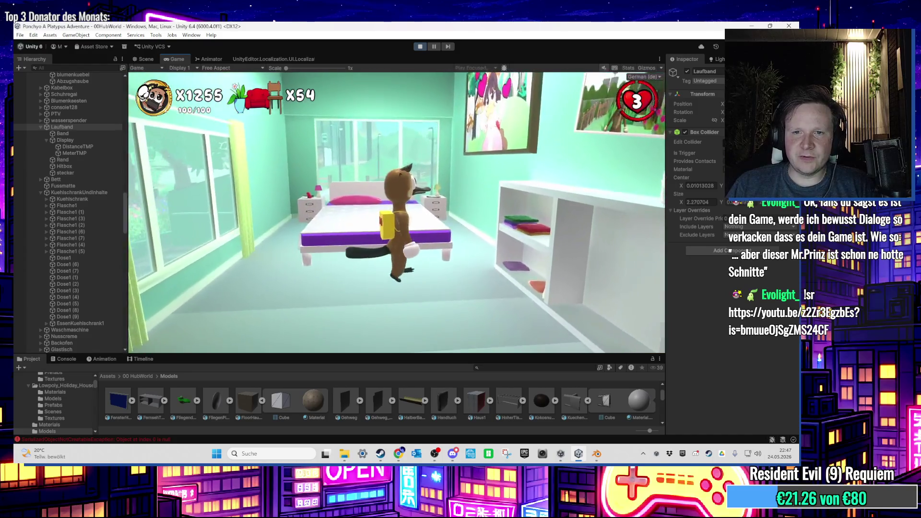
key("space")
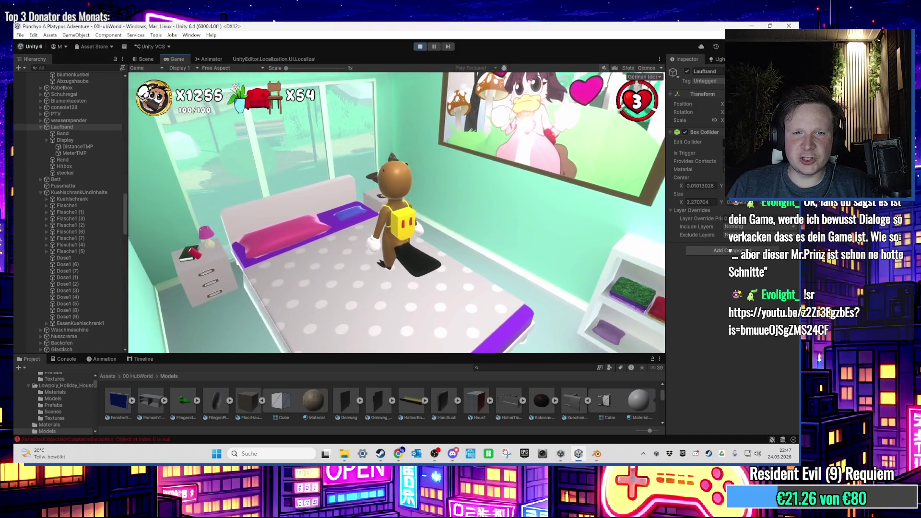
key("s")
key("w")
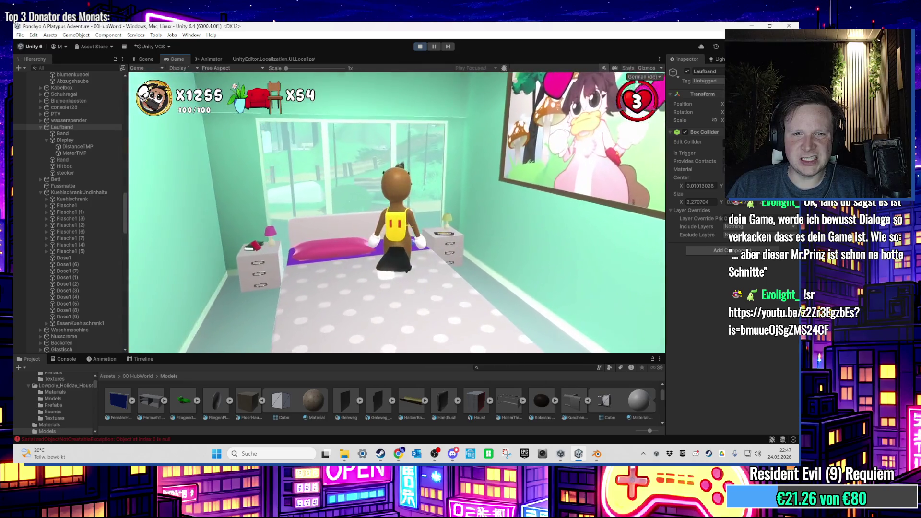
key("super")
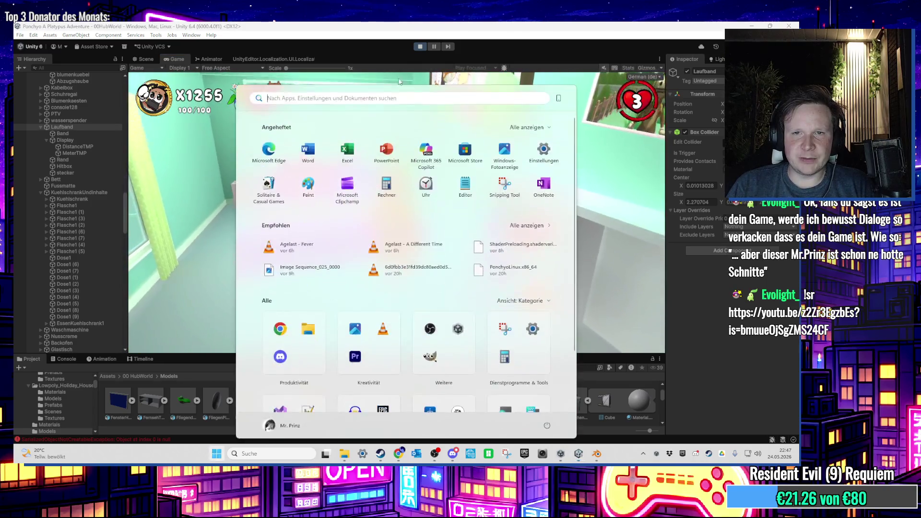
Exit Play mode, frame the Bett object and move its Cube.003 slab right
key("Escape")
key("ctrl+p")
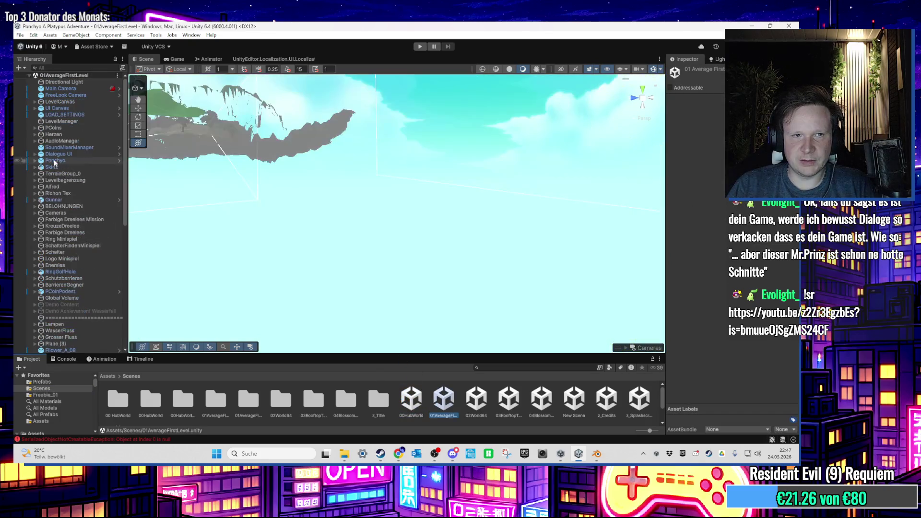
left_click(35, 206)
double_click(71, 258)
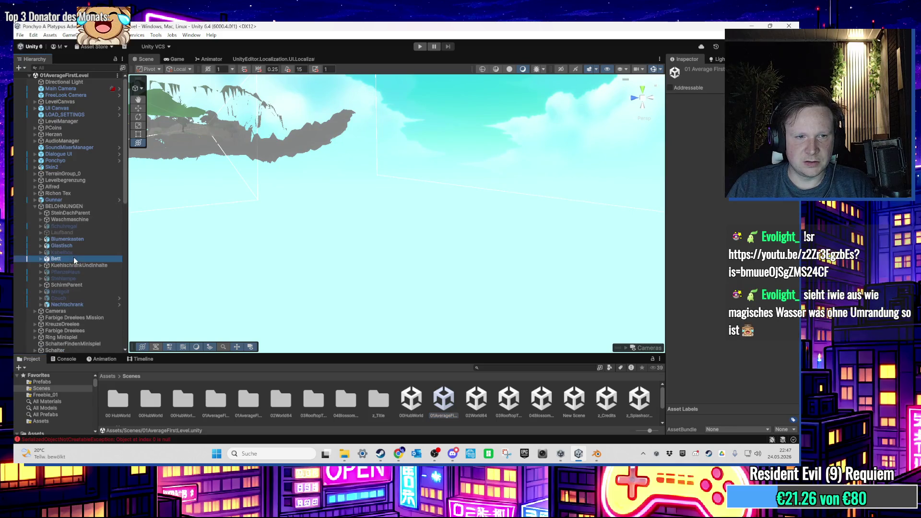
left_click_drag(344, 198, 338, 200)
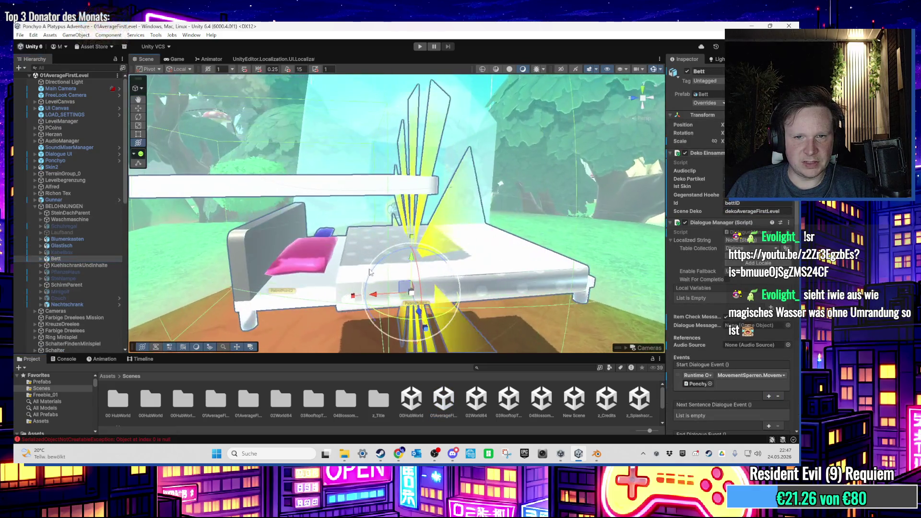
left_click(337, 201)
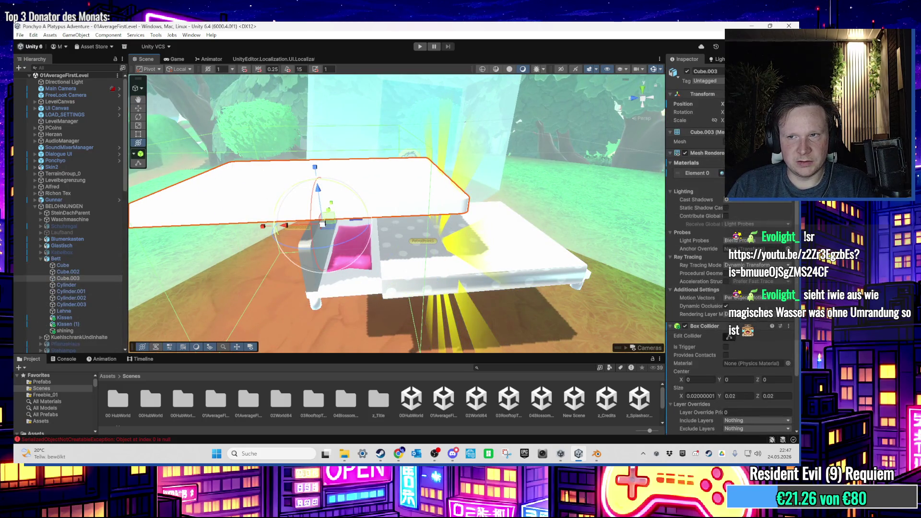
mouse_move(322, 224)
left_mouse_down()
mouse_move(436, 219)
mouse_move(429, 269)
left_mouse_up()
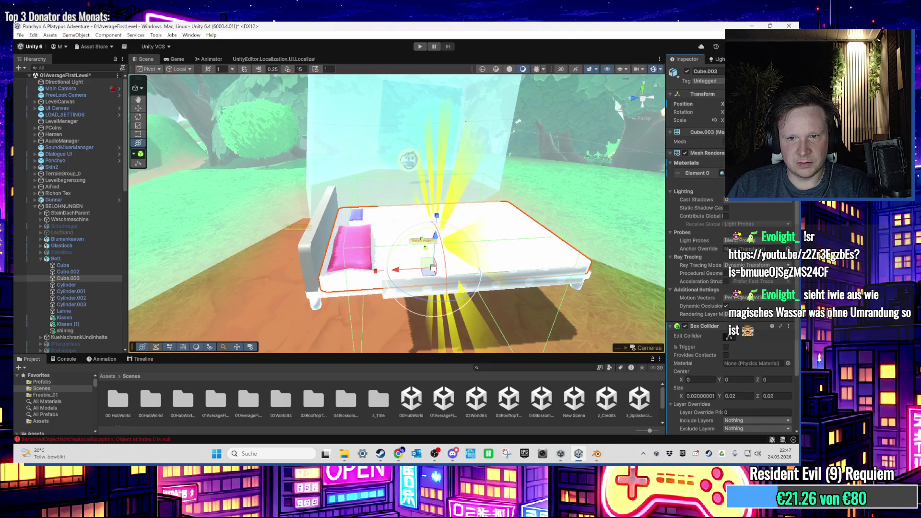
Select the whole Bett object and locate its model assets in the Project
scroll(349, 259, "up", 5)
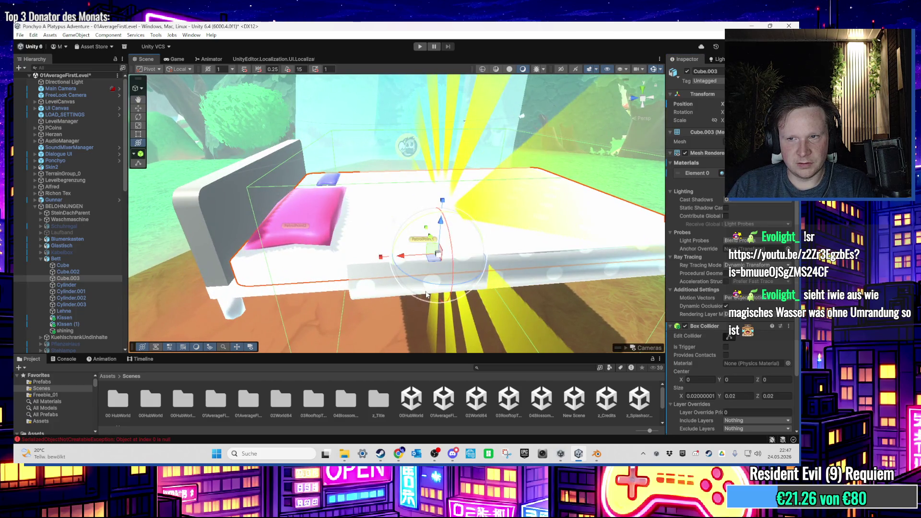
mouse_move(427, 295)
left_mouse_down()
mouse_move(254, 232)
mouse_move(272, 211)
mouse_move(253, 233)
left_mouse_up()
left_click(252, 232)
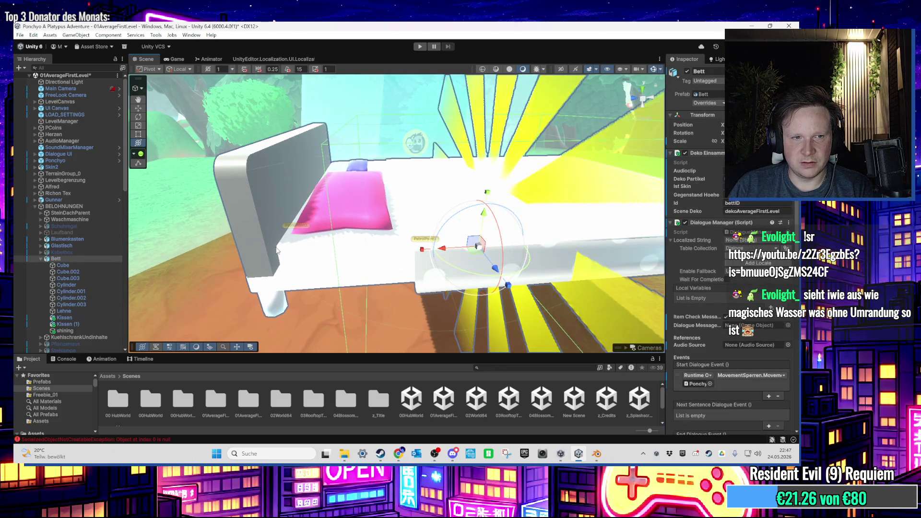
left_click_drag(325, 281, 319, 282)
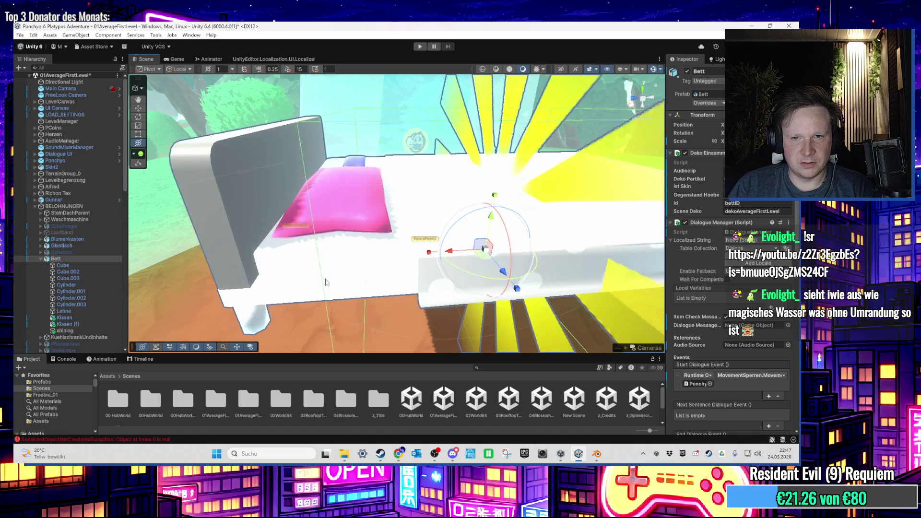
left_click(706, 94)
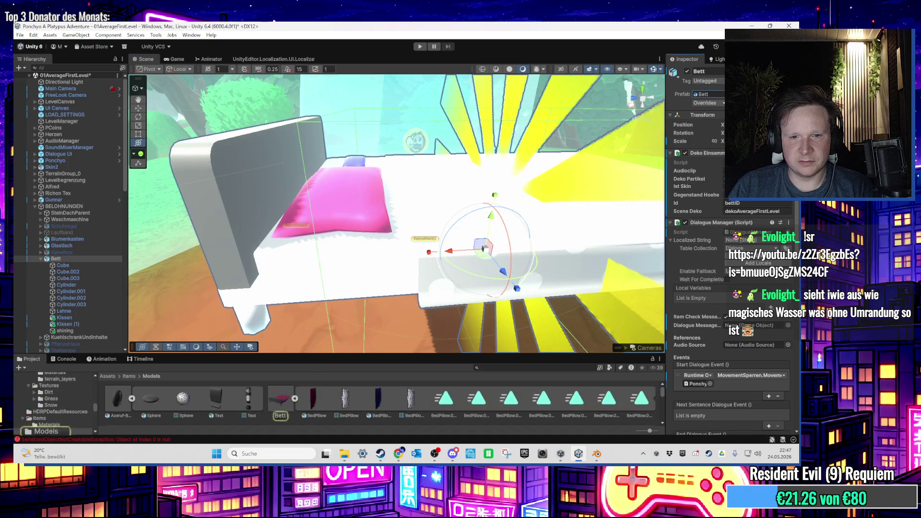
scroll(327, 414, "down", 2)
mouse_move(639, 407)
left_mouse_down()
mouse_move(576, 158)
mouse_move(295, 260)
left_mouse_up()
scroll(507, 413, "down", 3)
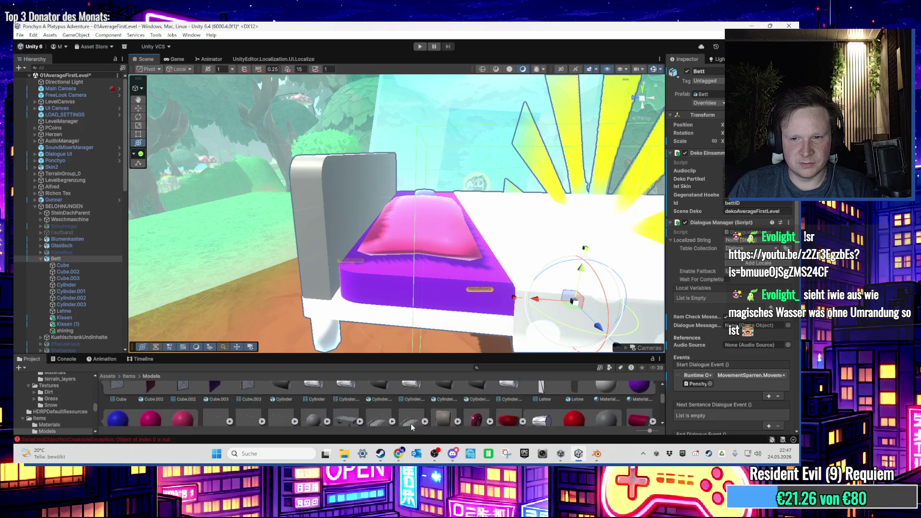
scroll(415, 408, "down", 2)
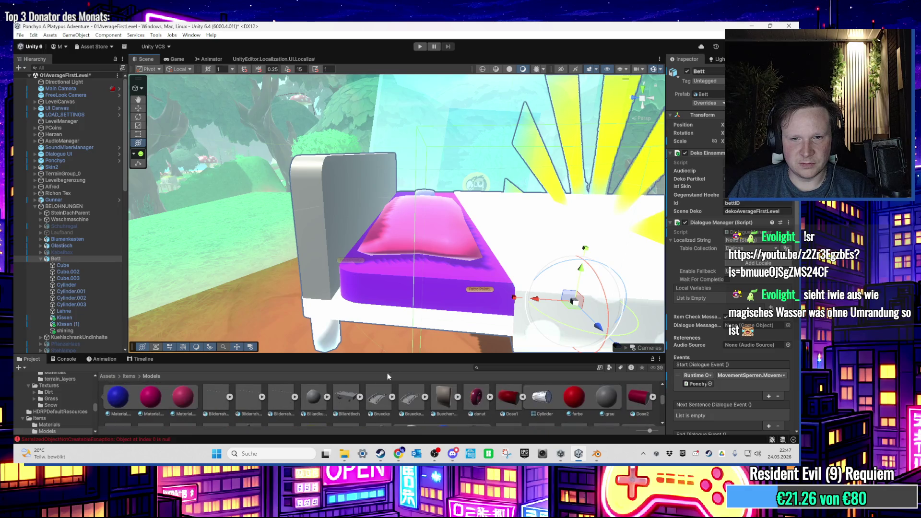
Select the white bed-frame Cube and frame it from above
mouse_move(393, 318)
left_mouse_down()
mouse_move(271, 284)
mouse_move(362, 321)
left_mouse_up()
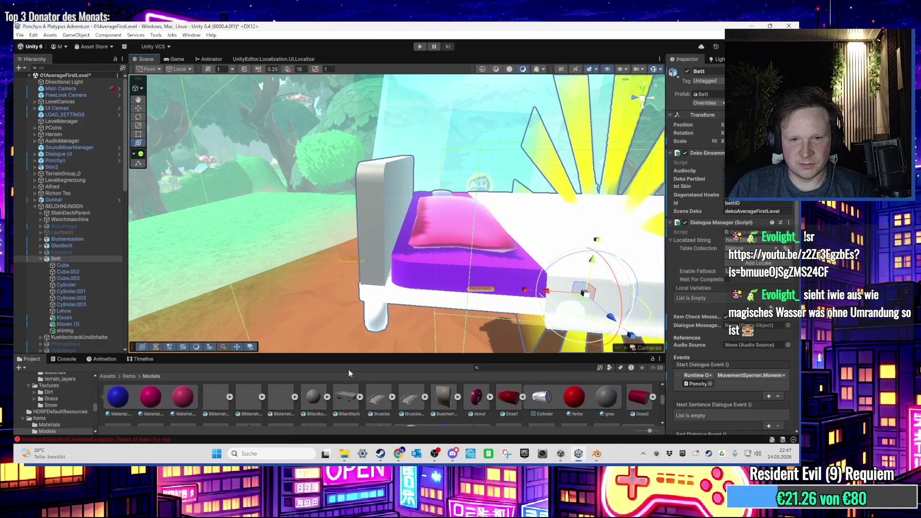
scroll(384, 395, "up", 3)
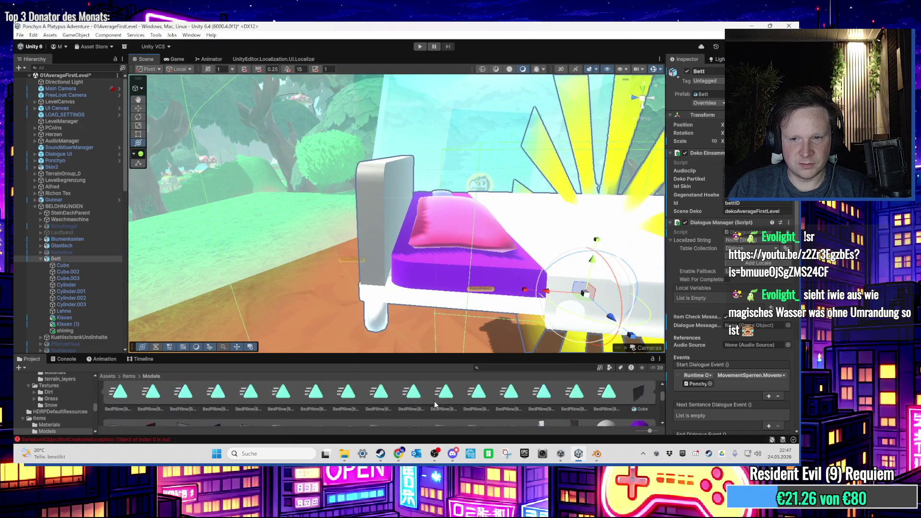
scroll(452, 408, "down", 3)
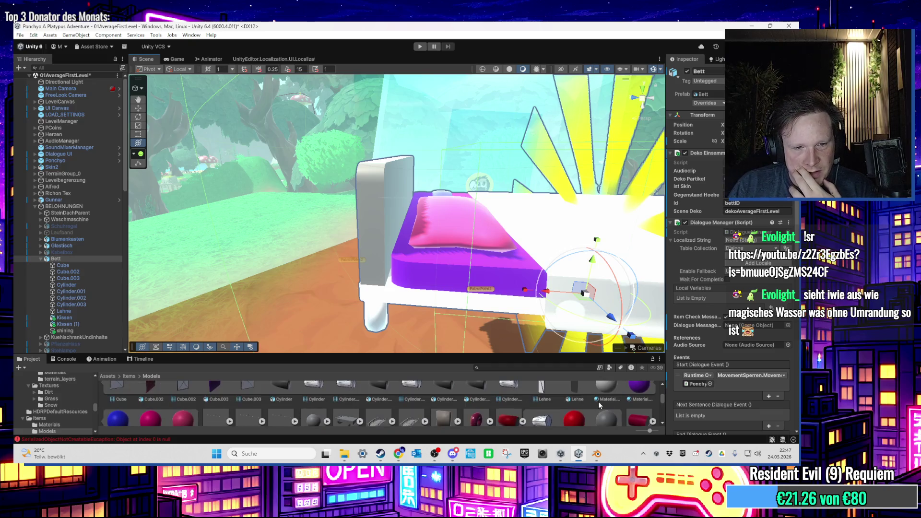
left_click(388, 297)
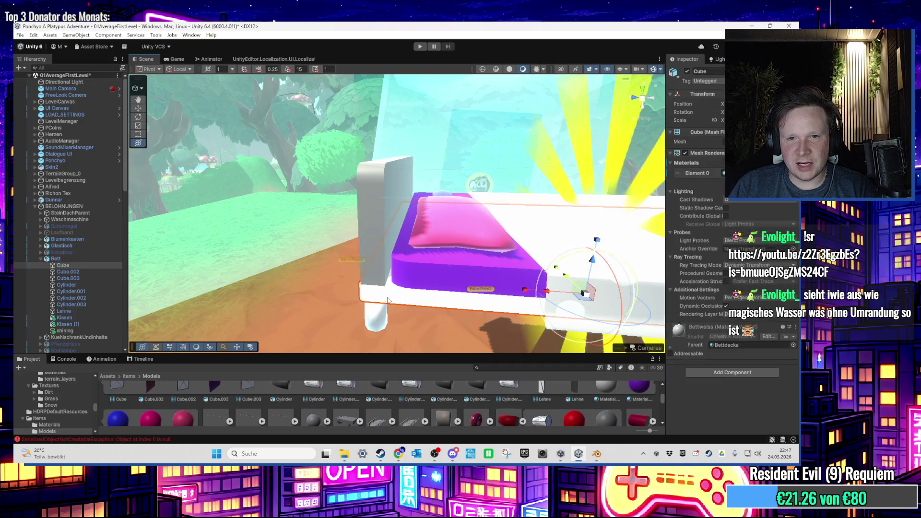
mouse_move(388, 268)
left_mouse_down()
mouse_move(372, 227)
mouse_move(428, 256)
mouse_move(426, 266)
mouse_move(375, 245)
mouse_move(474, 288)
left_mouse_up()
key("f")
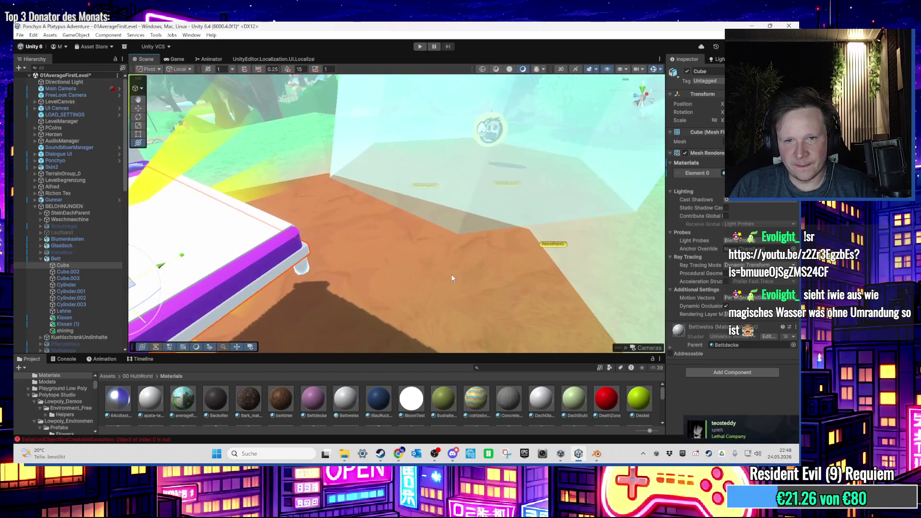
mouse_move(393, 366)
left_mouse_down()
mouse_move(457, 278)
mouse_move(208, 415)
left_mouse_up()
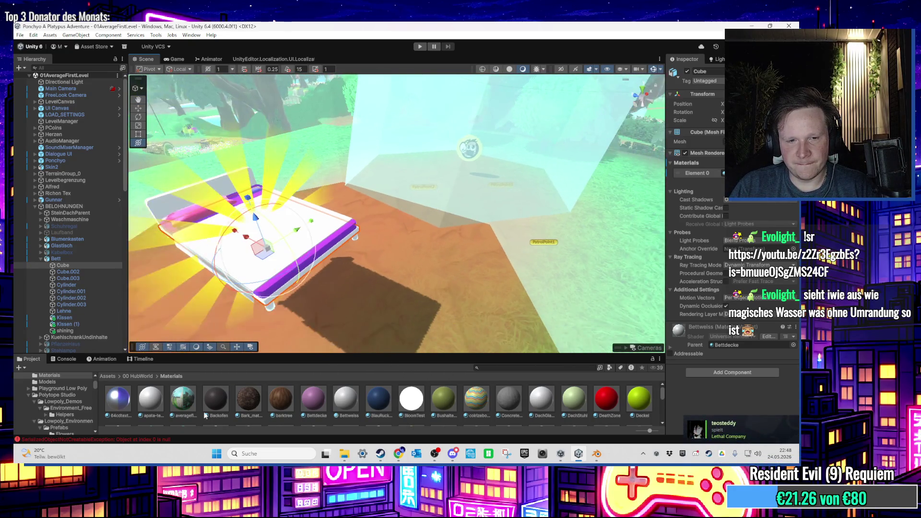
scroll(93, 390, "up", 5)
Open the 00HubWorld scene from Assets > Scenes and select the Haus object
left_click(64, 388)
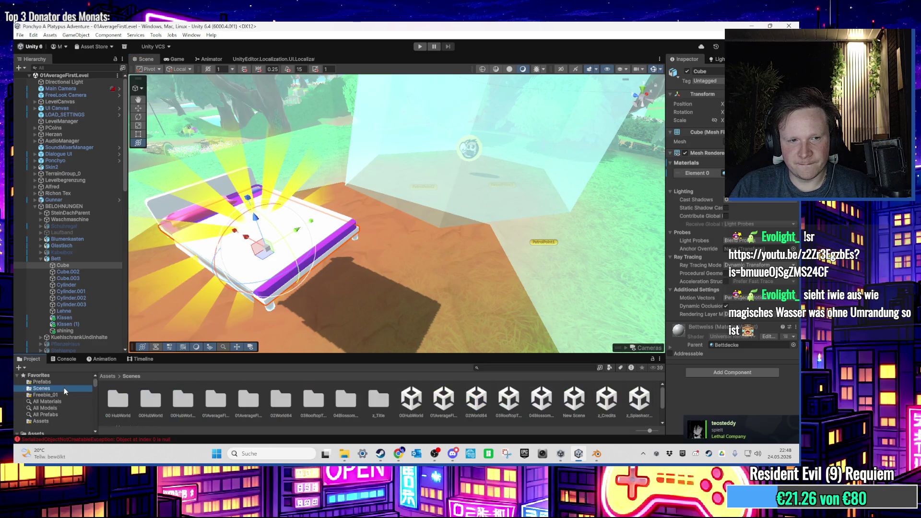
double_click(411, 399)
left_click(52, 208)
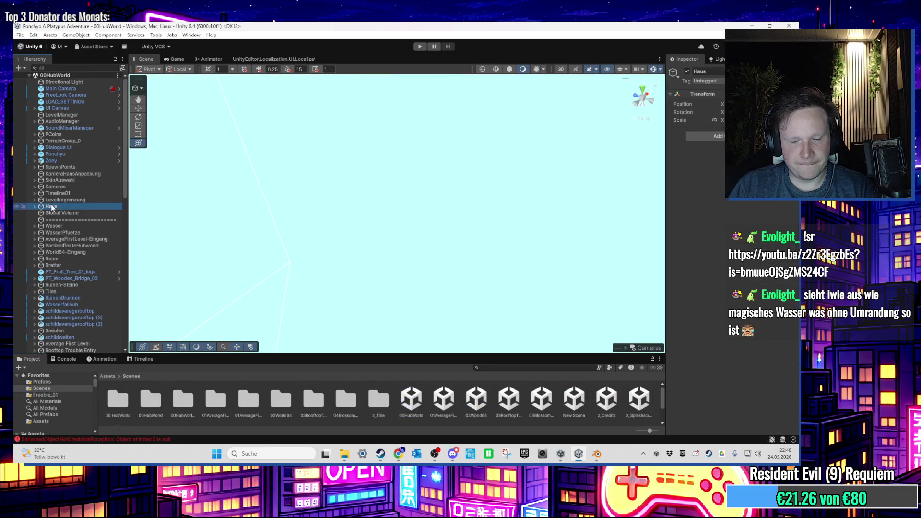
double_click(52, 207)
mouse_move(480, 202)
left_mouse_down()
mouse_move(457, 192)
mouse_move(383, 197)
left_mouse_up()
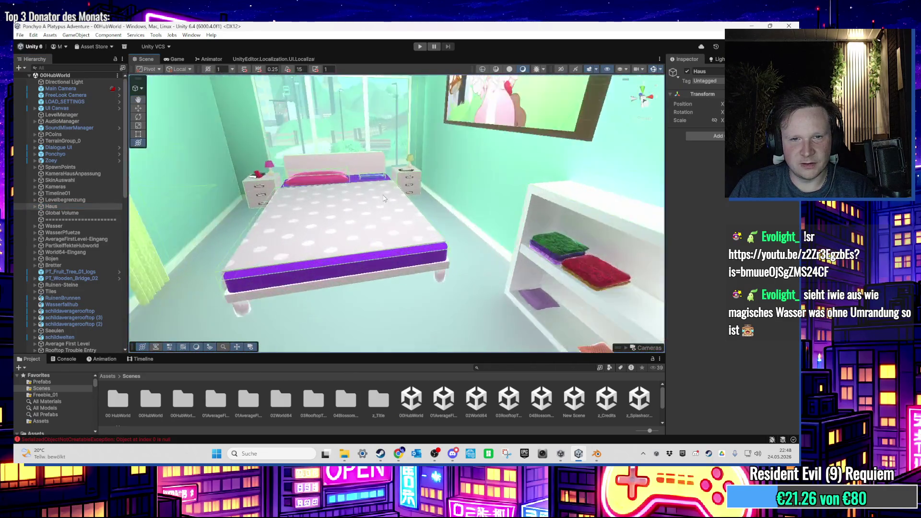
scroll(383, 197, "up", 5)
left_click(414, 179)
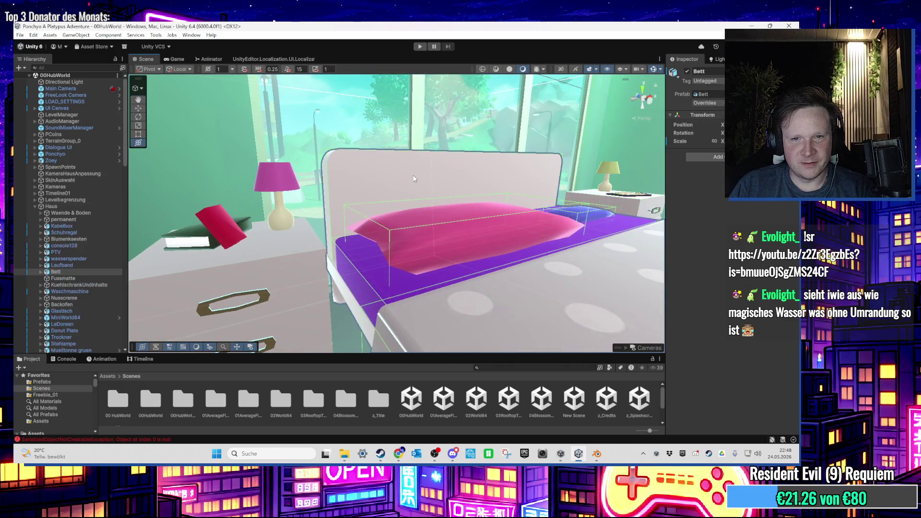
scroll(414, 178, "up", 2)
left_click(406, 142)
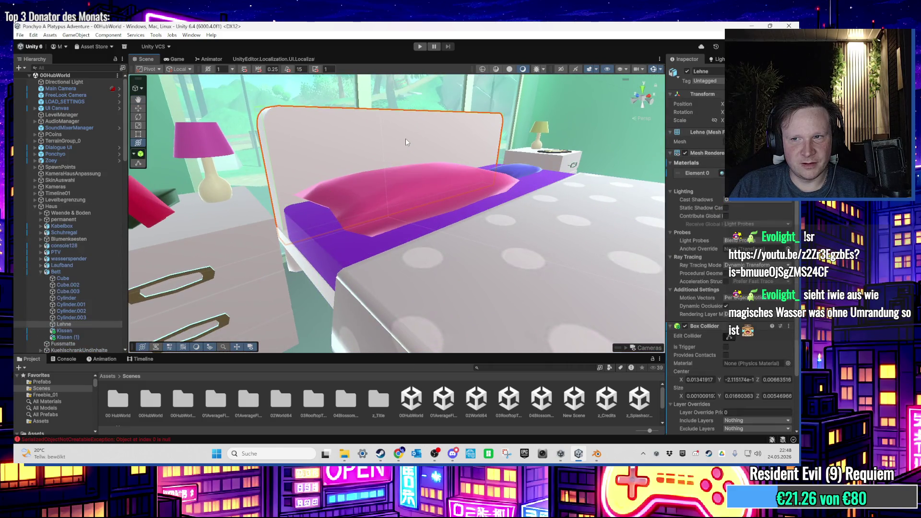
mouse_move(406, 142)
left_mouse_down()
mouse_move(421, 177)
mouse_move(414, 179)
mouse_move(436, 199)
mouse_move(332, 130)
left_mouse_up()
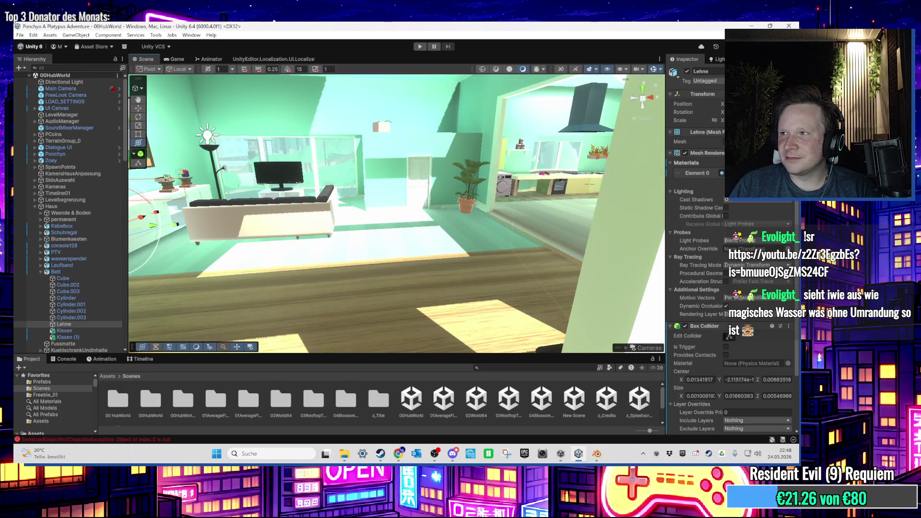
key("alt+Tab")
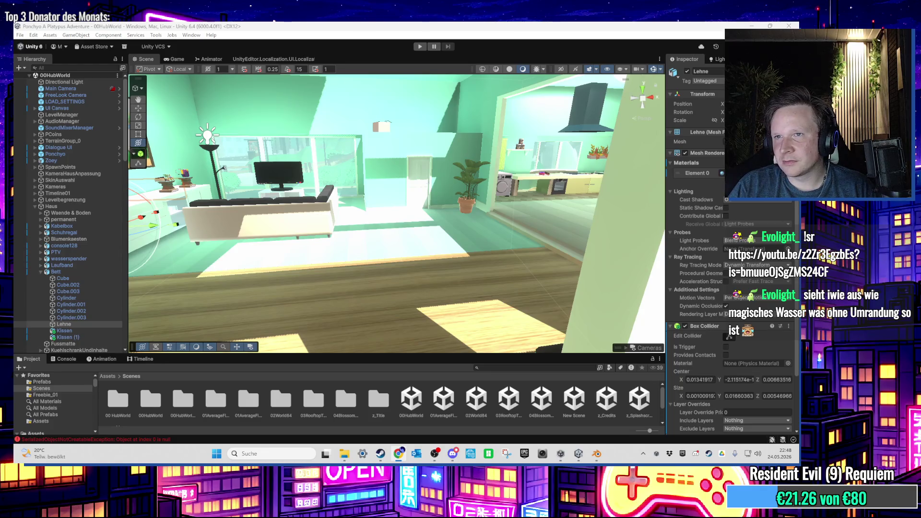
Close Blender without saving and delete Kuechenzeile.fbx from the desktop
key("alt+Tab")
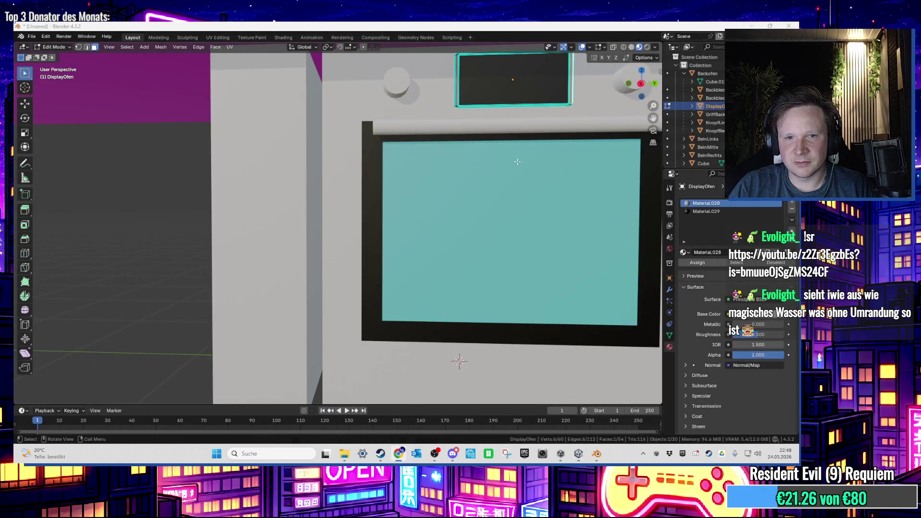
left_click(789, 26)
left_click(408, 257)
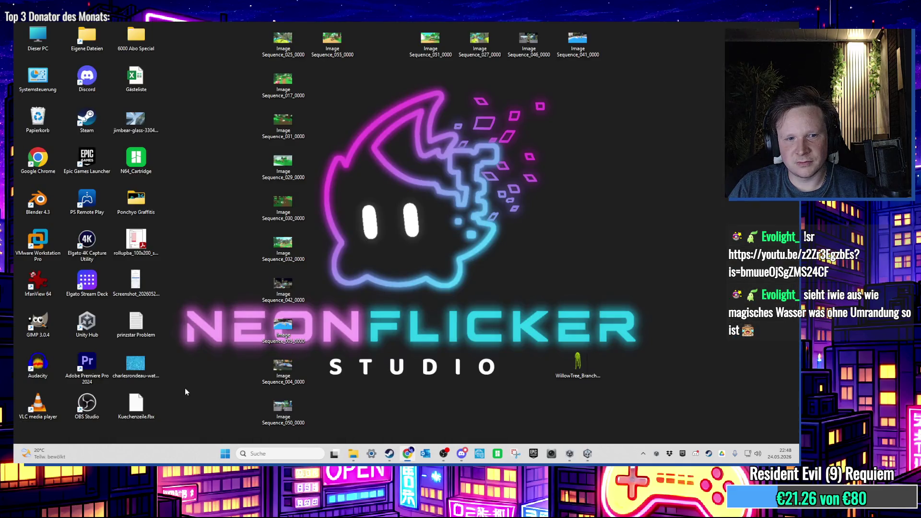
left_click(152, 404)
key("Delete")
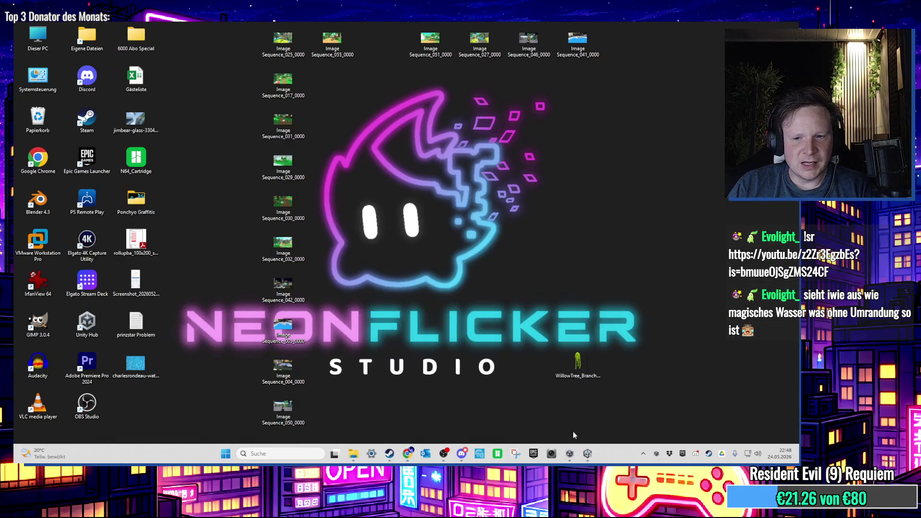
Navigate the Project panel to the Assets/00 HubWorld/Textures folder
left_click(587, 454)
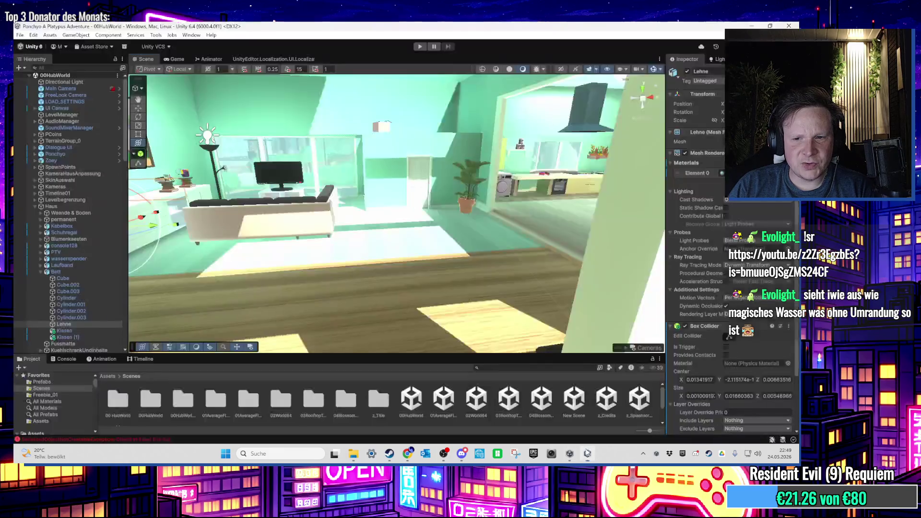
double_click(117, 398)
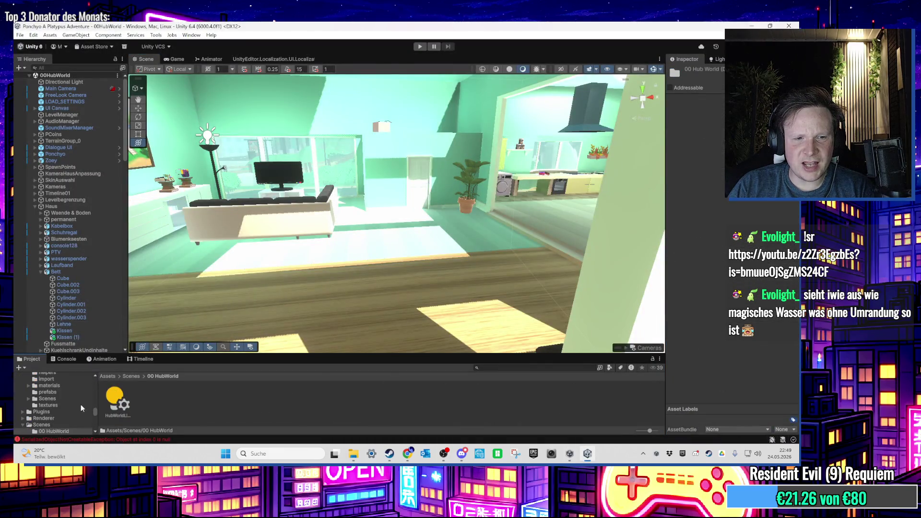
left_click(108, 377)
double_click(114, 395)
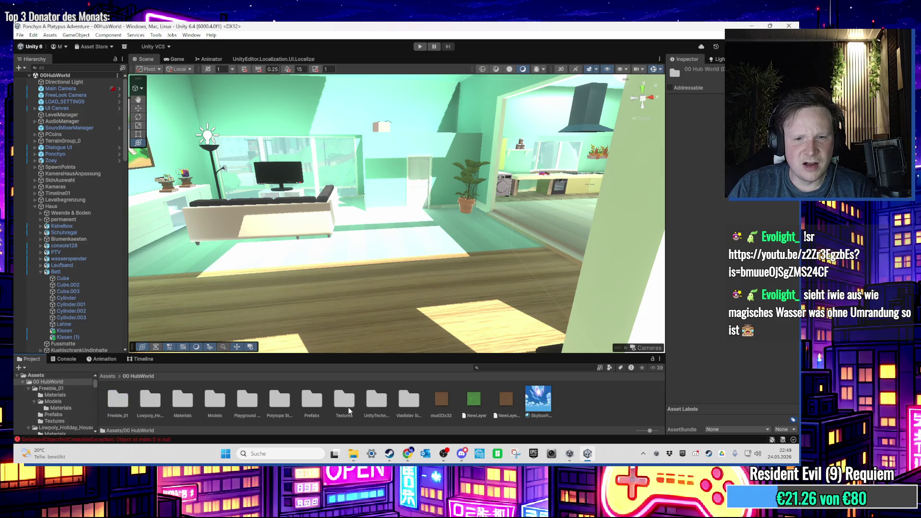
double_click(350, 407)
Import the charlesrondeau water image into Textures and select the new texture
left_click(587, 453)
mouse_move(136, 363)
left_mouse_down()
mouse_move(598, 461)
mouse_move(581, 420)
left_mouse_up()
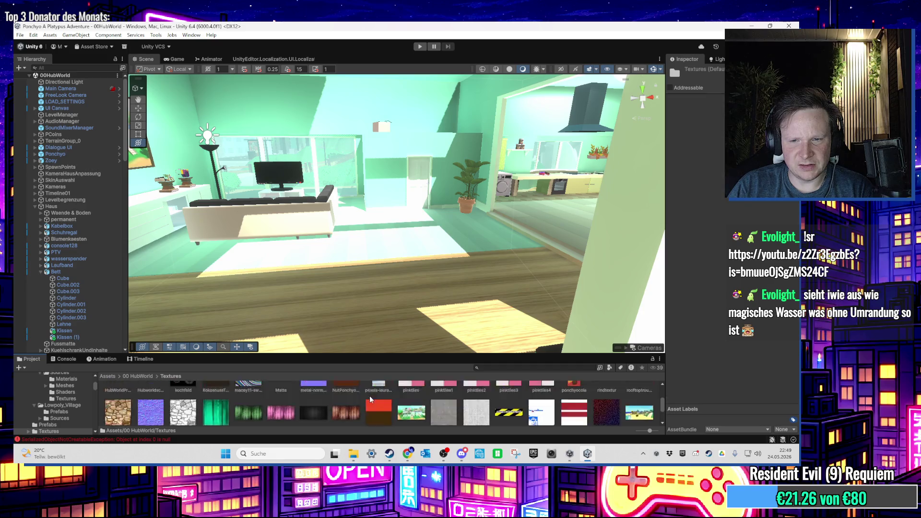
left_click(587, 454)
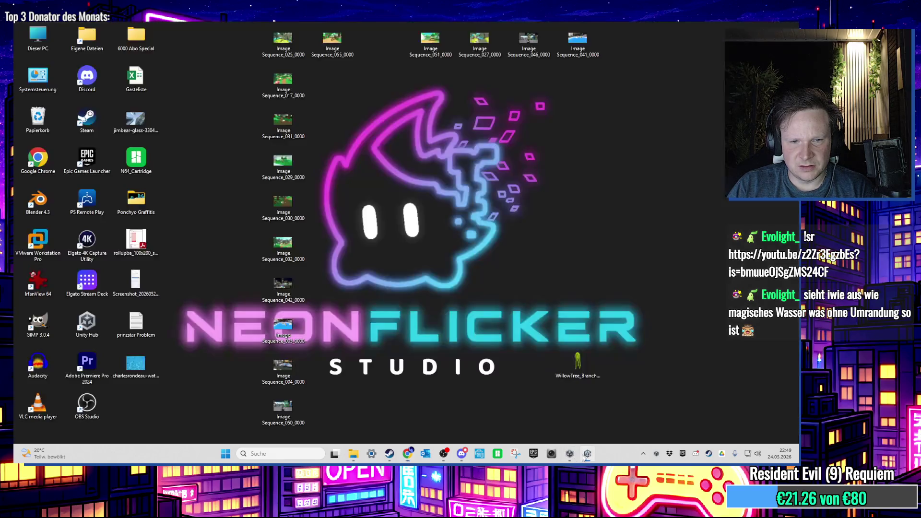
left_click(587, 453)
left_click_drag(441, 357, 422, 295)
left_click(281, 339)
left_click_drag(338, 226, 530, 211)
scroll(530, 211, "up", 5)
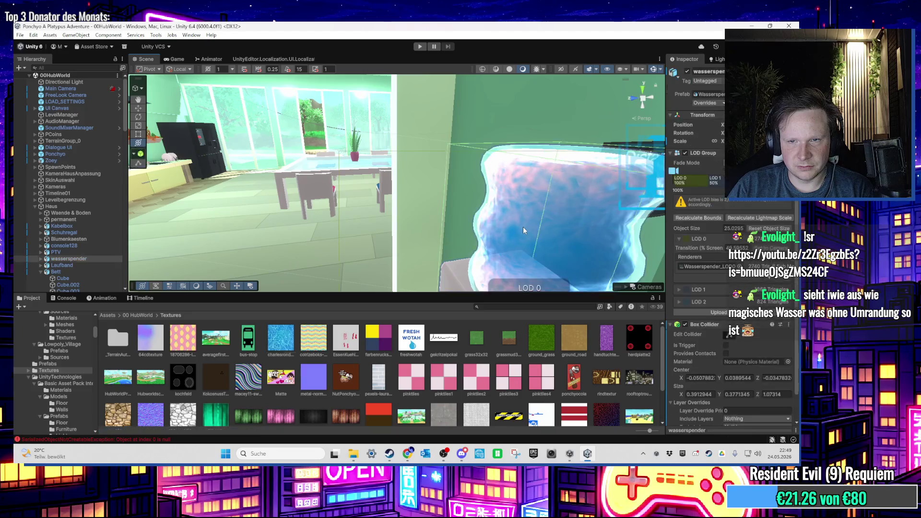
Frame the wasserspender dispenser and select its Wasser child object
left_click(523, 226)
key("f")
left_click(41, 258)
left_click(83, 272)
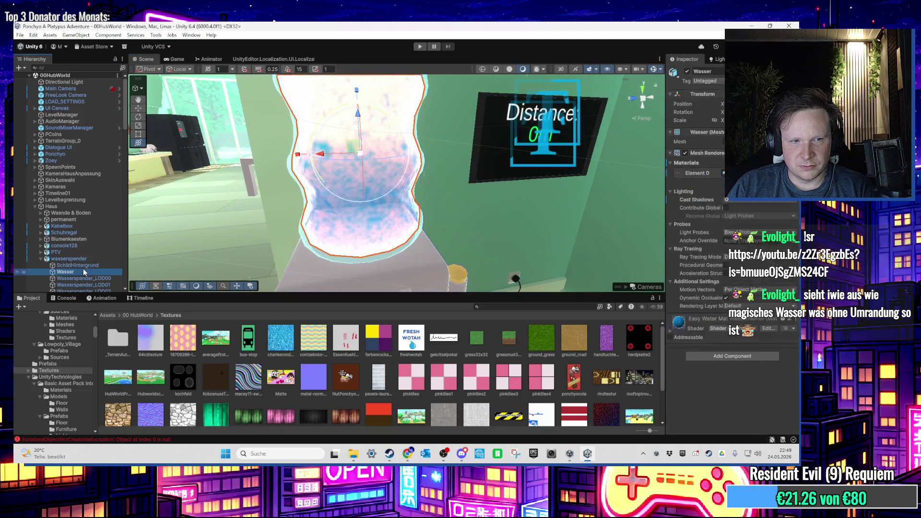
scroll(421, 373, "down", 1)
scroll(422, 373, "up", 1)
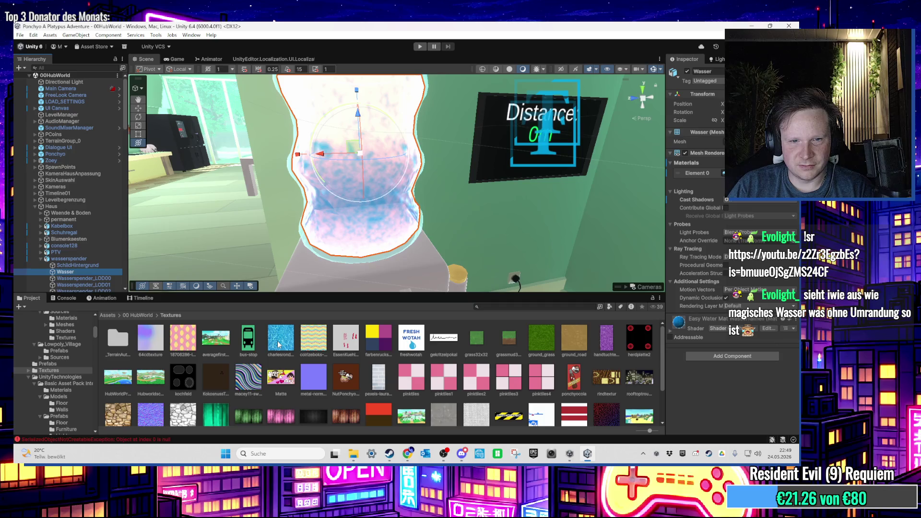
Assign Wasser a material from 00 HubWorld/Materials, settling on the charlesrondeau water material
mouse_move(278, 344)
left_mouse_down()
mouse_move(312, 268)
mouse_move(353, 218)
mouse_move(327, 247)
left_mouse_up()
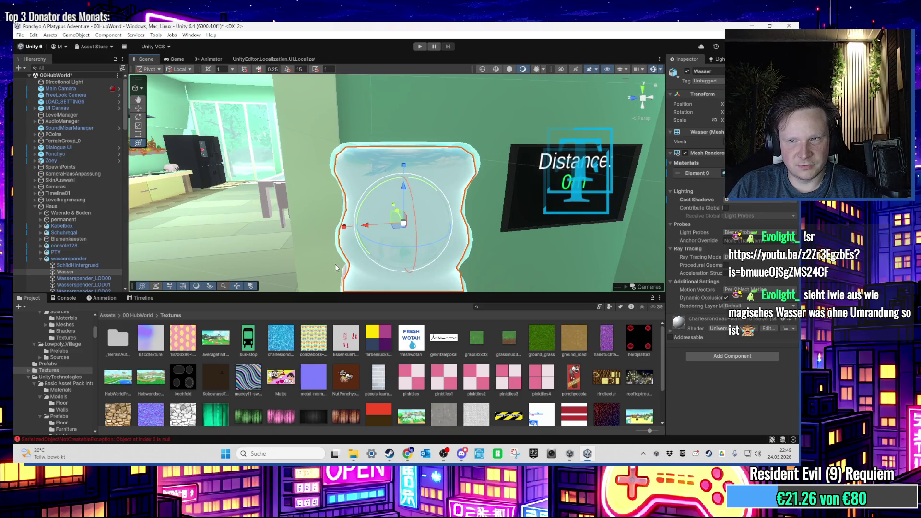
key("ctrl+z")
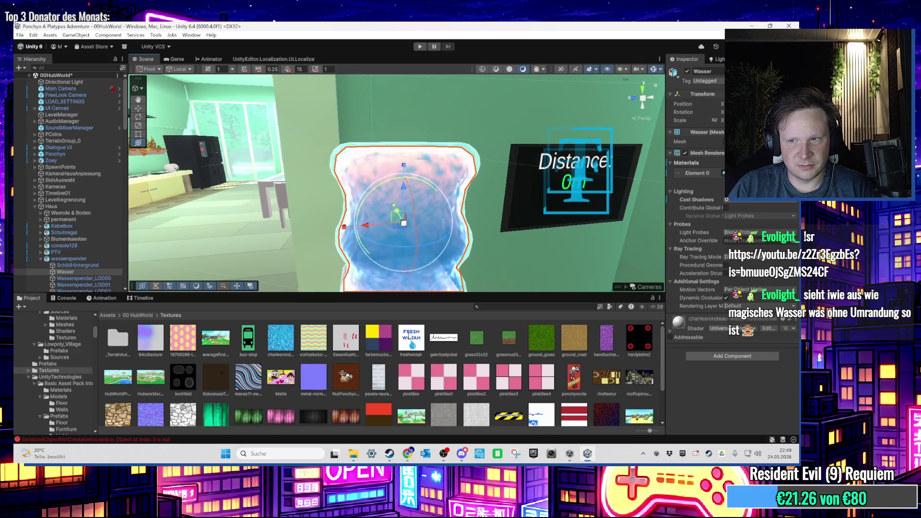
left_click(148, 315)
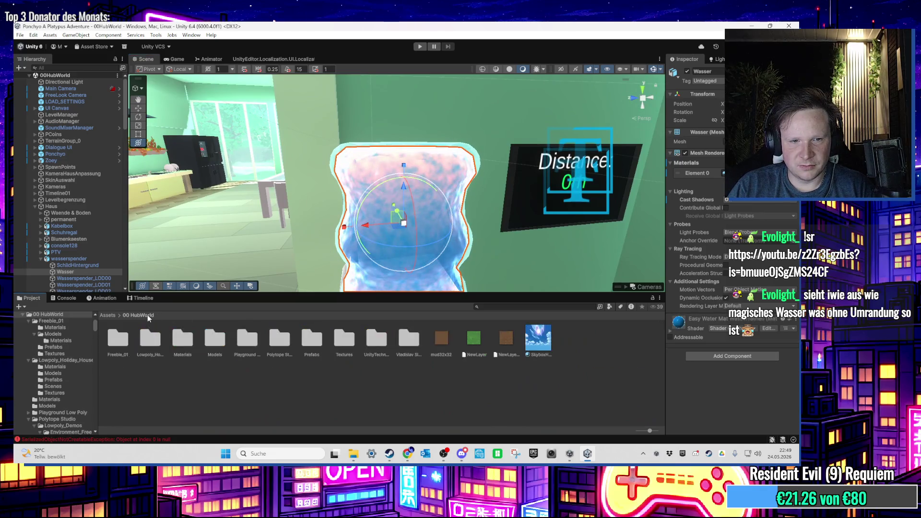
double_click(182, 342)
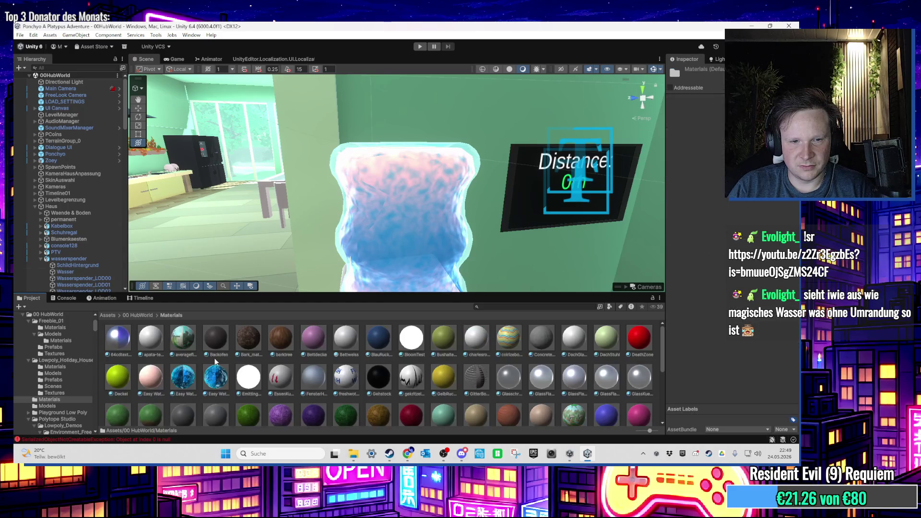
left_click(316, 375)
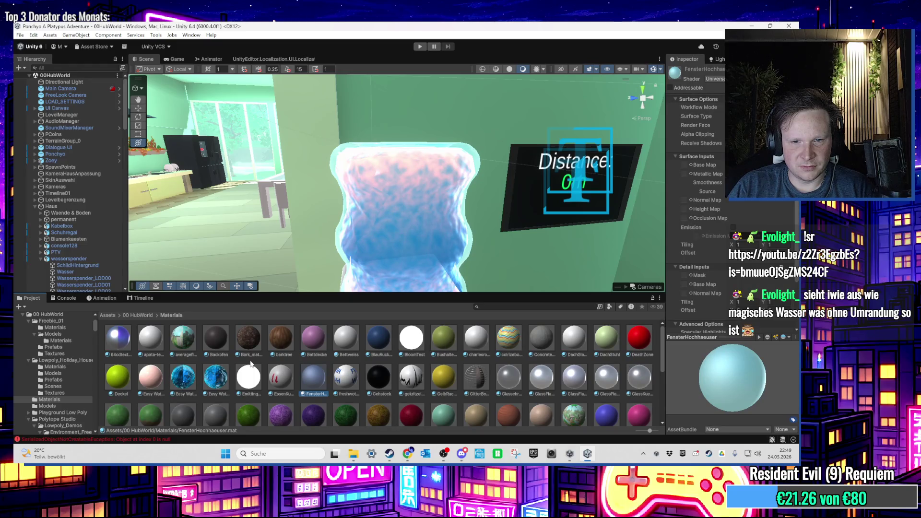
left_click_drag(254, 343, 85, 272)
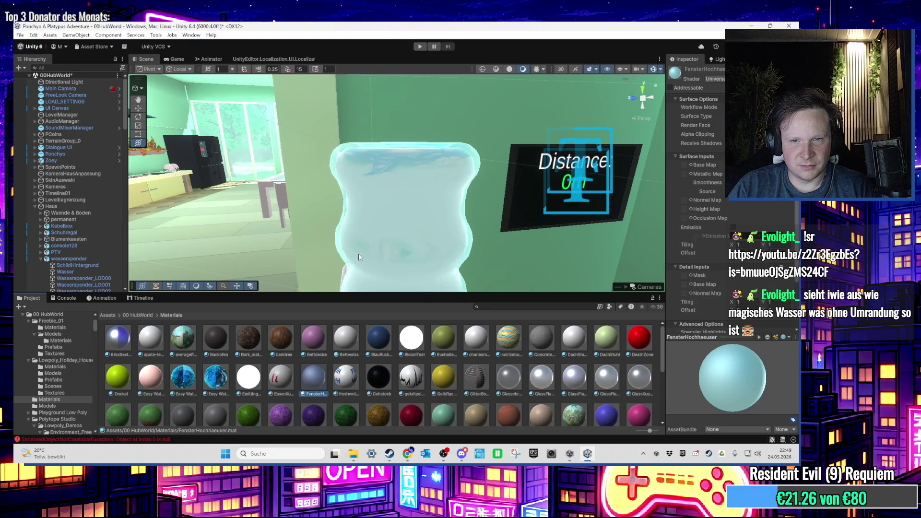
left_click(85, 272)
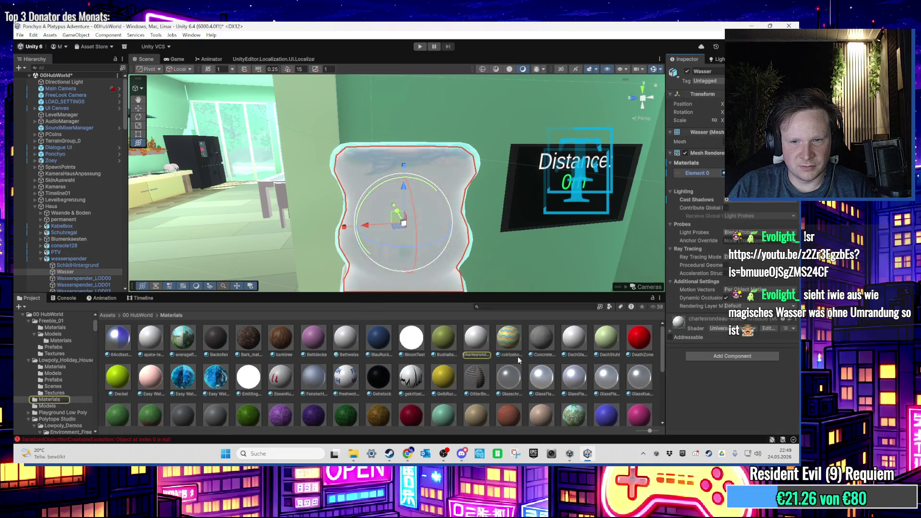
left_click(473, 349)
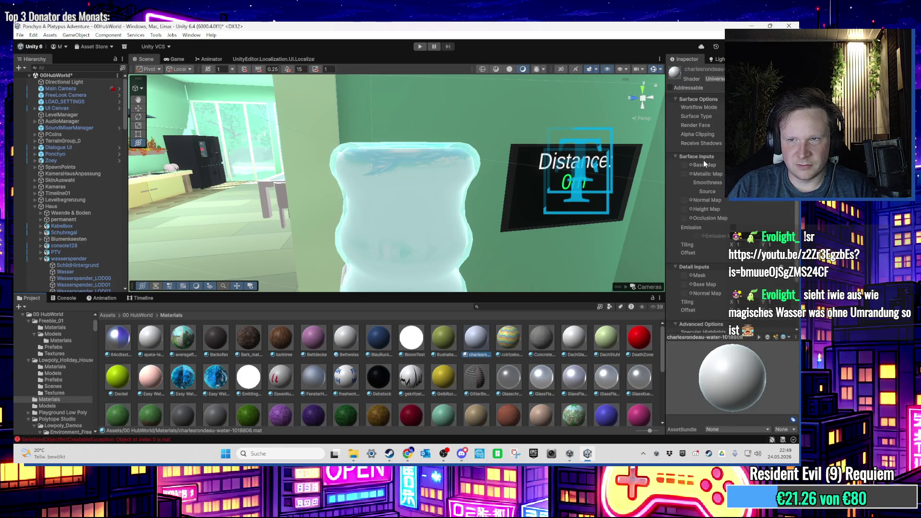
Set the blue charlesrondeau texture from Textures as the material's Base Map
left_click(137, 315)
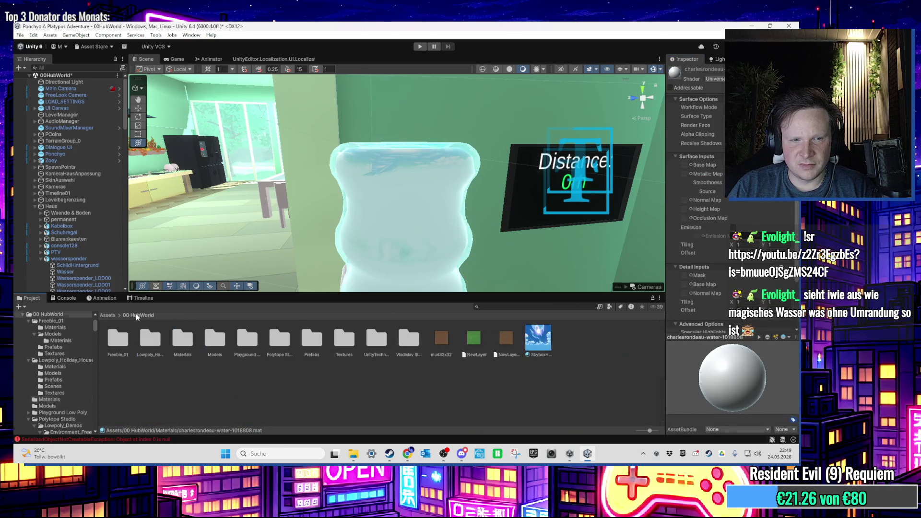
left_click(217, 340)
double_click(347, 342)
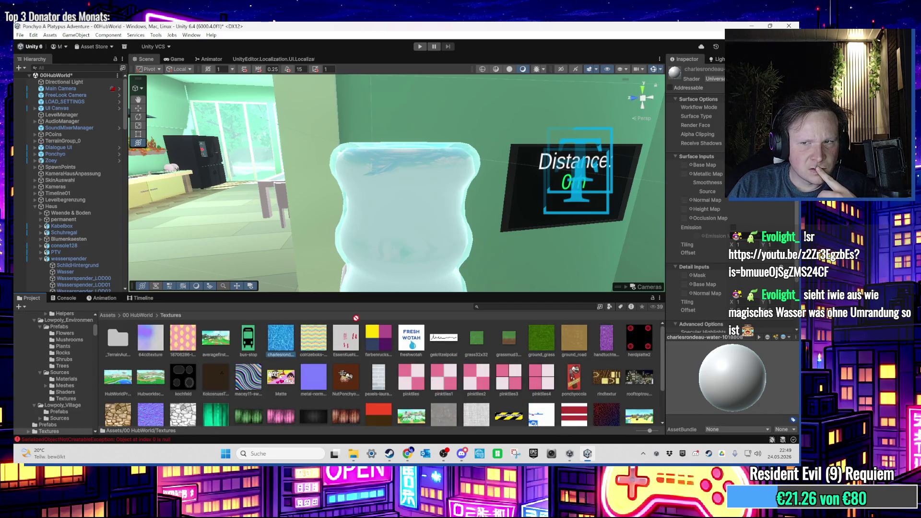
left_click_drag(687, 167, 685, 166)
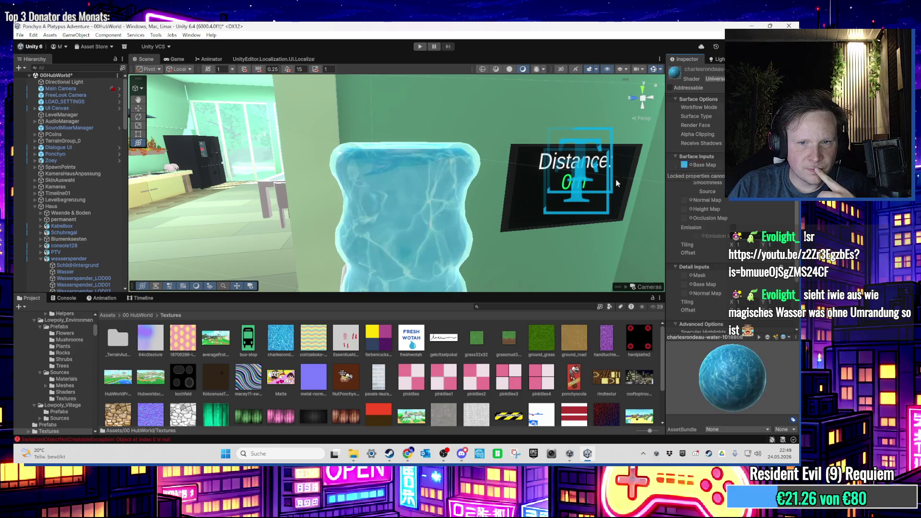
Select and frame Wasser, orbiting to a low, level view of the water
left_click_drag(477, 211, 479, 254)
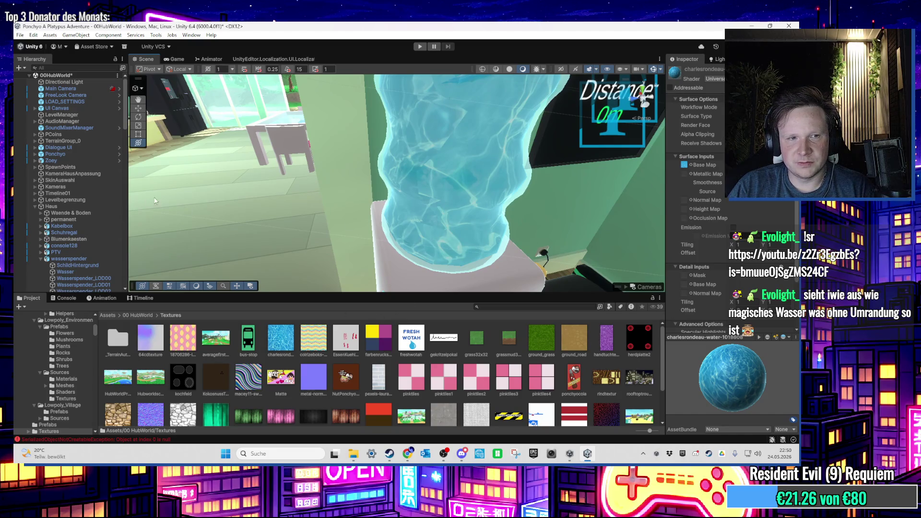
left_click(65, 272)
key("f")
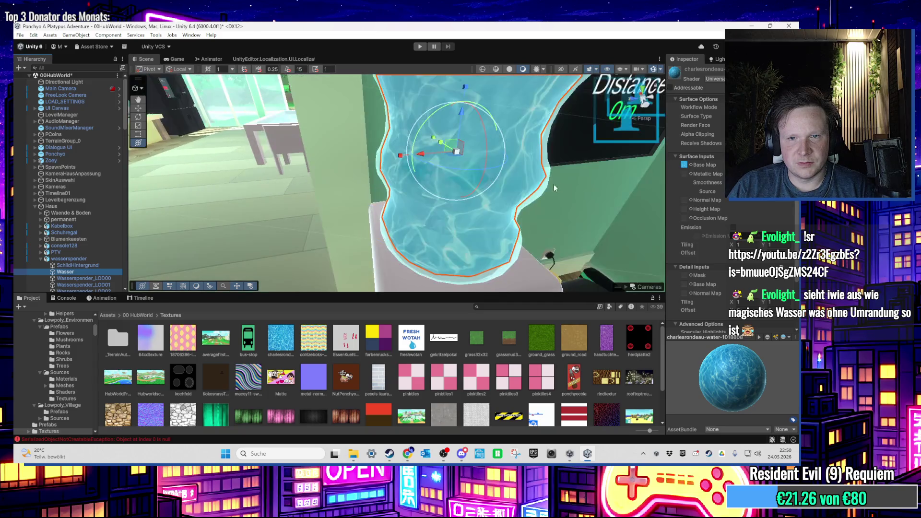
mouse_move(499, 133)
left_mouse_down()
mouse_move(461, 158)
mouse_move(354, 169)
mouse_move(456, 182)
left_mouse_up()
scroll(456, 183, "up", 2)
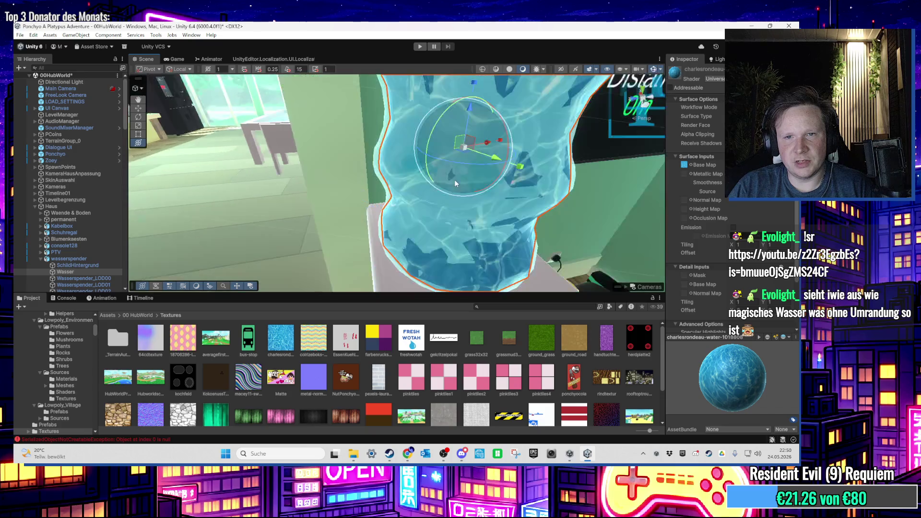
scroll(456, 183, "down", 2)
mouse_move(591, 178)
left_mouse_down()
mouse_move(463, 154)
mouse_move(652, 158)
mouse_move(437, 177)
mouse_move(526, 195)
left_mouse_up()
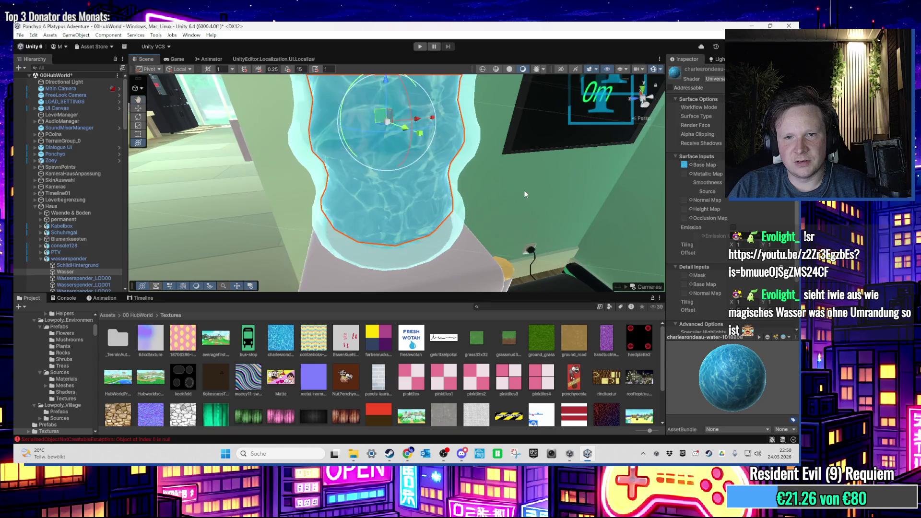
scroll(526, 194, "up", 2)
key("r")
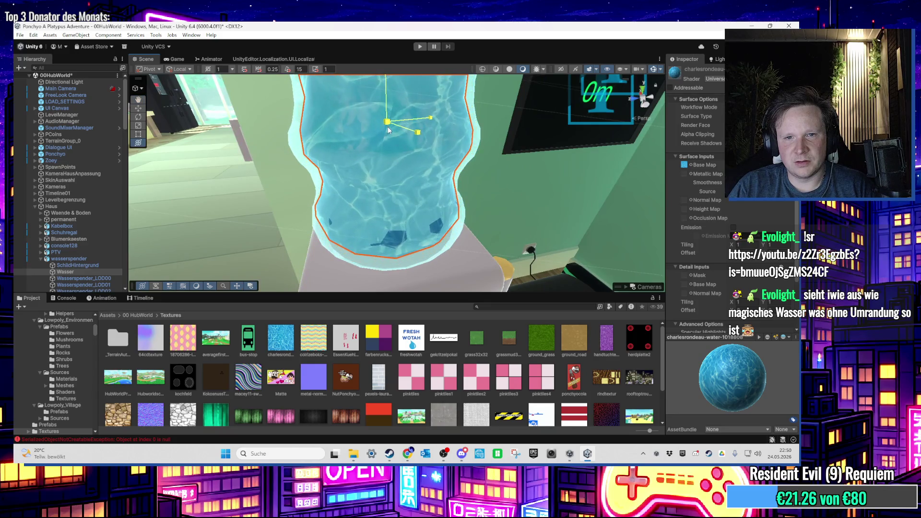
key("y")
mouse_move(389, 127)
left_mouse_down()
mouse_move(411, 85)
mouse_move(410, 144)
mouse_move(408, 110)
mouse_move(429, 149)
left_mouse_up()
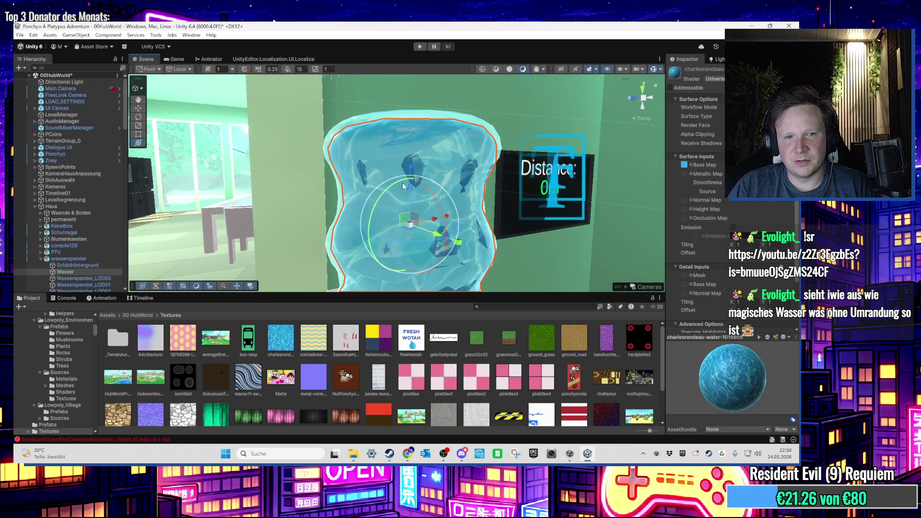
scroll(403, 187, "down", 3)
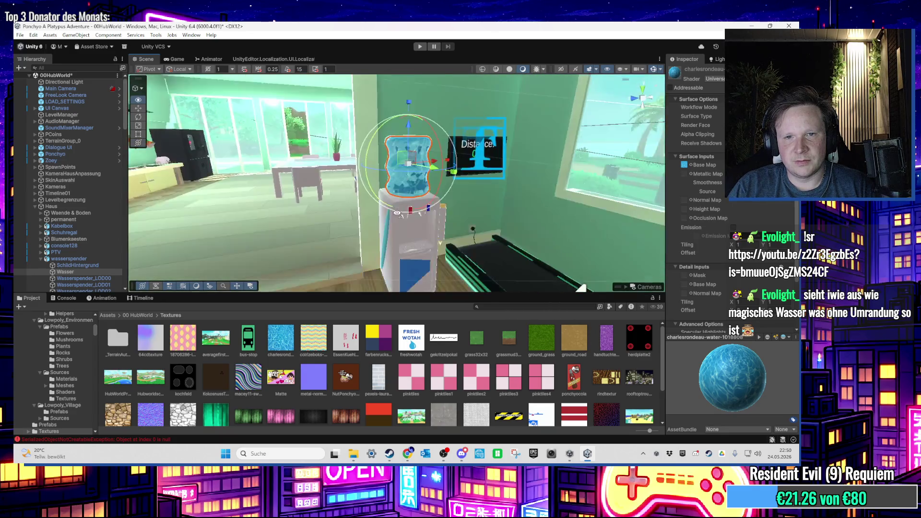
scroll(404, 186, "up", 4)
scroll(511, 198, "down", 4)
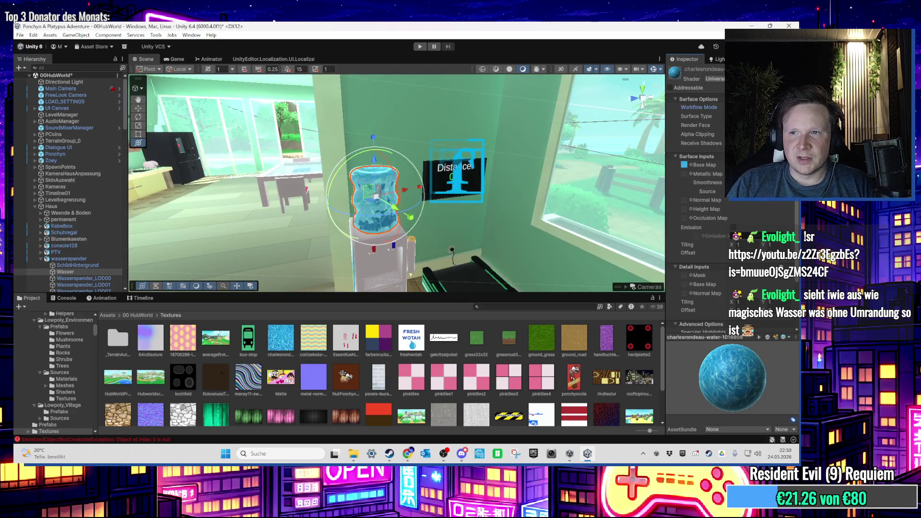
Set Surface Type to Transparent, lower the Base Map alpha, then play-test the scene
left_click(768, 126)
left_click(767, 183)
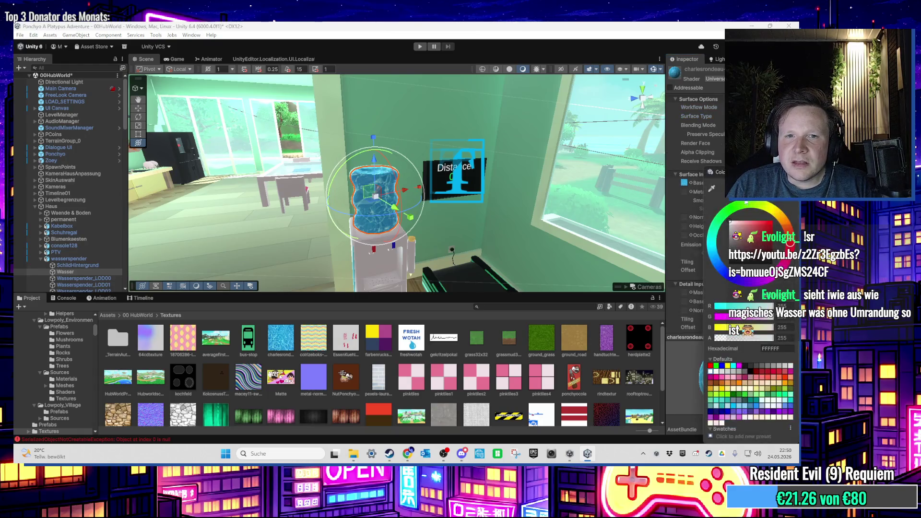
mouse_move(755, 332)
left_mouse_down()
mouse_move(768, 340)
mouse_move(748, 341)
left_mouse_up()
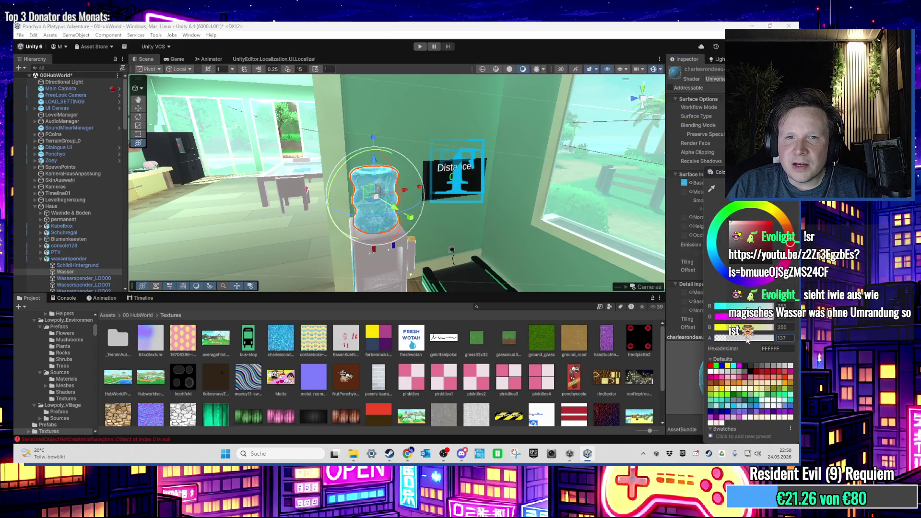
left_click(444, 174)
scroll(444, 174, "up", 5)
scroll(434, 130, "down", 5)
scroll(425, 85, "up", 5)
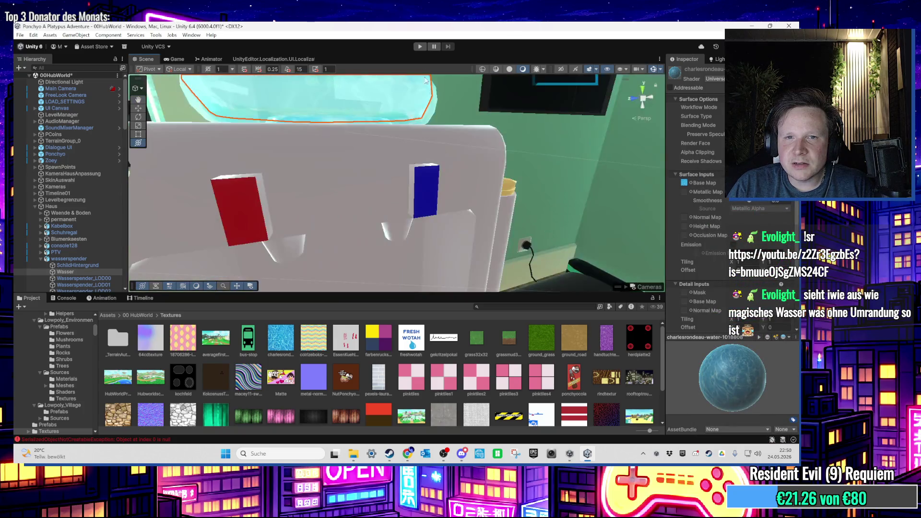
left_click(421, 47)
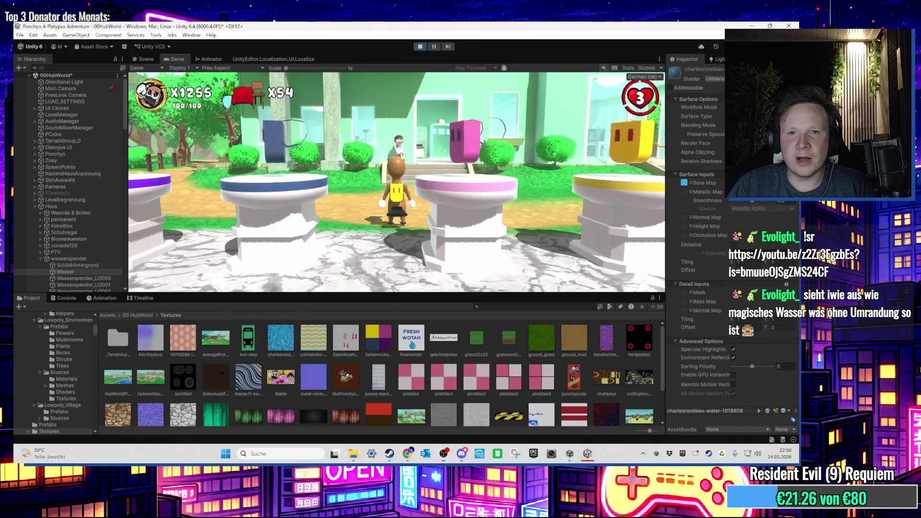
key("w")
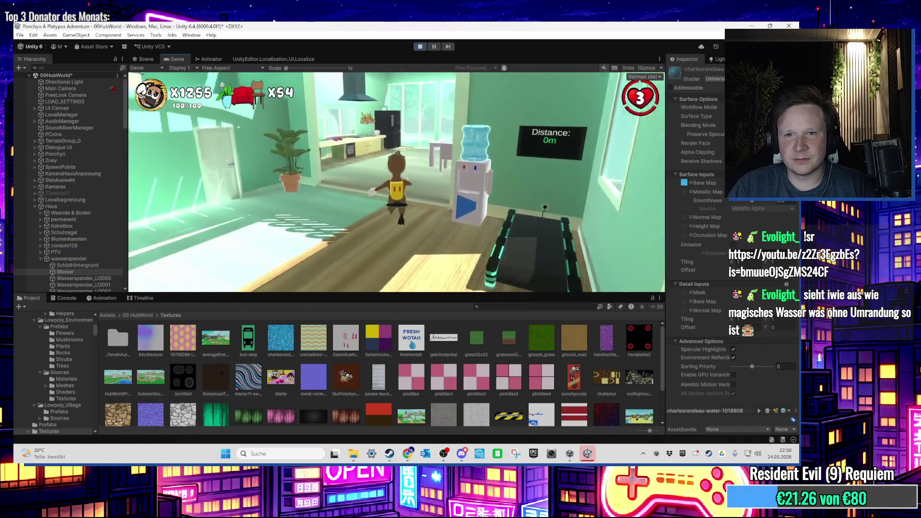
key("d")
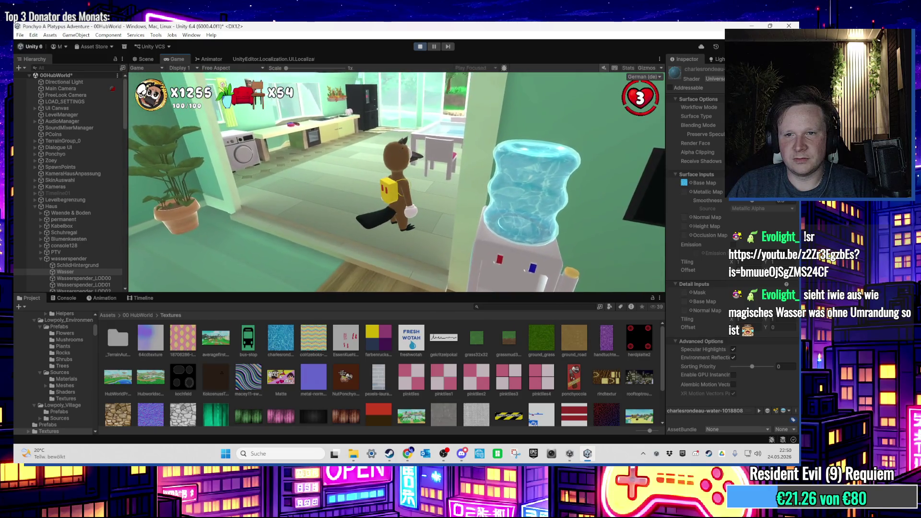
key("w")
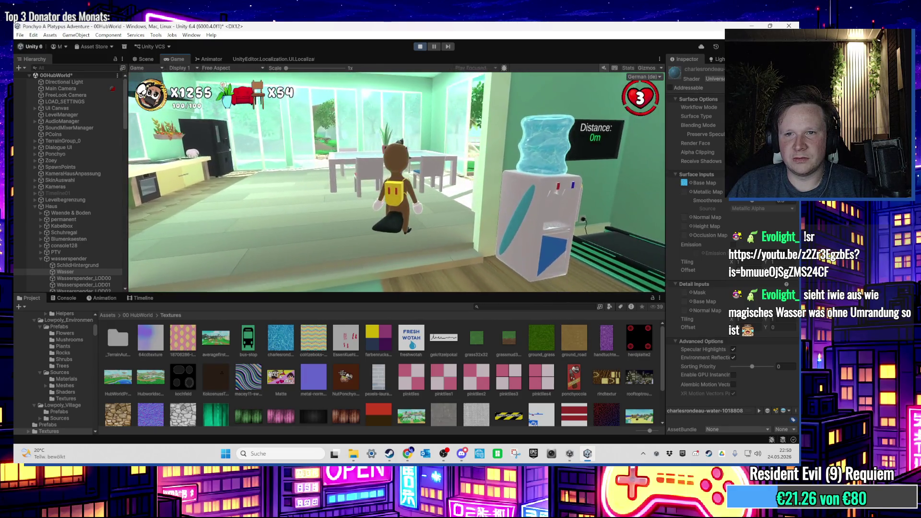
key("a")
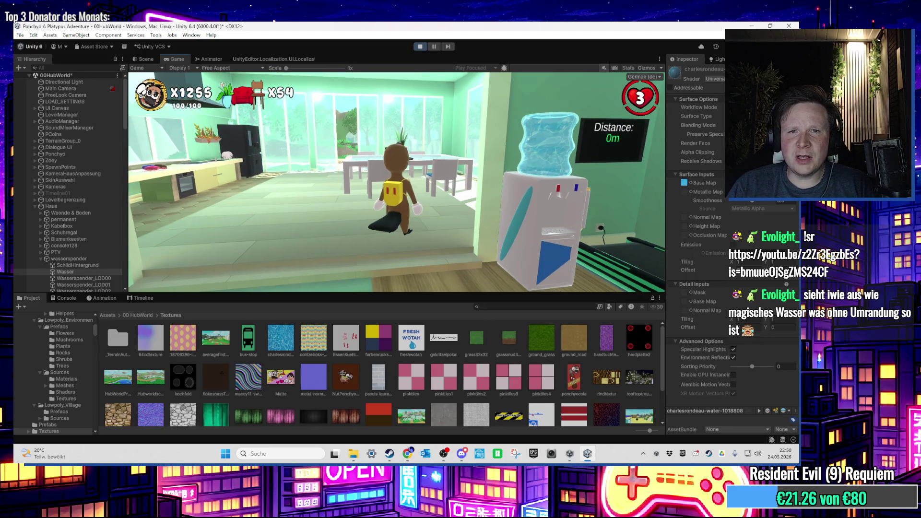
key("super")
left_click(418, 47)
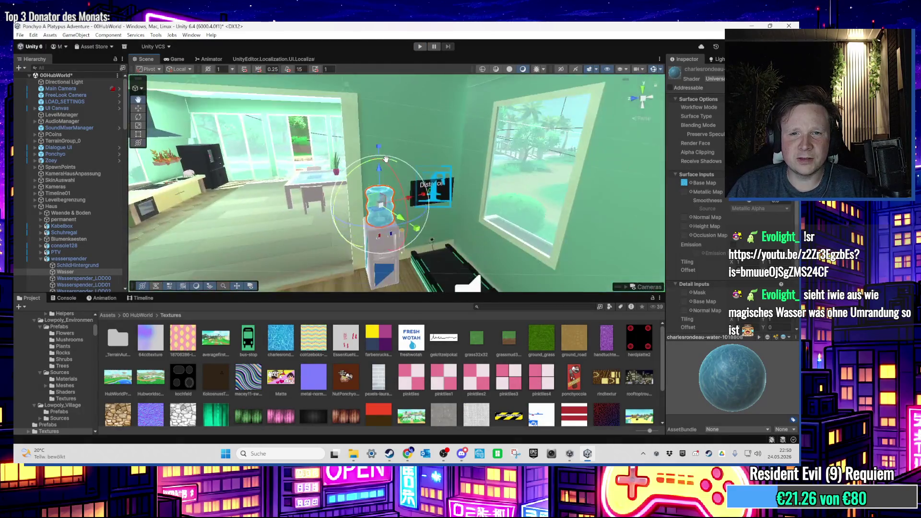
Select WillowTree_02_Green's LOD2 and locate its Willow_Branch_Green_Foliage material in the project
key("f")
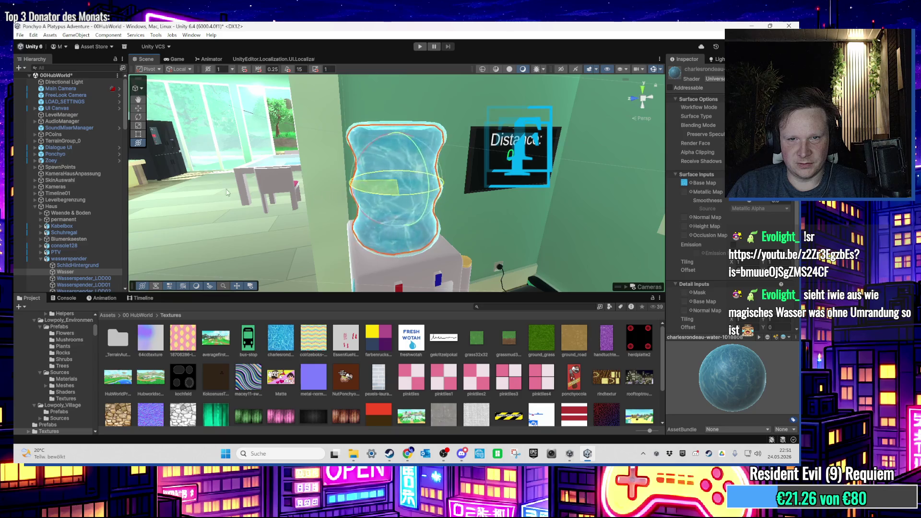
scroll(380, 223, "up", 3)
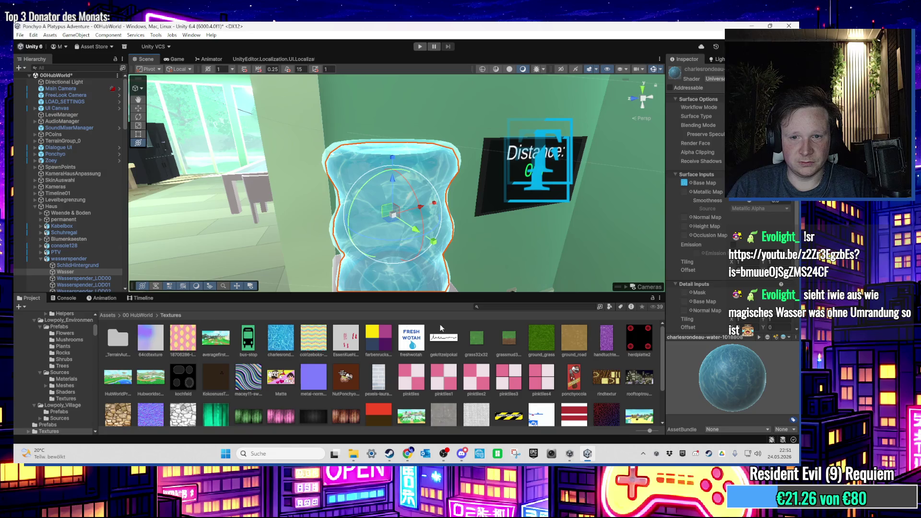
mouse_move(357, 195)
left_mouse_down()
mouse_move(398, 157)
mouse_move(542, 144)
mouse_move(702, 98)
left_mouse_up()
left_click(546, 143)
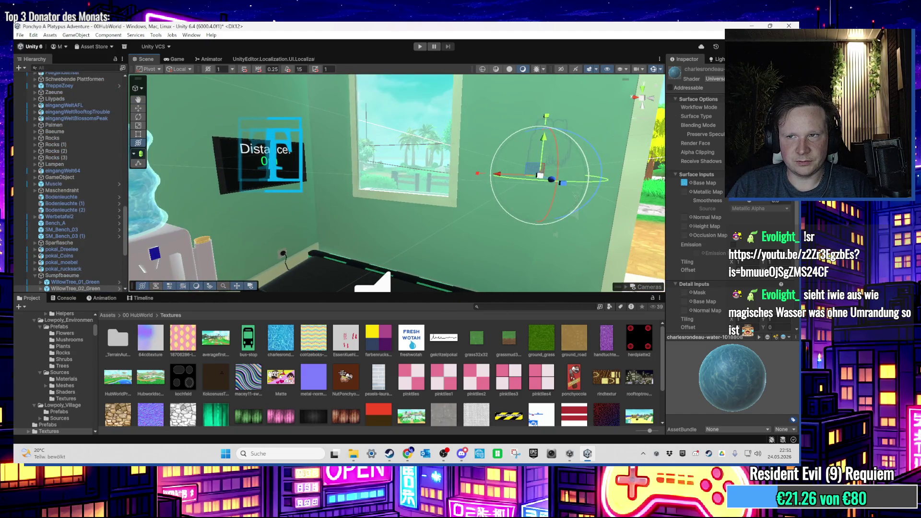
left_click_drag(662, 230, 408, 221)
scroll(54, 241, "down", 2)
scroll(54, 241, "down", 2)
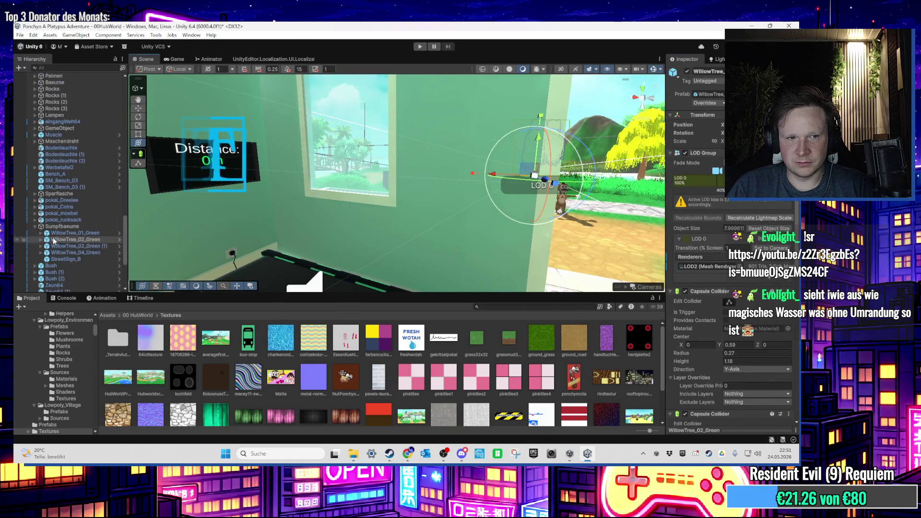
left_click(40, 239)
left_click(62, 246)
left_click(720, 181)
left_click(500, 351)
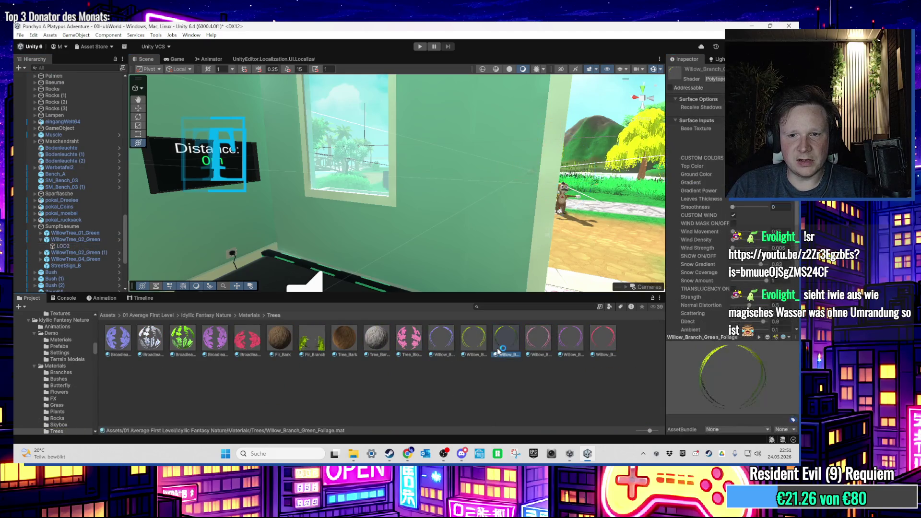
Duplicate the willow foliage material and name the copy WasserFoliage
left_click_drag(487, 347, 490, 238)
mouse_move(322, 156)
left_mouse_down()
mouse_move(503, 237)
mouse_move(502, 348)
left_mouse_up()
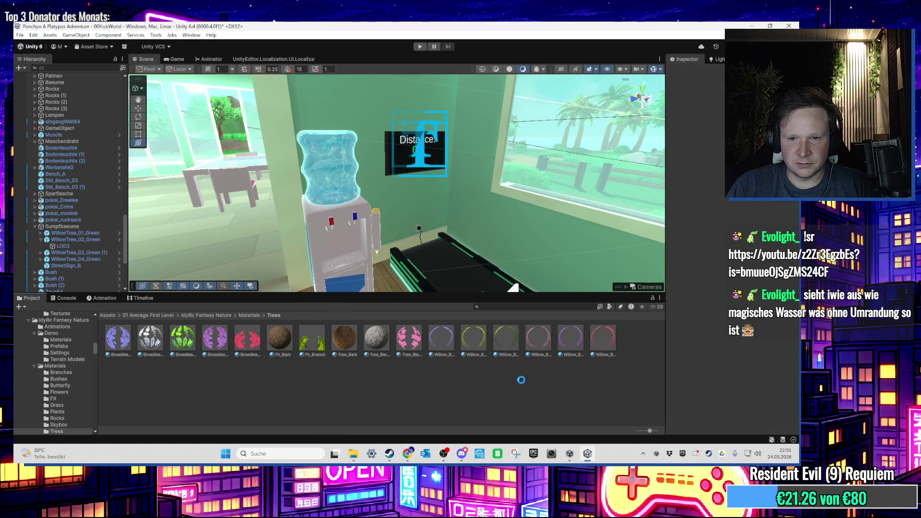
left_click(535, 356)
right_click(537, 353)
left_click(553, 247)
type("WA")
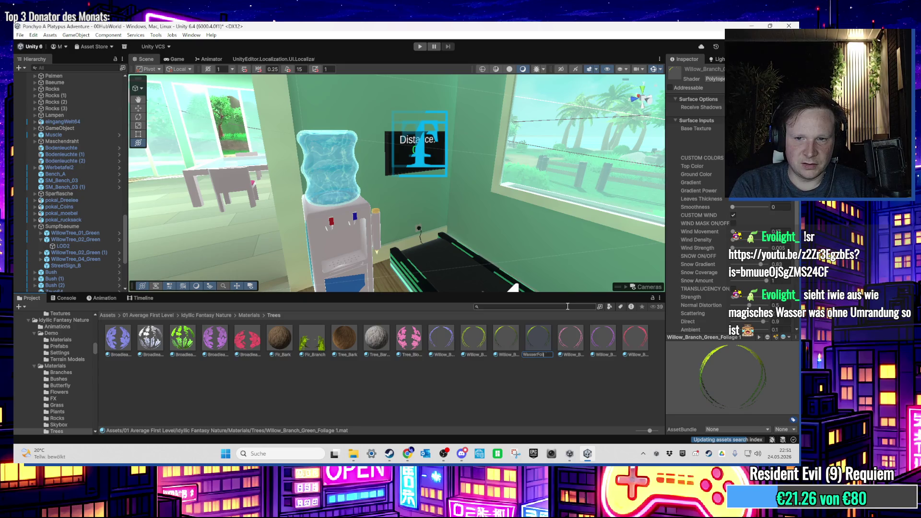
key("Return")
Assign the charlesrondeau water texture as WasserFoliage's Base Texture
scroll(491, 182, "up", 2)
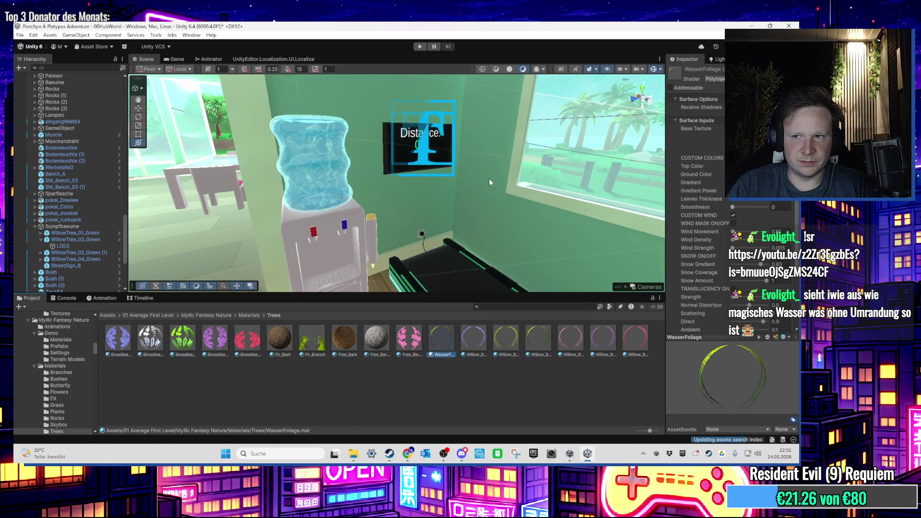
left_click(768, 129)
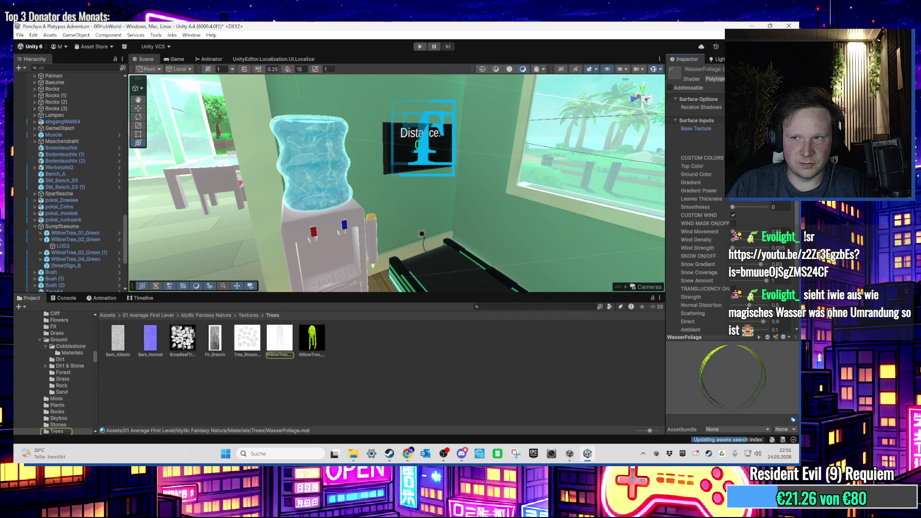
left_click(544, 307)
type("char")
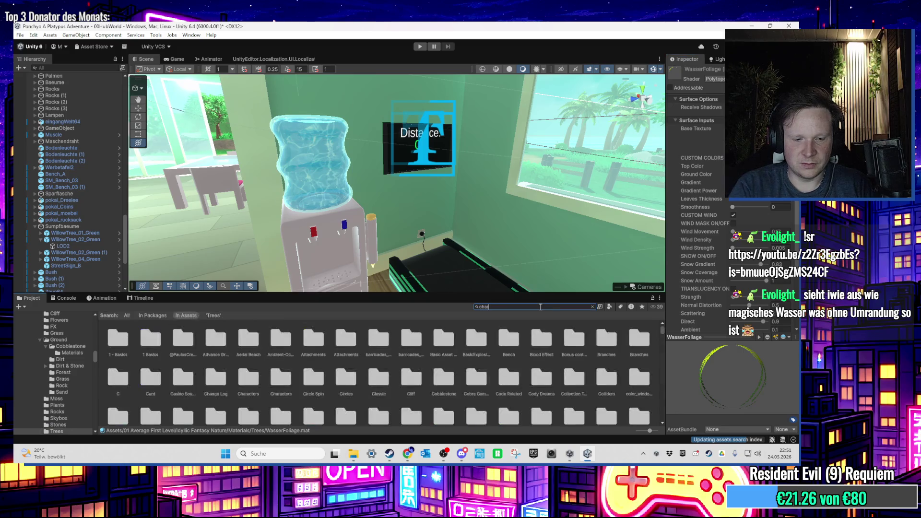
key("Return")
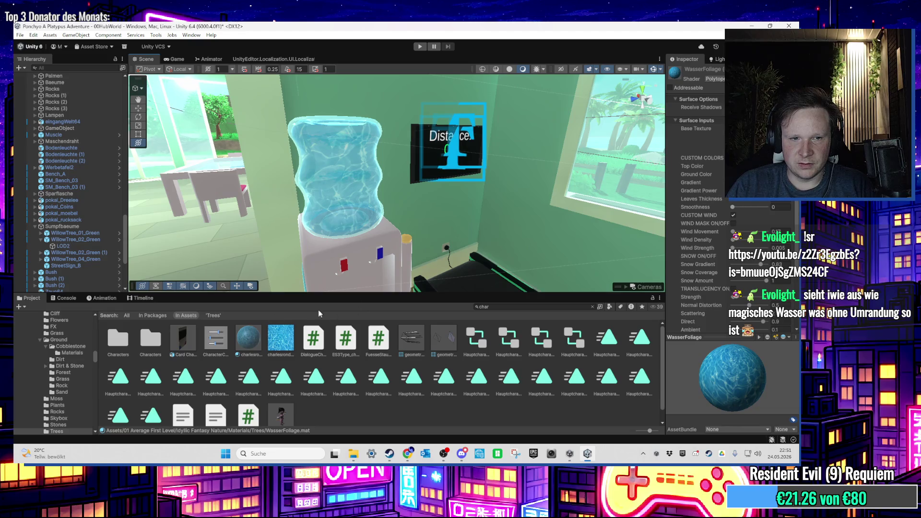
left_click(591, 306)
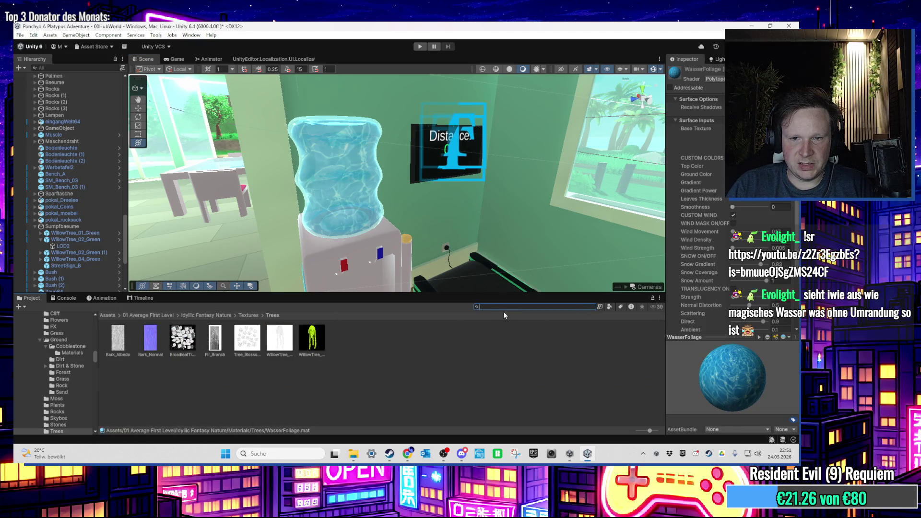
Return to the Idyllic Fantasy Nature Materials/Trees folder and select the water dispenser
left_click(249, 316)
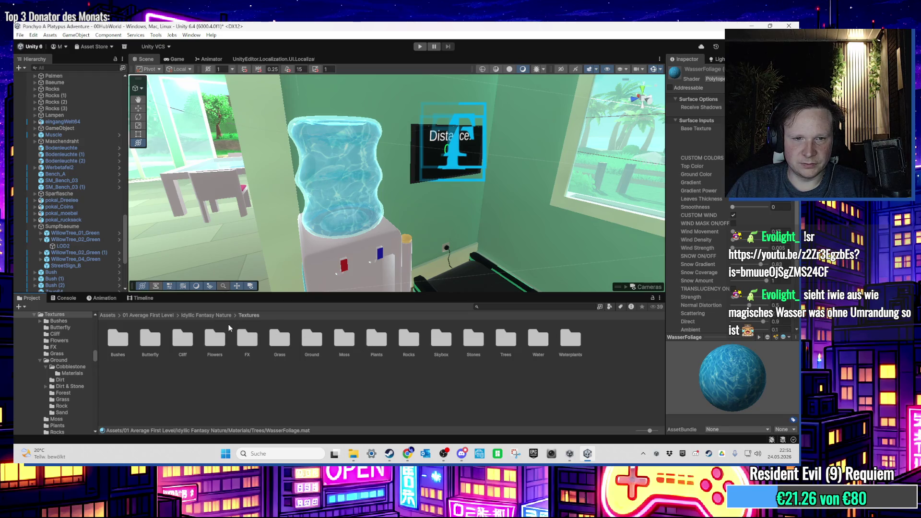
left_click(218, 317)
double_click(191, 346)
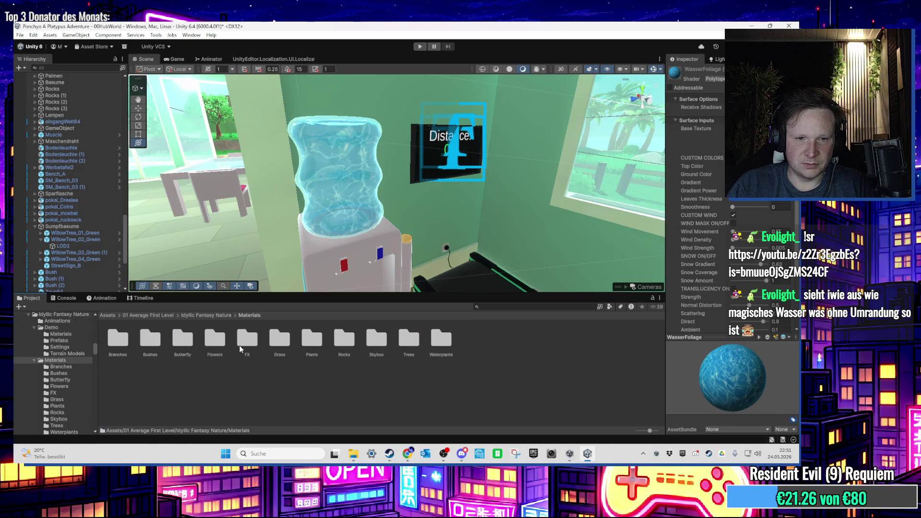
double_click(406, 341)
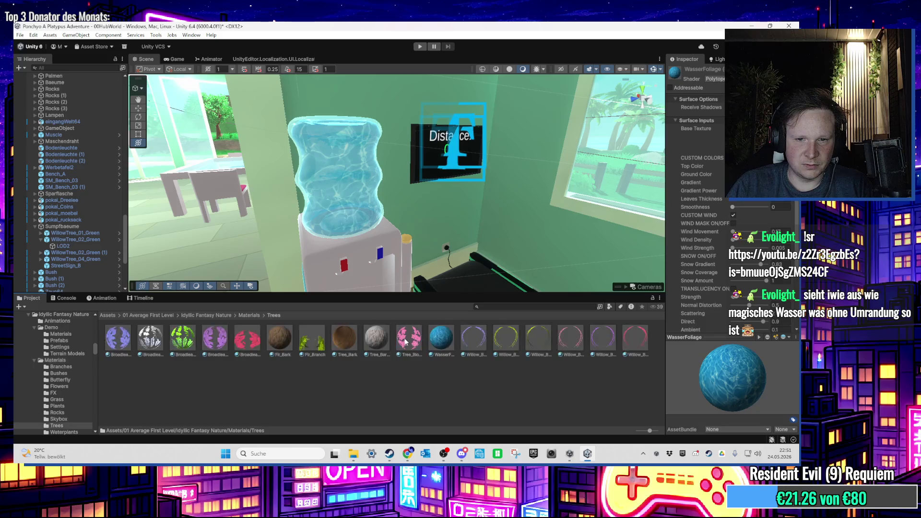
scroll(61, 243, "up", 10)
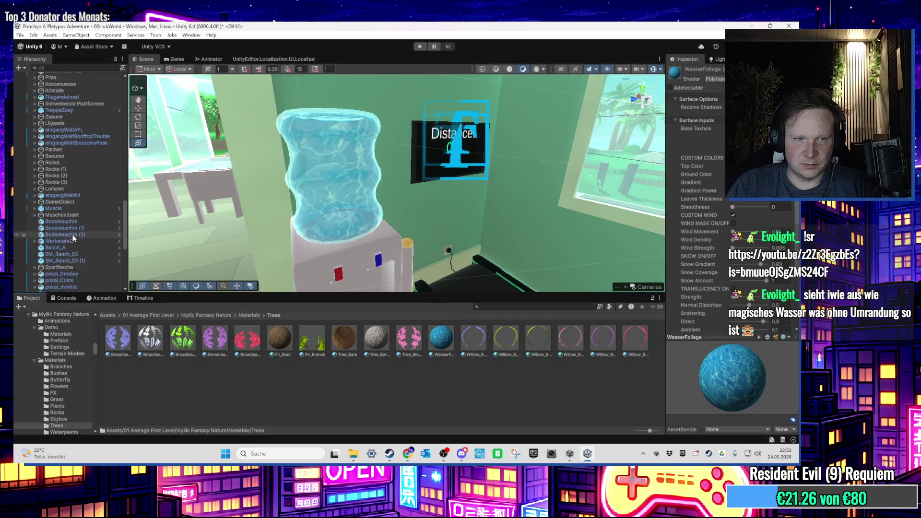
left_click(344, 178)
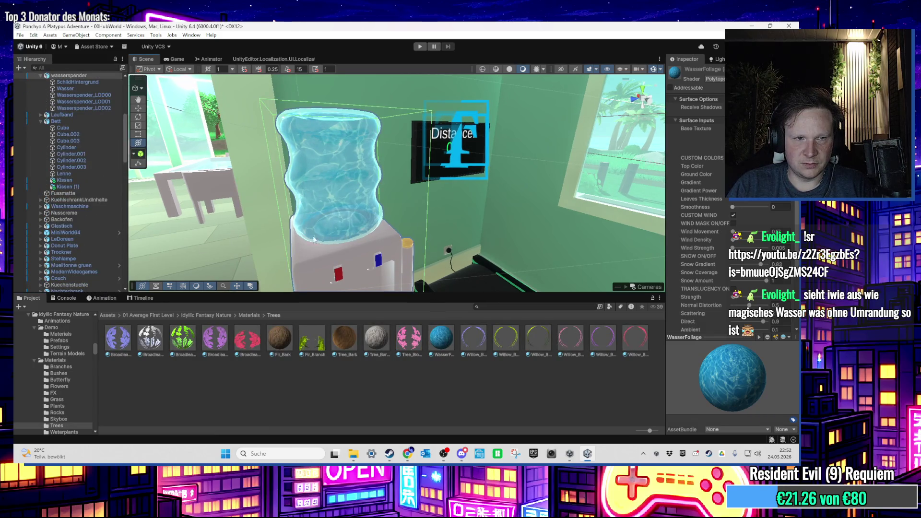
Apply the WasserFoliage material to the Wasser mesh
scroll(98, 171, "up", 2)
left_click(80, 114)
left_click(444, 334)
left_click_drag(443, 335, 720, 172)
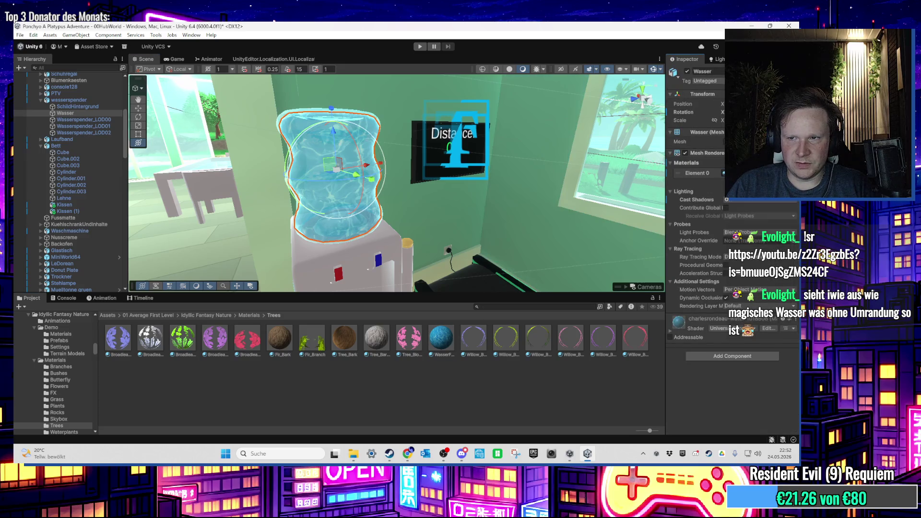
left_click_drag(722, 173, 336, 182)
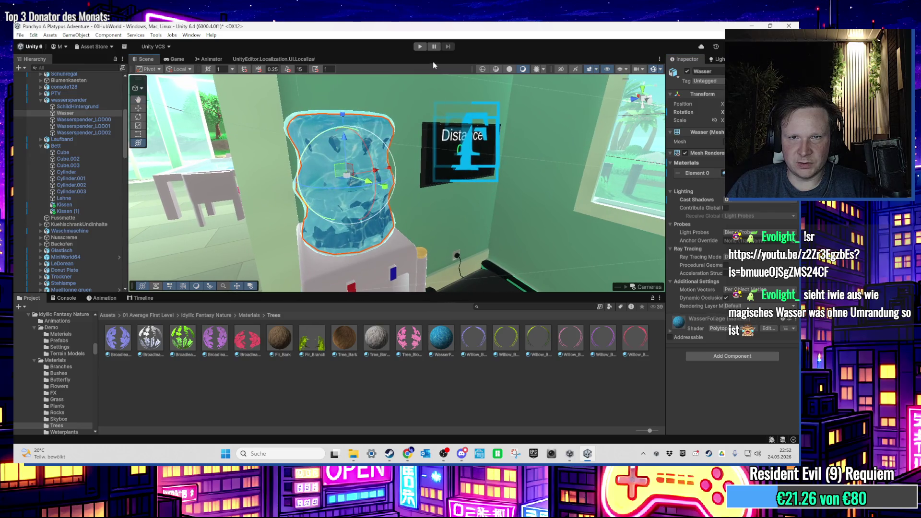
Play-test by walking the character into the house to the dispenser, then stop
left_click(420, 47)
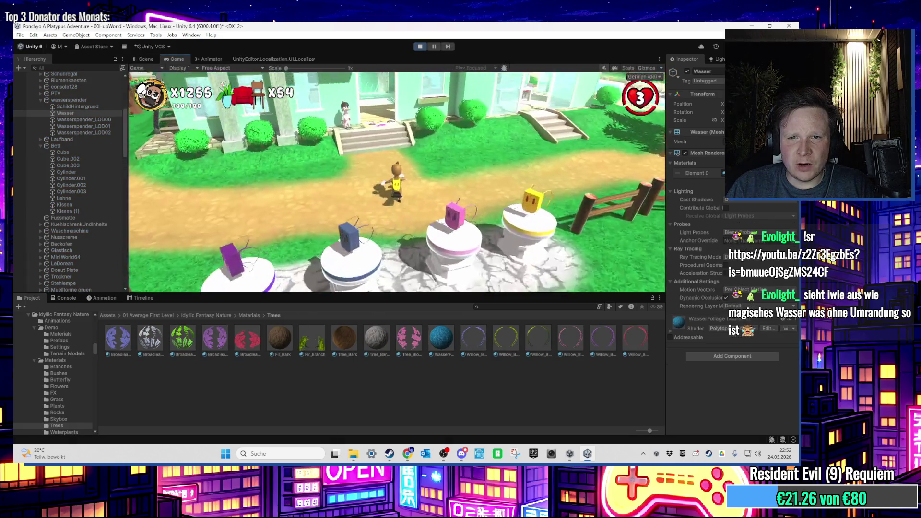
key("w")
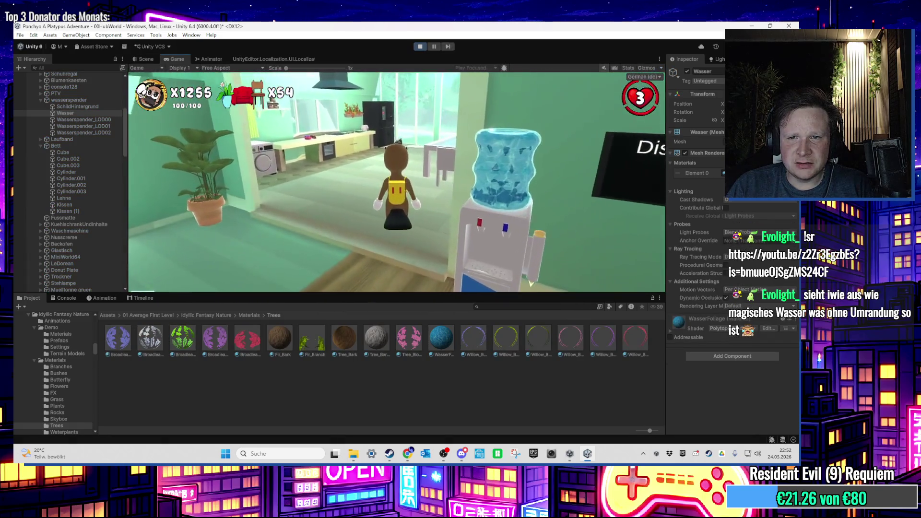
key("a")
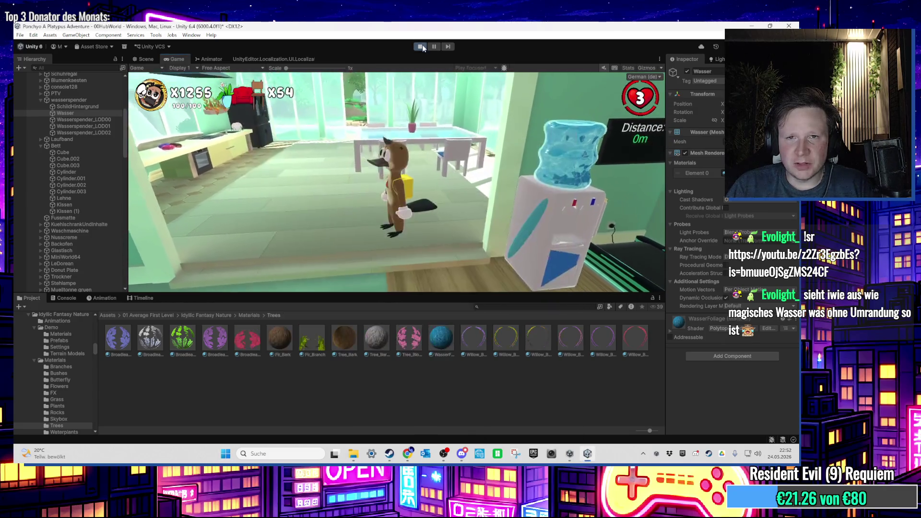
key("ctrl+p")
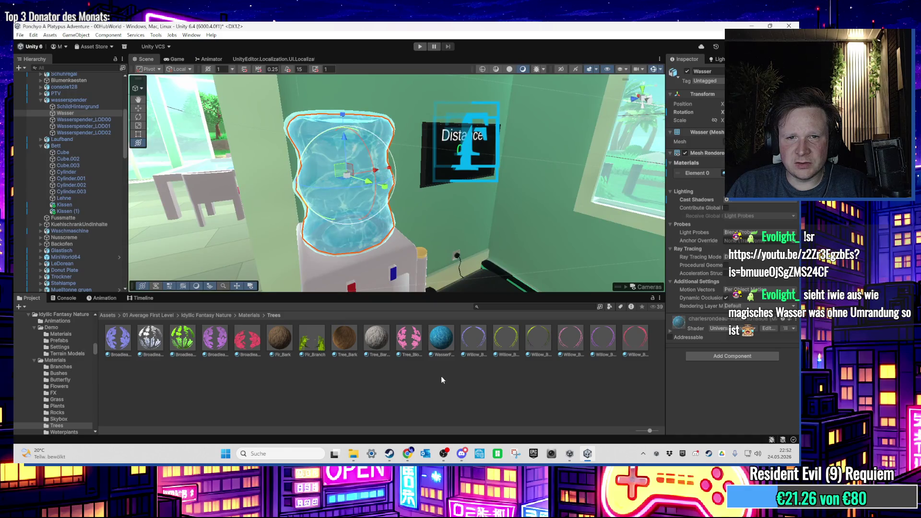
Remove WasserFoliage after confirming the deletion, then go back to the top-level Assets folder
left_click(441, 342)
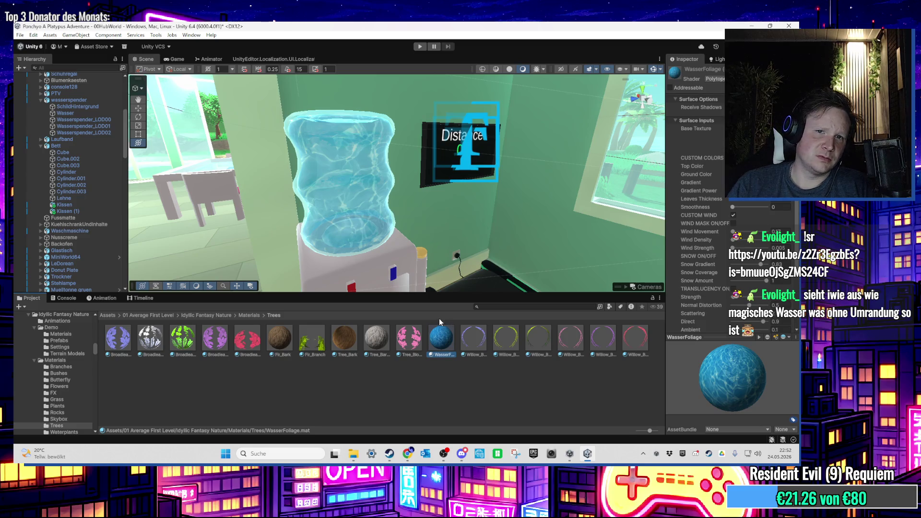
key("ctrl+d")
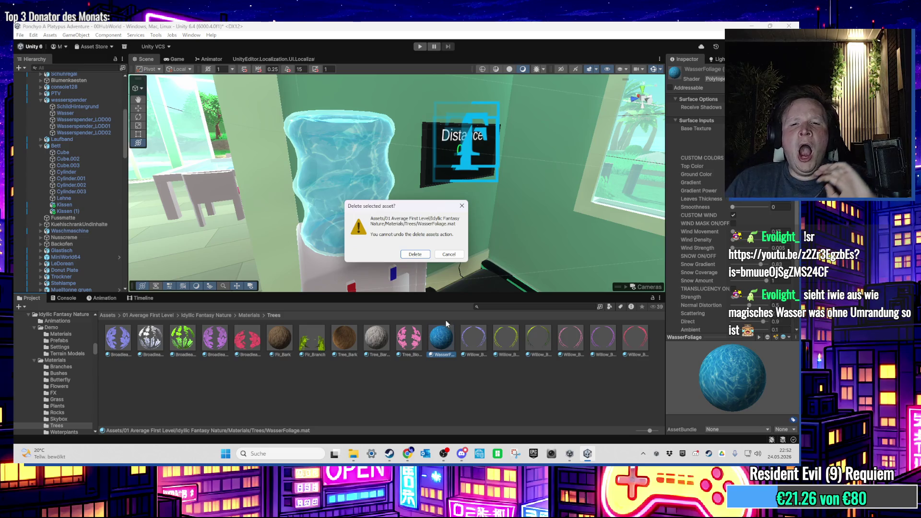
left_click(416, 255)
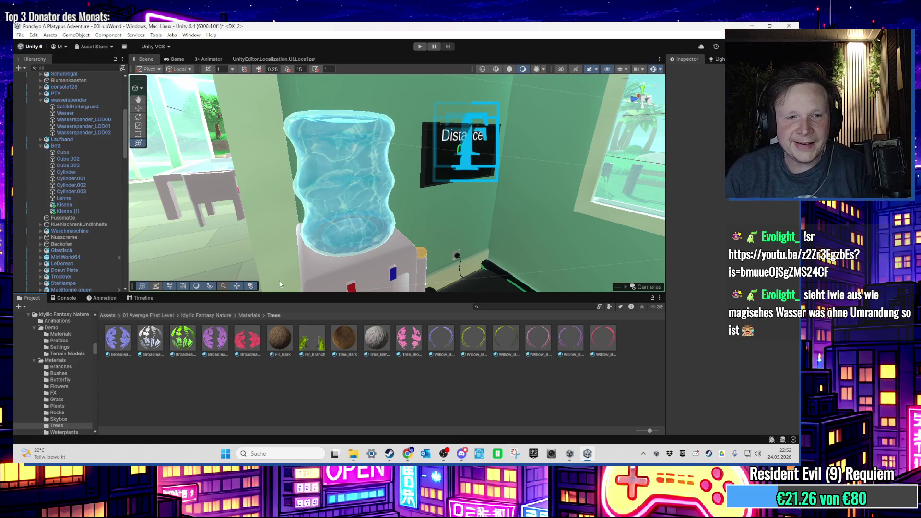
left_click(107, 315)
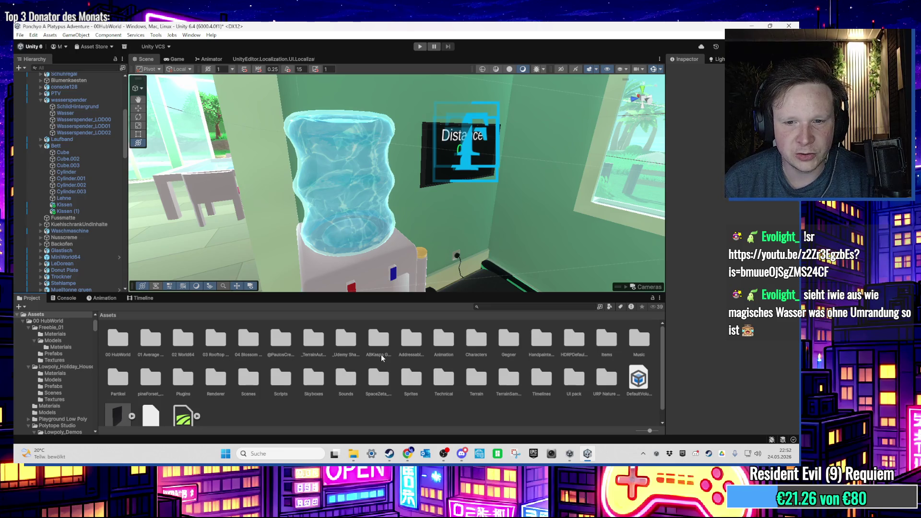
Open _Udemy Shader Graph Assets/Shader Graphs/7 Water, select ToonWaterMitWellen, then select Wasser
double_click(346, 338)
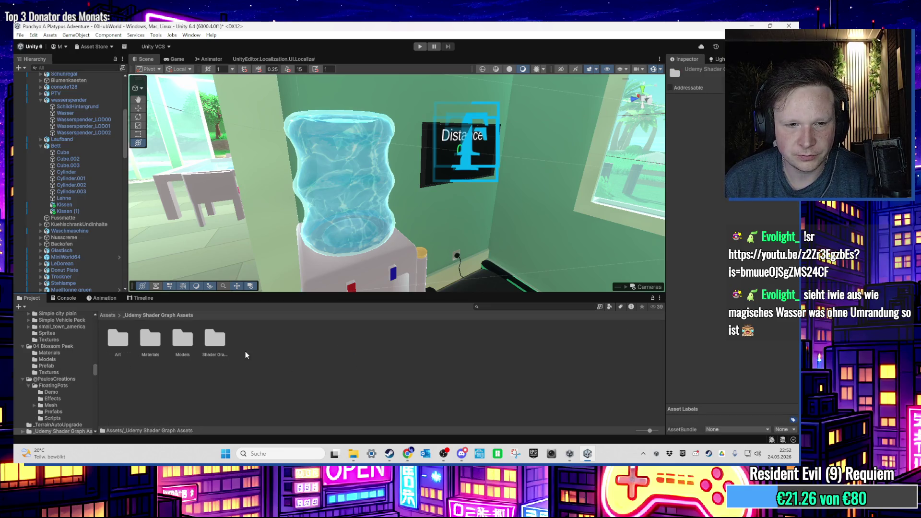
double_click(218, 343)
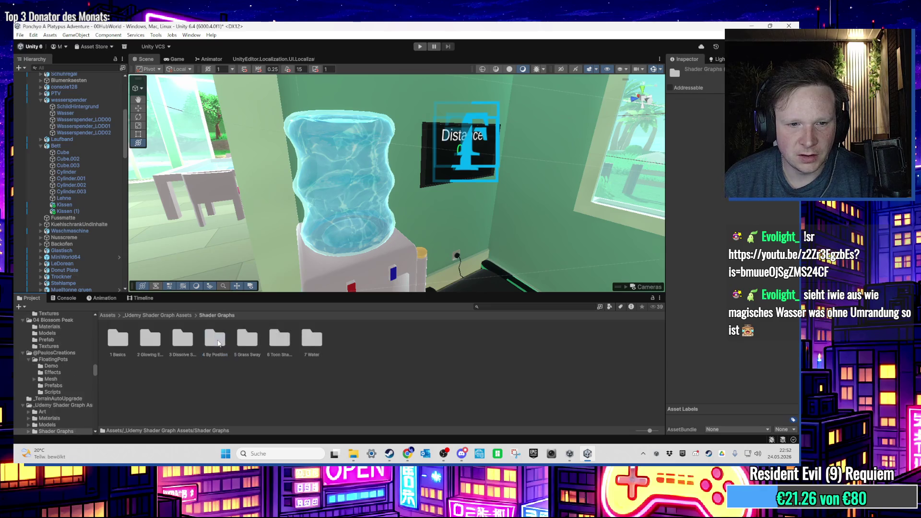
left_click(286, 342)
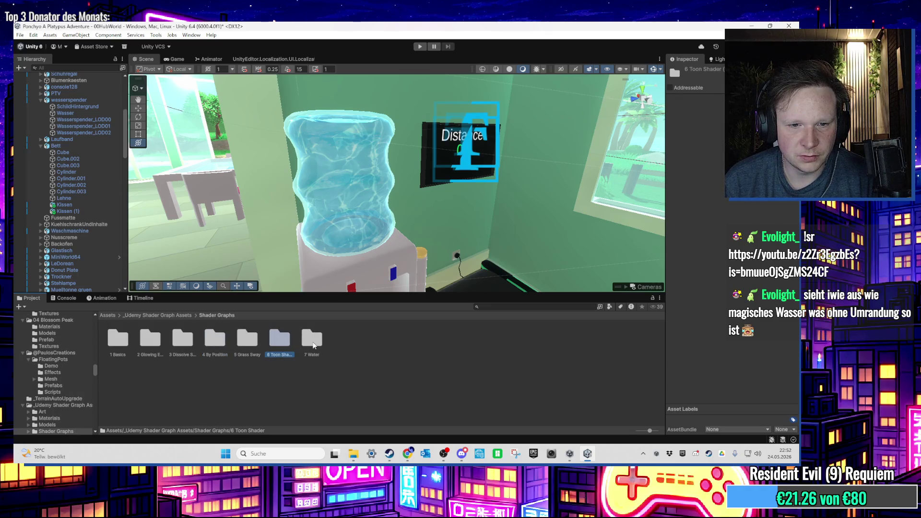
key("Right")
key("Return")
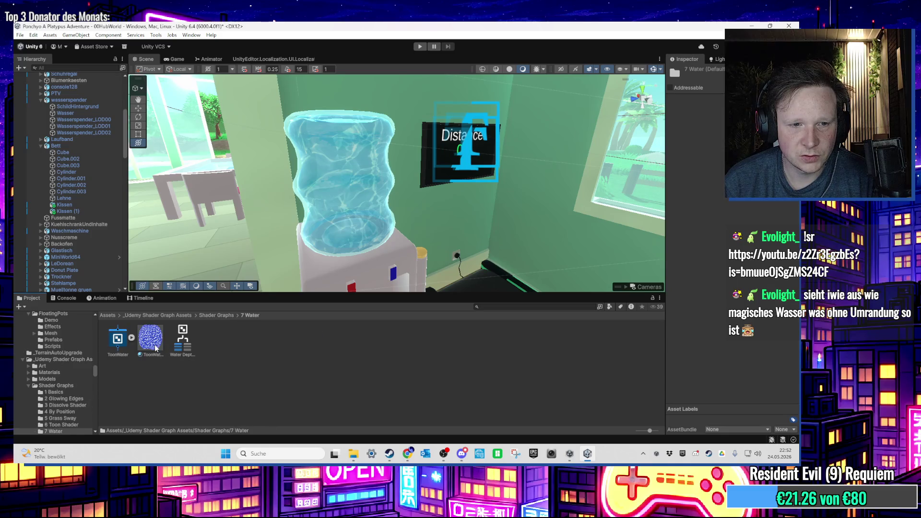
left_click(155, 348)
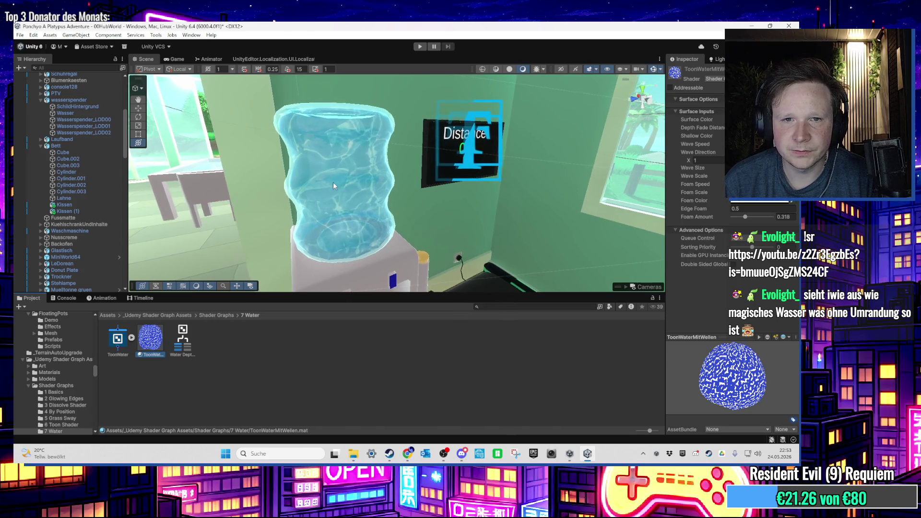
scroll(80, 142, "up", 2)
left_click(75, 138)
Apply the ToonWaterMitWellen material to Wasser's Element 0 slot
mouse_move(151, 341)
left_mouse_down()
mouse_move(697, 209)
mouse_move(346, 182)
left_mouse_up()
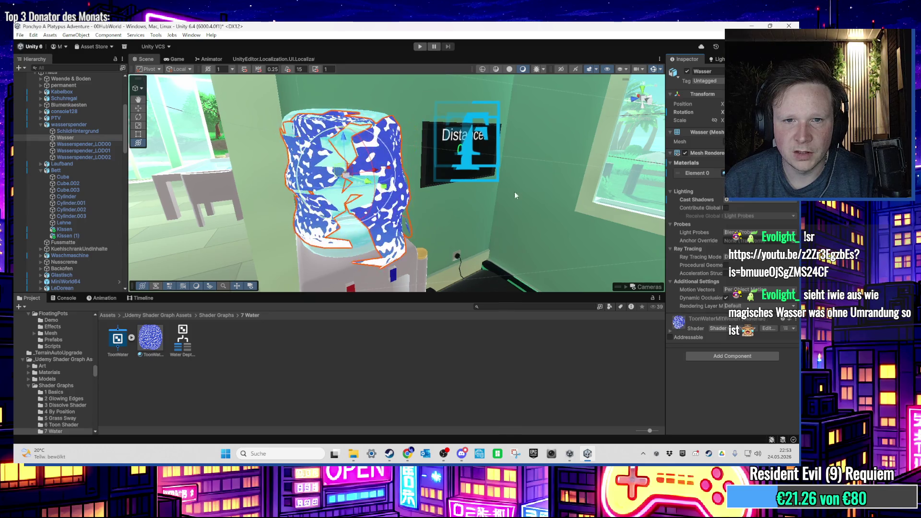
key("ctrl+z")
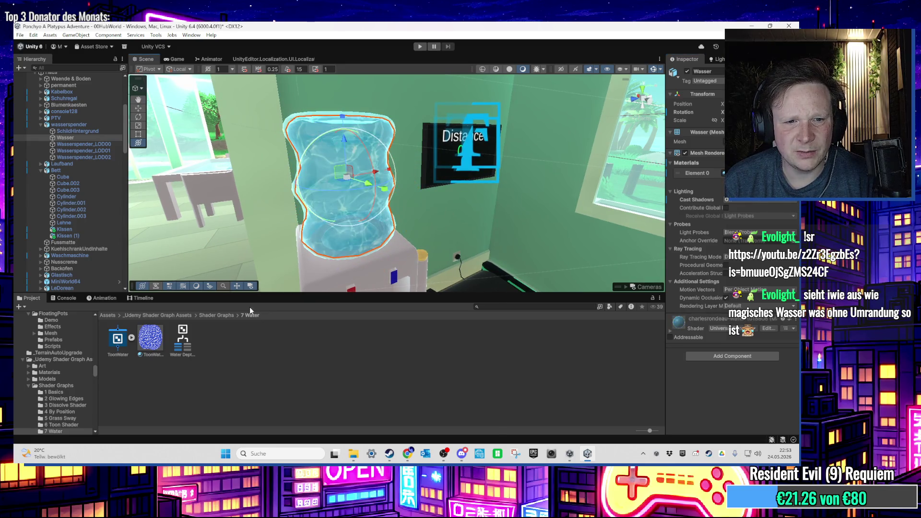
left_click(155, 351)
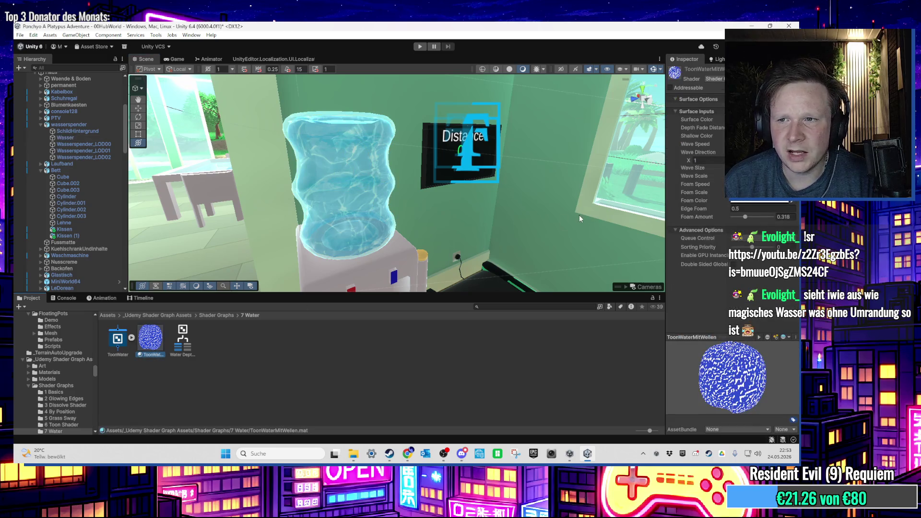
left_click(748, 168)
key("Tab")
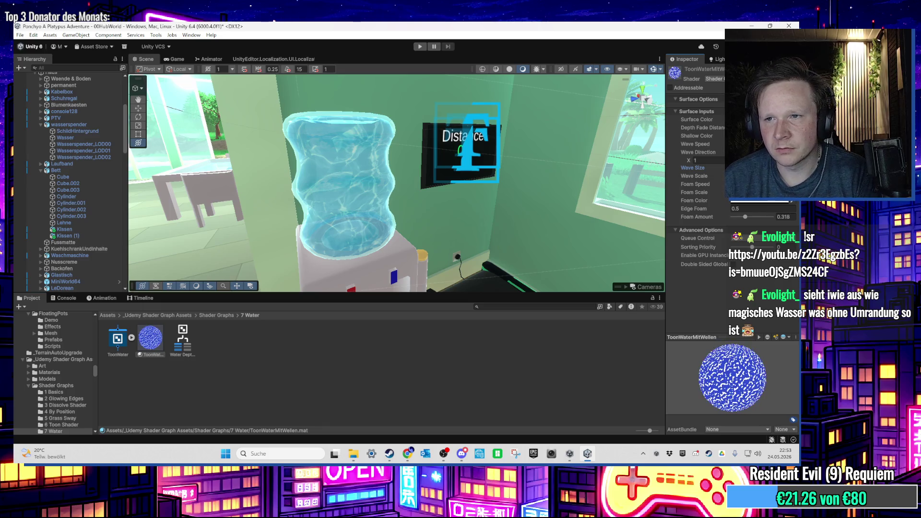
left_click_drag(150, 338, 322, 360)
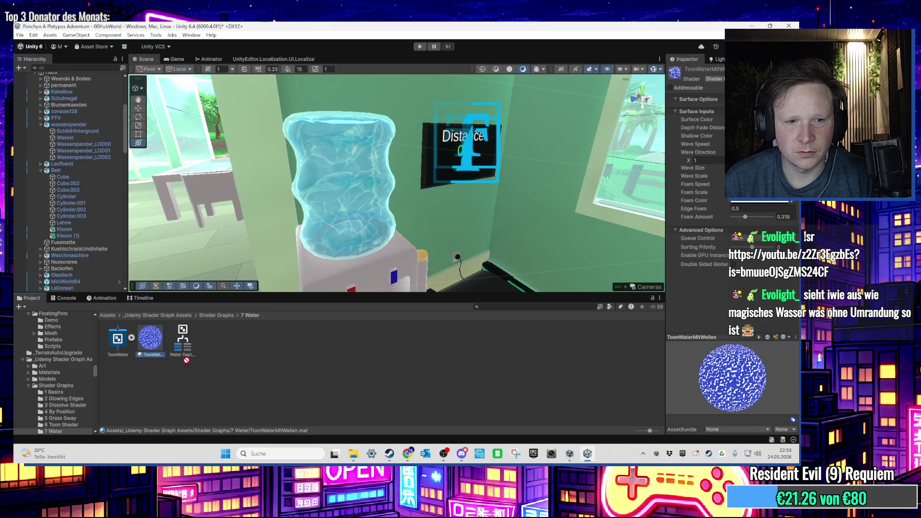
left_click(72, 138)
left_click_drag(151, 339, 707, 166)
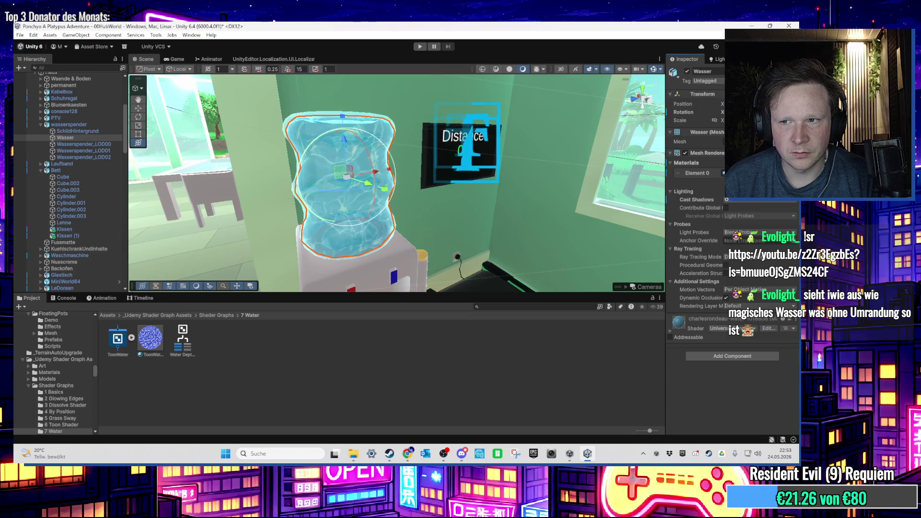
left_click_drag(454, 273, 365, 207)
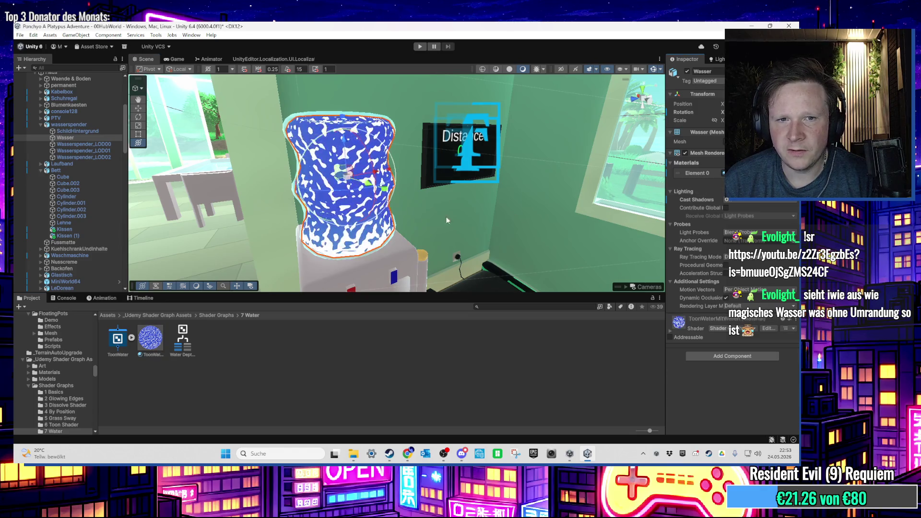
mouse_move(419, 227)
left_mouse_down()
mouse_move(438, 191)
mouse_move(440, 224)
mouse_move(403, 241)
left_mouse_up()
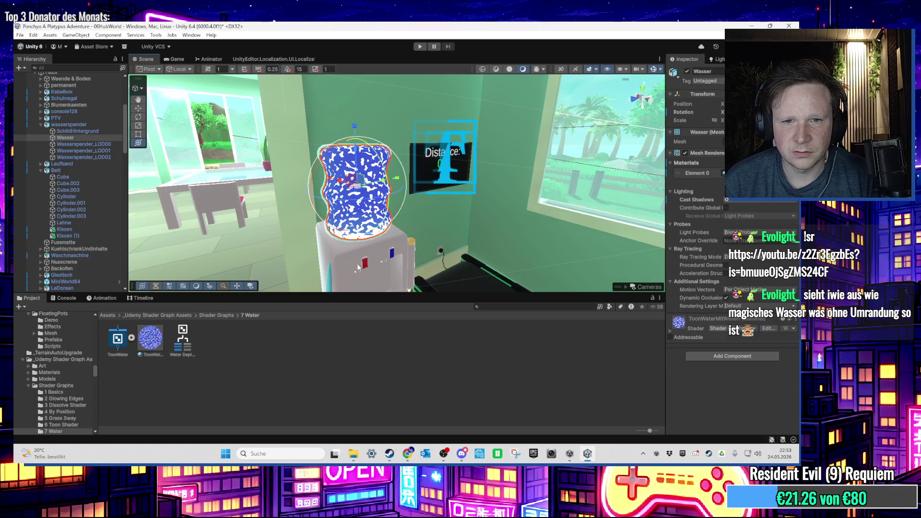
Tint the ToonWaterMitWellen water colour to blue 4088CA
left_click(150, 338)
left_click(758, 120)
left_click(726, 210)
left_click_drag(726, 210, 716, 198)
left_click_drag(720, 110, 720, 128)
left_click(748, 211)
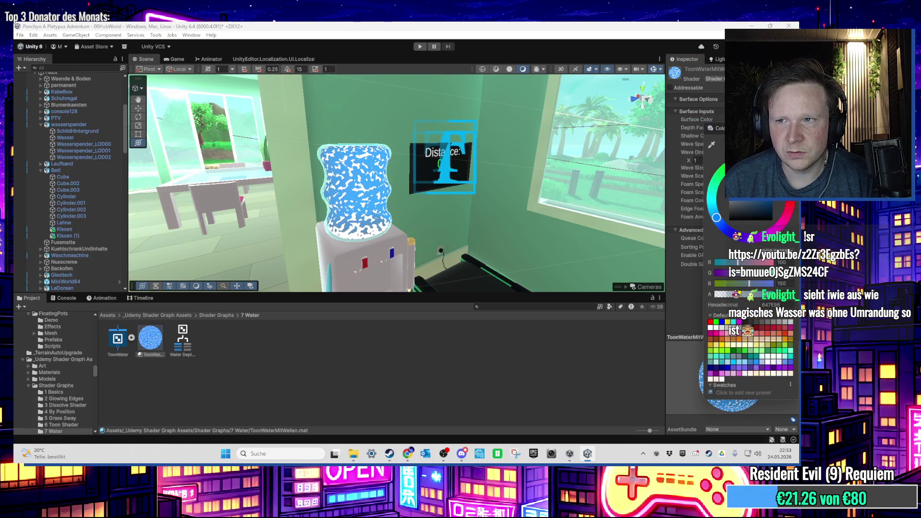
key("Return")
mouse_move(455, 203)
left_mouse_down()
mouse_move(474, 209)
mouse_move(458, 178)
mouse_move(469, 215)
mouse_move(450, 246)
mouse_move(434, 154)
left_mouse_up()
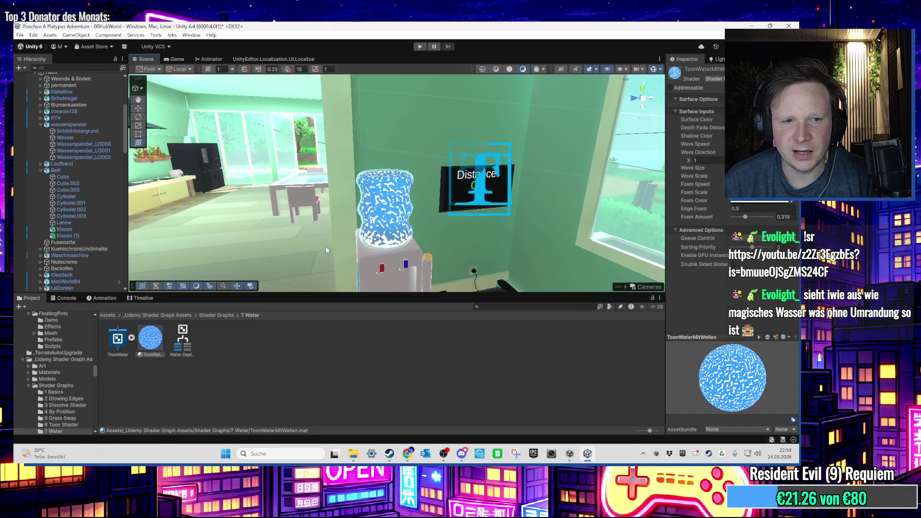
Search the project assets from the Assets root for 'char'
left_click(107, 315)
left_click(484, 307)
type("char")
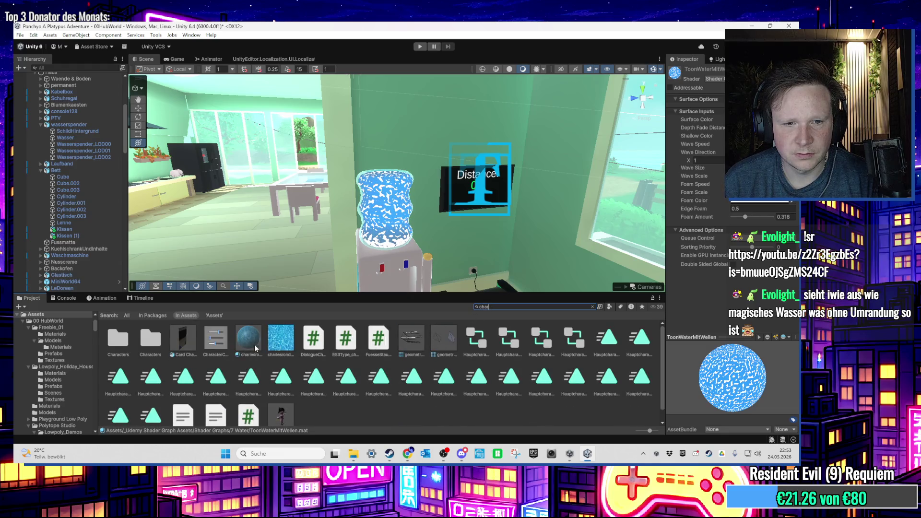